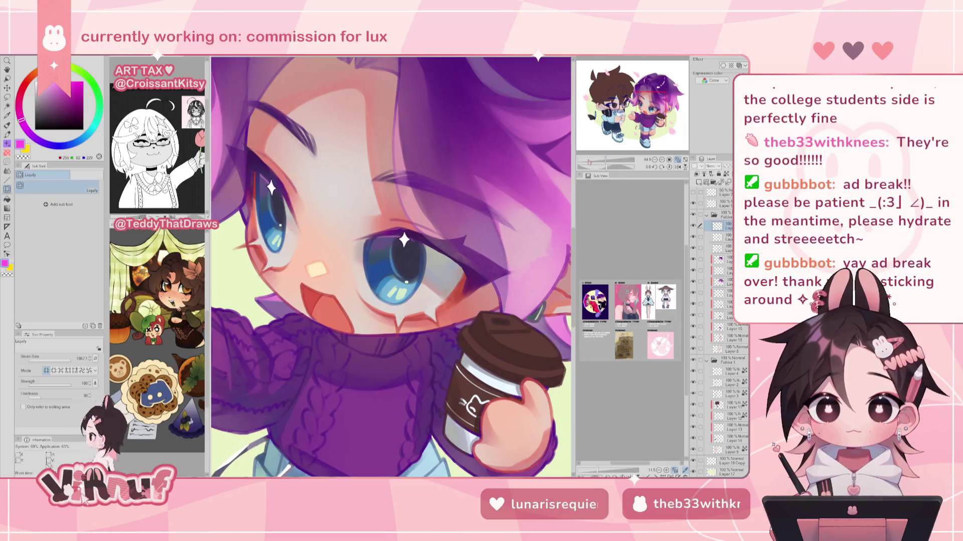
# With a fine brush, trace magenta along the sparkle's left and right edges, then reset to white.
pyautogui.press('b')
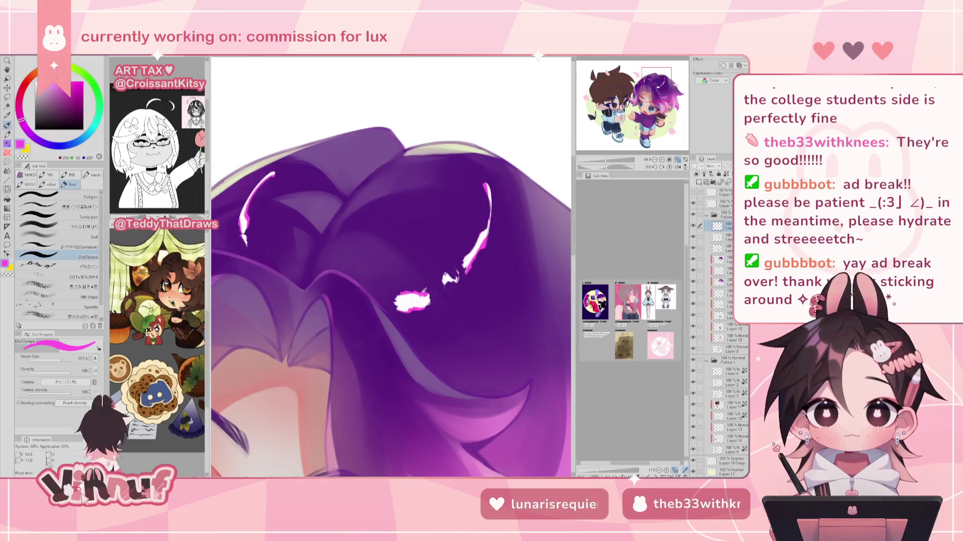
pyautogui.moveTo(424, 290); pyautogui.dragTo(503, 57)
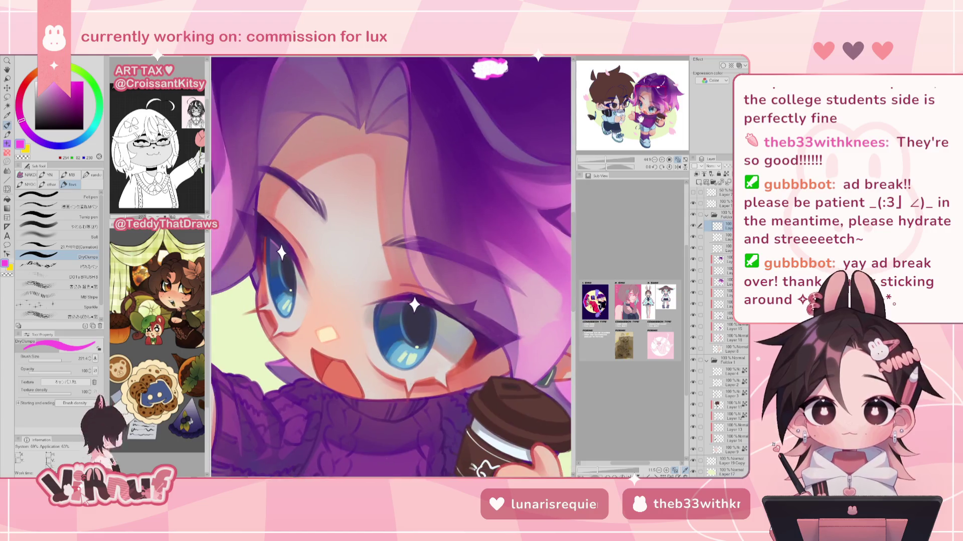
pyautogui.scroll(1, 392, 268)
pyautogui.scroll(1, 391, 267)
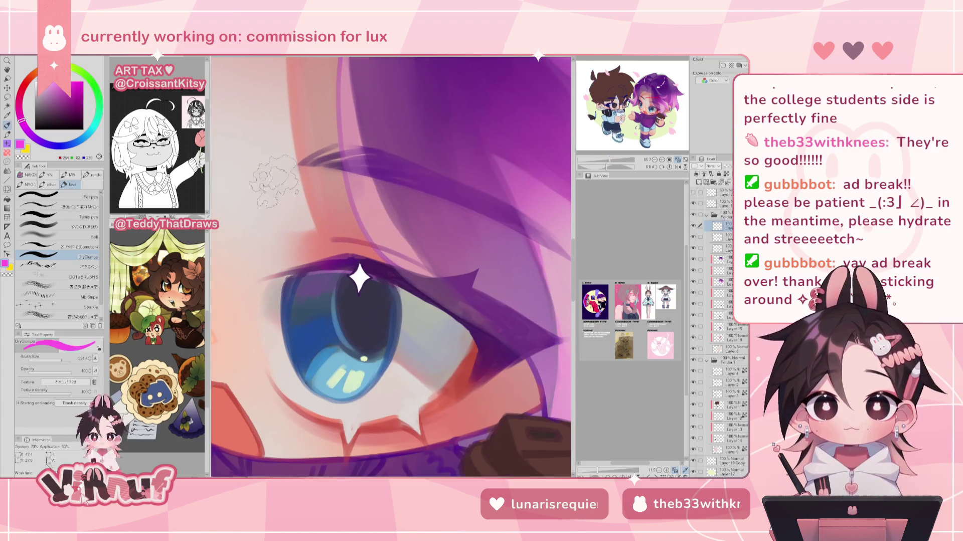
pyautogui.press('[')
pyautogui.press('[')
pyautogui.press('[')
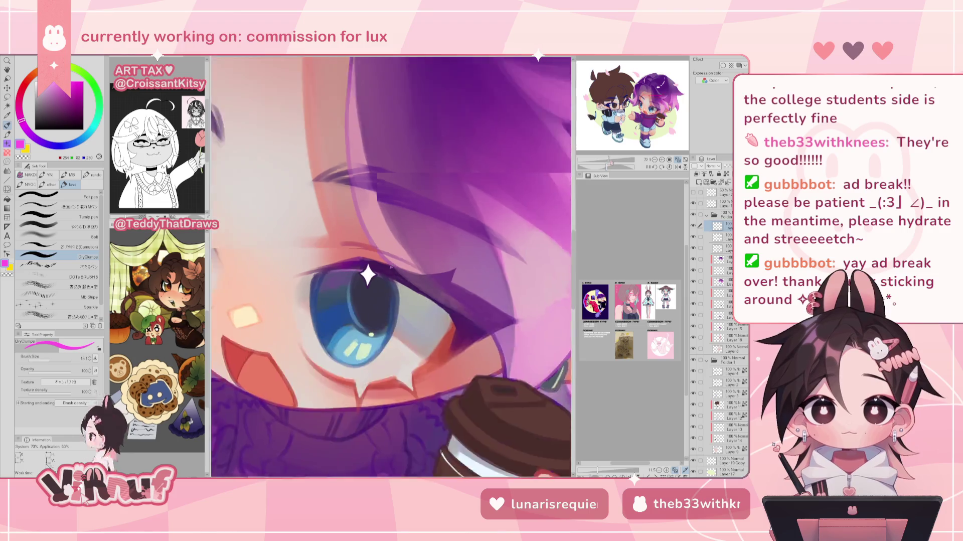
pyautogui.scroll(2, 376, 272)
pyautogui.moveTo(343, 257); pyautogui.dragTo(340, 310)
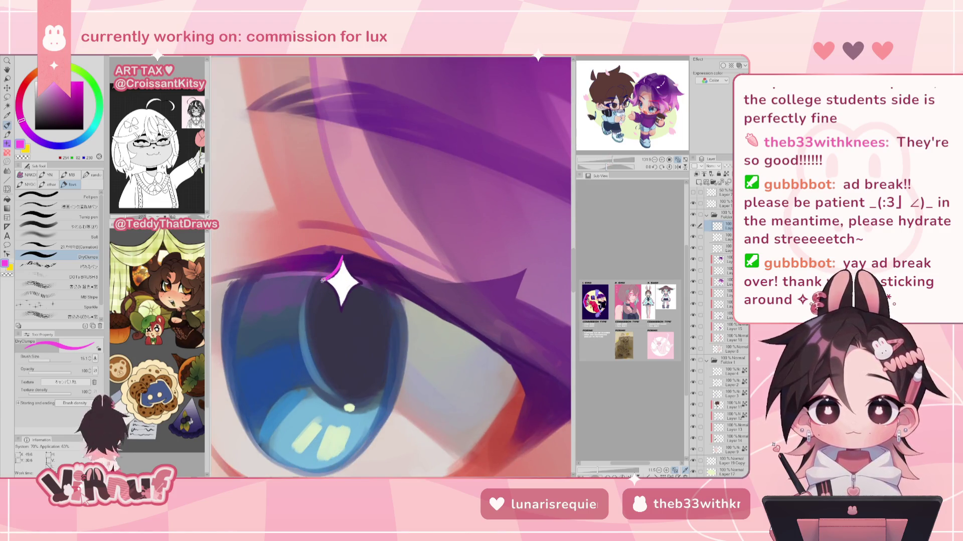
pyautogui.moveTo(343, 255); pyautogui.dragTo(341, 309)
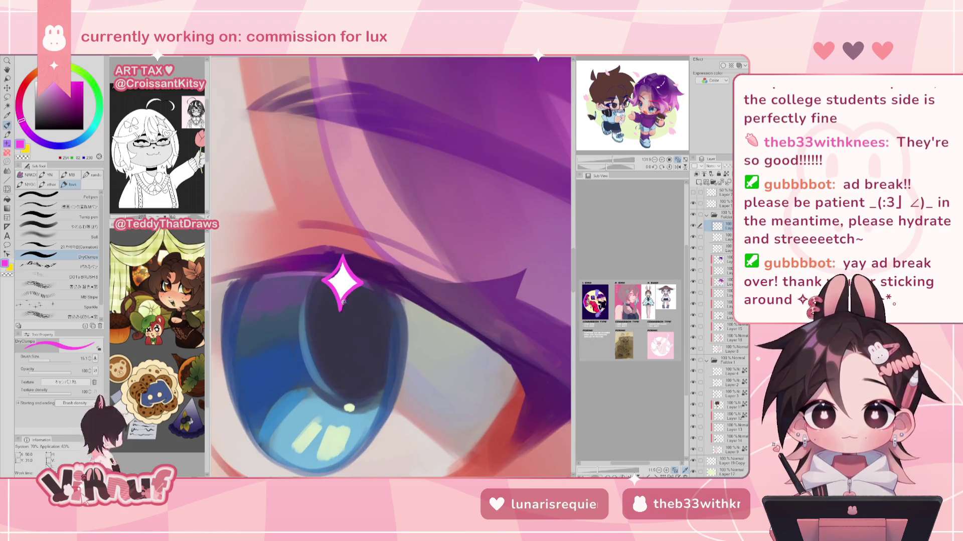
pyautogui.keyDown('alt'); pyautogui.click(340, 275); pyautogui.keyUp('alt')
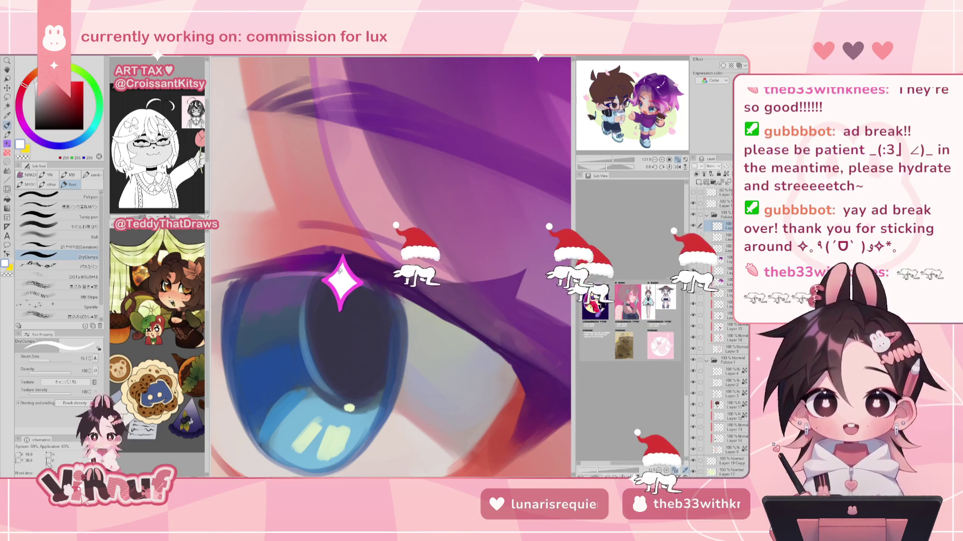
pyautogui.hotkey('ctrl', '0')
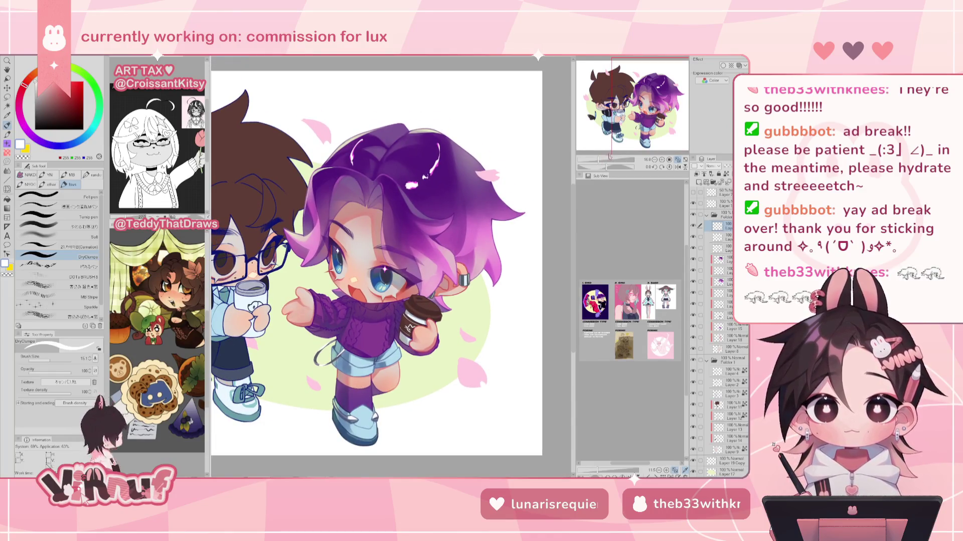
pyautogui.scroll(-5, 376, 260)
pyautogui.scroll(4, 376, 261)
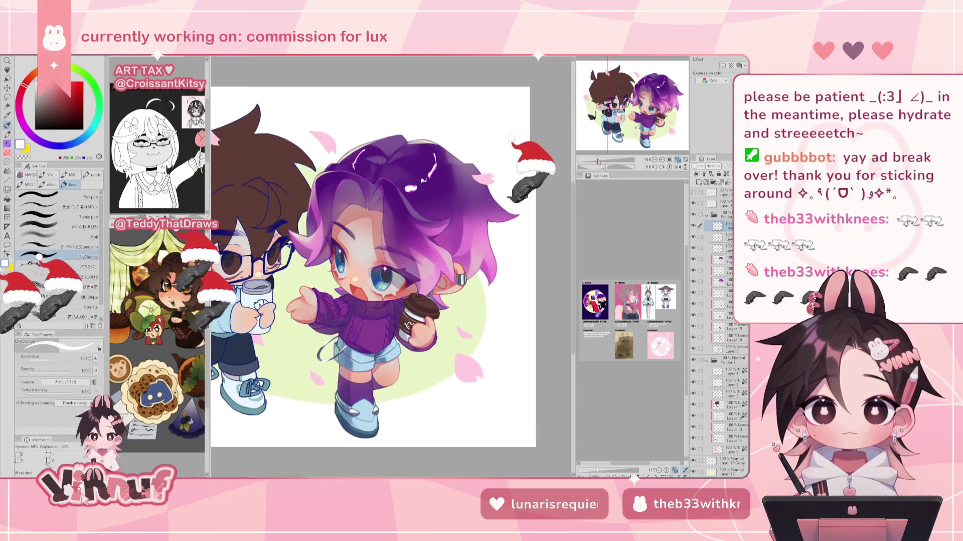
pyautogui.scroll(3, 383, 265)
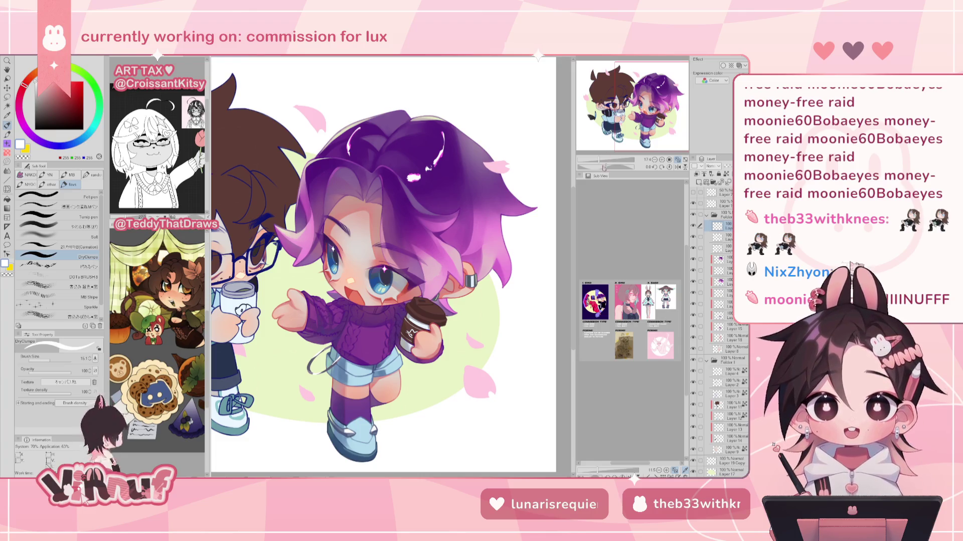
# Zoom in on the purple character's face and switch to black with a thinner brush.
pyautogui.moveTo(603, 167); pyautogui.dragTo(611, 144)
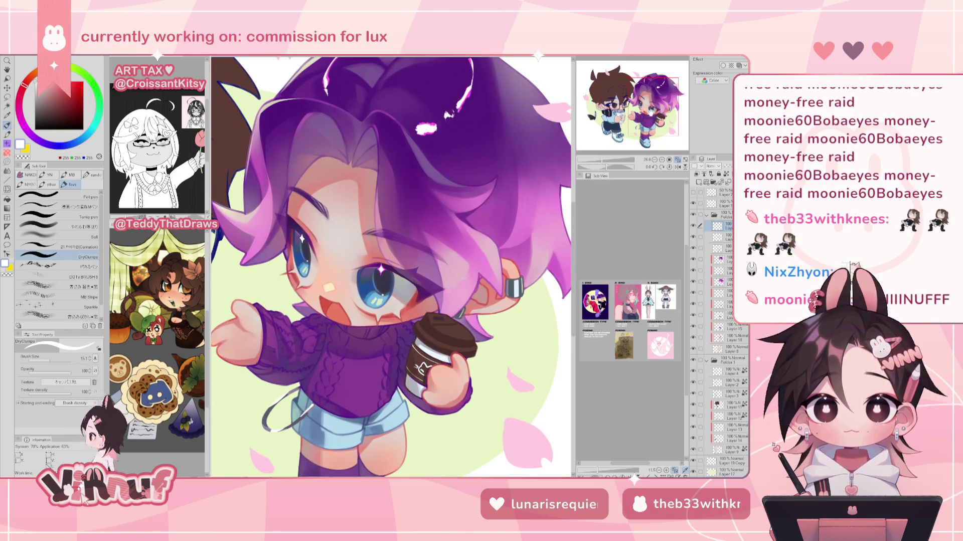
pyautogui.moveTo(601, 159); pyautogui.dragTo(598, 159)
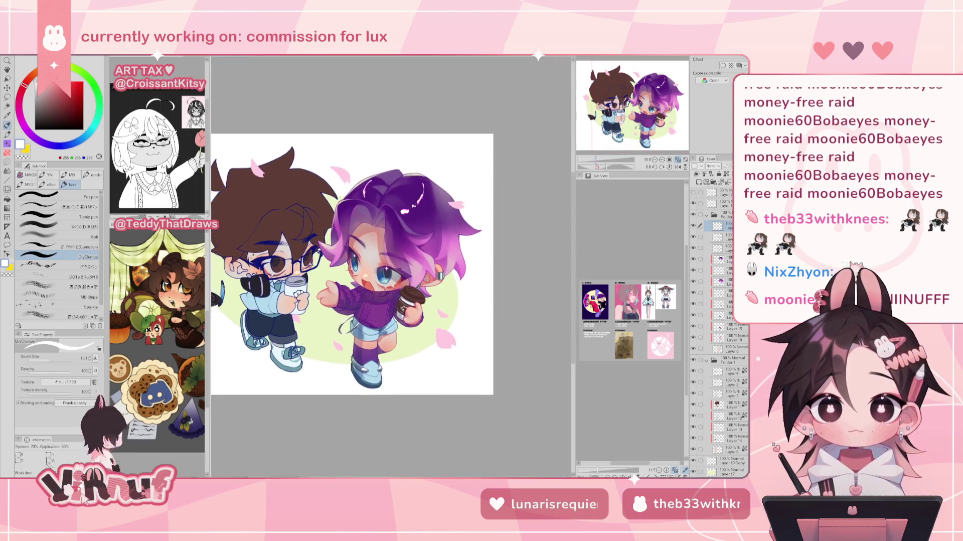
pyautogui.moveTo(598, 159); pyautogui.dragTo(607, 159)
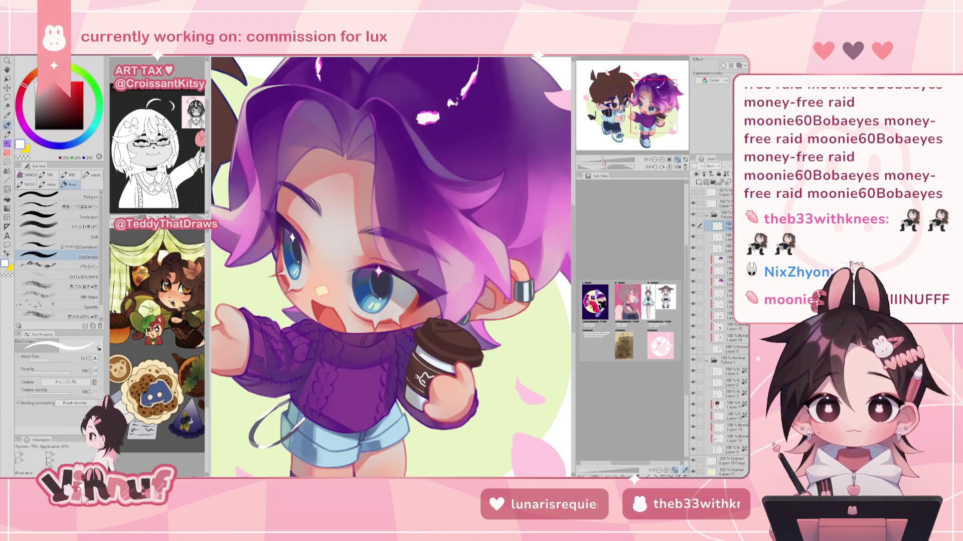
pyautogui.moveTo(636, 123); pyautogui.dragTo(650, 105)
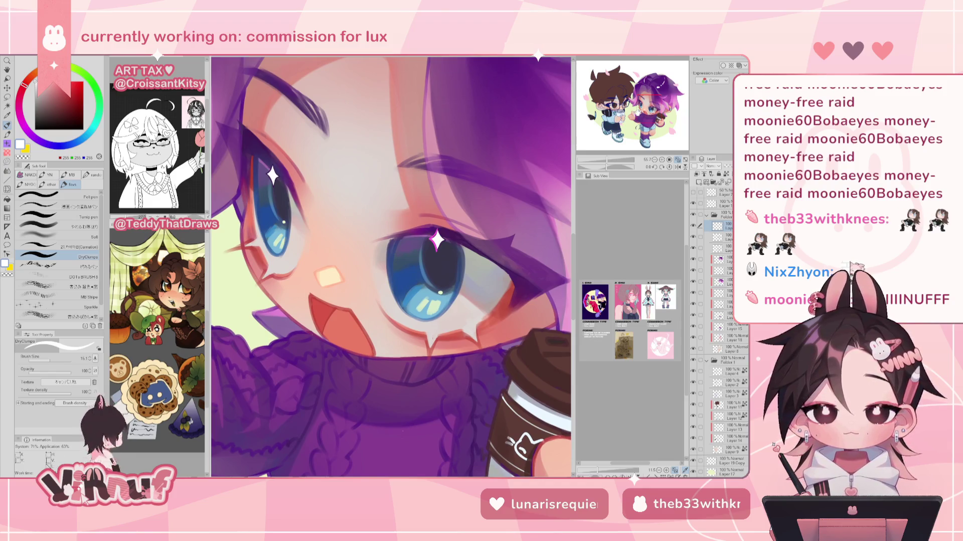
pyautogui.press('x')
pyautogui.press('[')
pyautogui.press('[')
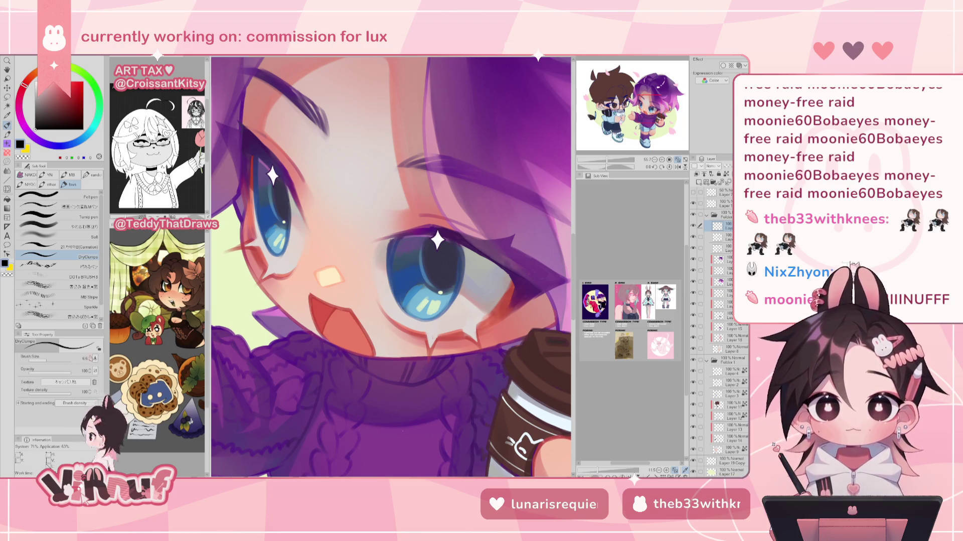
pyautogui.press(']')
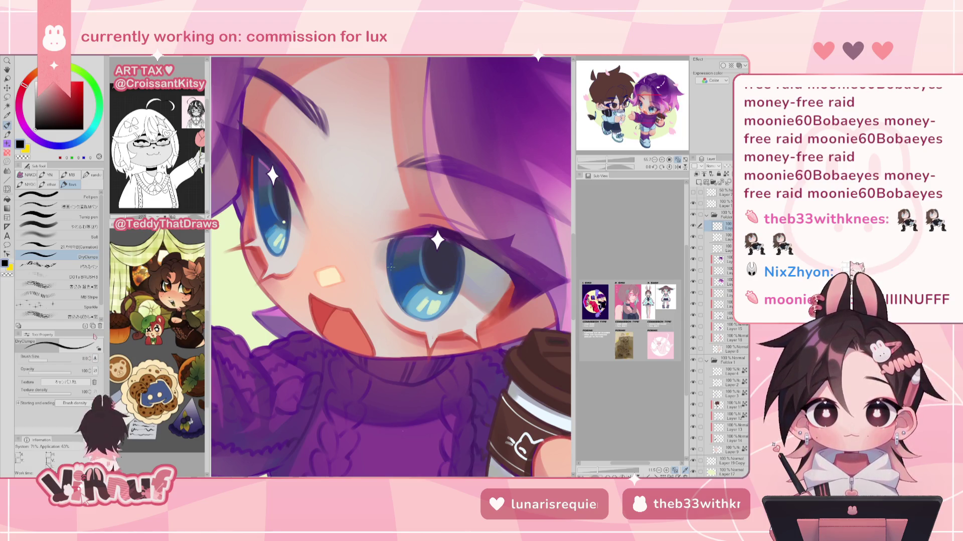
# Sample the eye's purple and darken it to near-black in the colour square.
pyautogui.scroll(1, 390, 266)
pyautogui.scroll(1, 411, 264)
pyautogui.scroll(1, 451, 259)
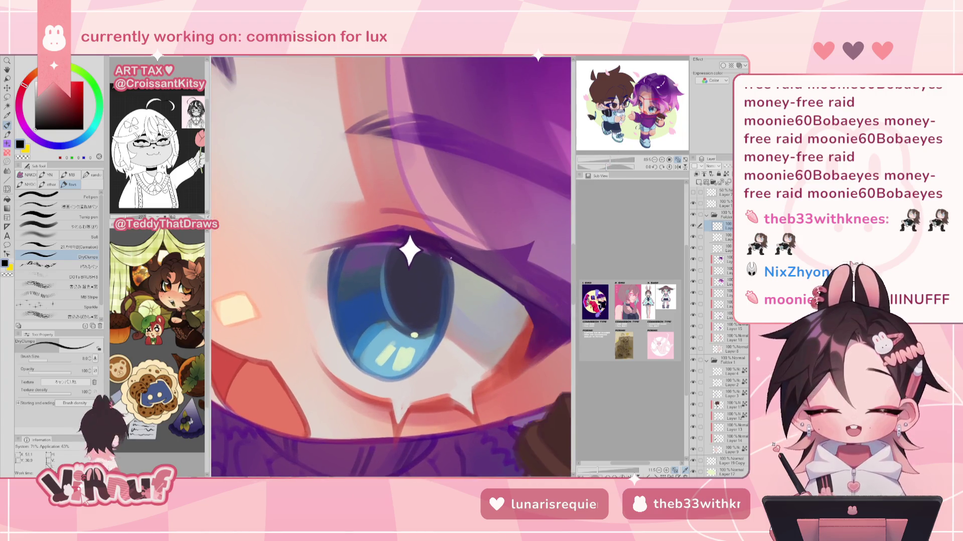
pyautogui.keyDown('alt'); pyautogui.click(498, 281); pyautogui.keyUp('alt')
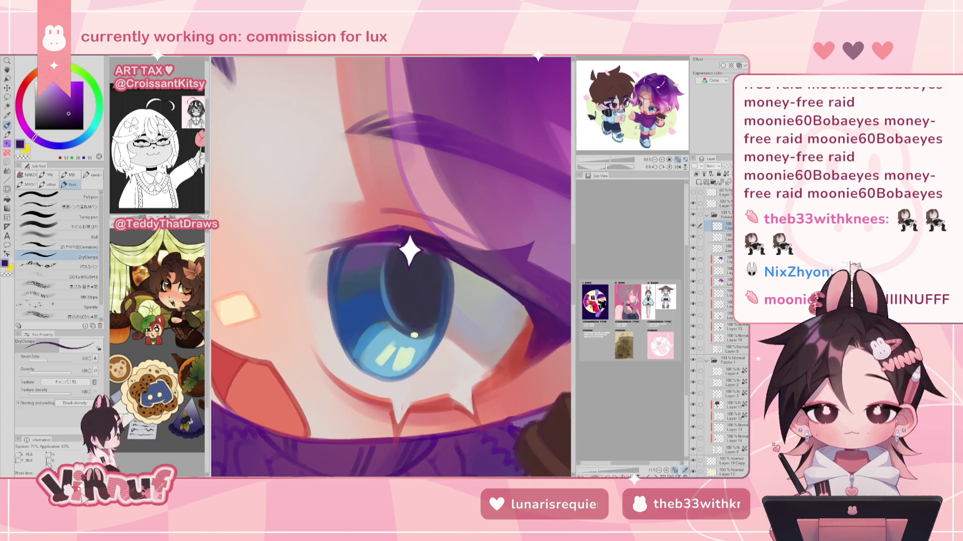
pyautogui.click(73, 120)
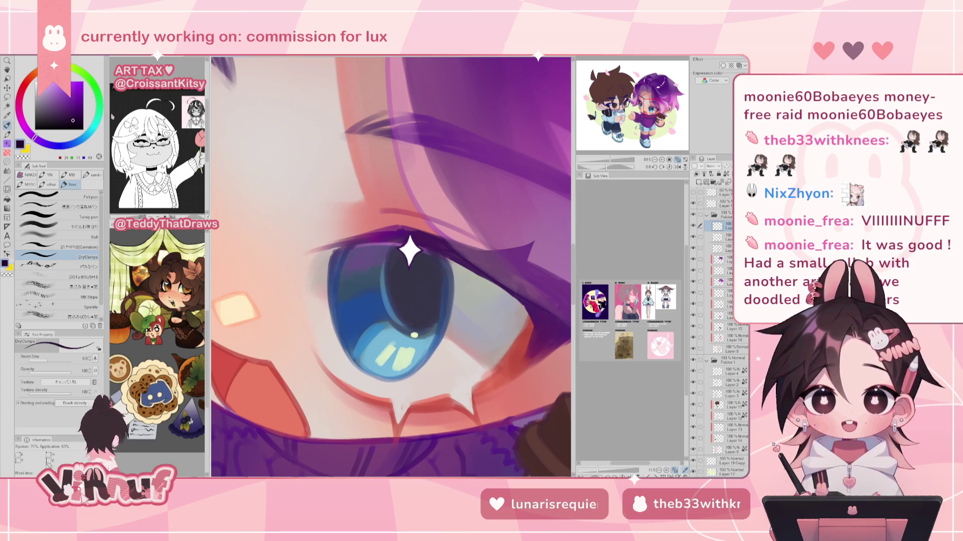
pyautogui.click(70, 123)
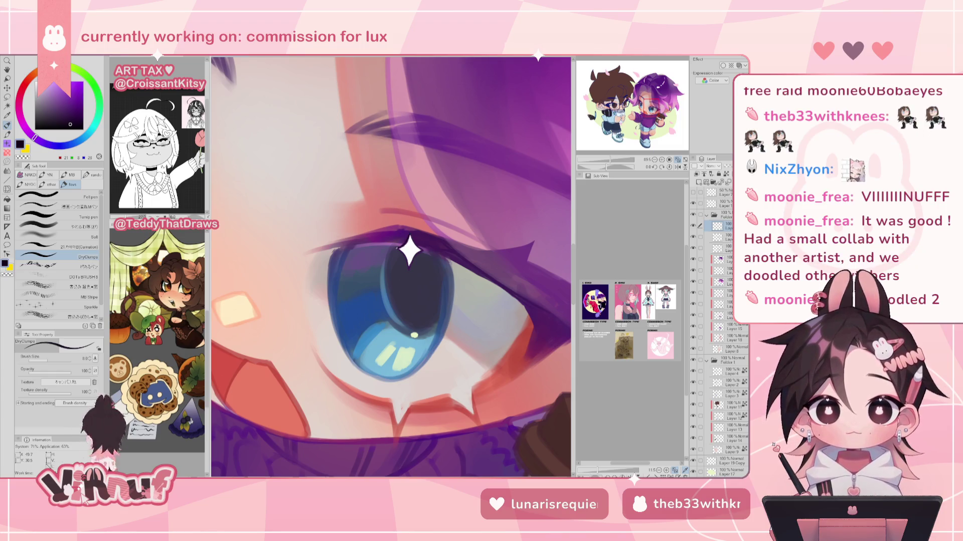
pyautogui.hotkey('ctrl', '0')
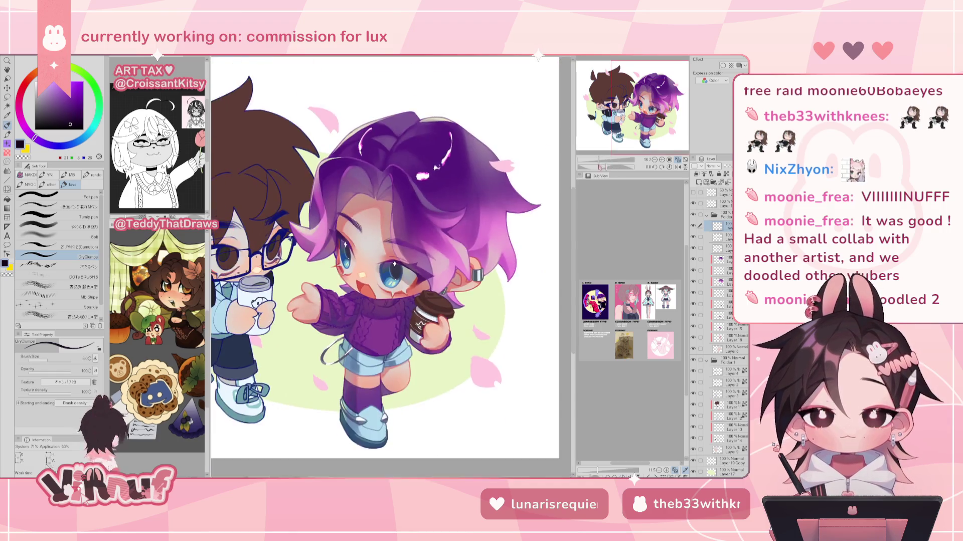
# Sample the magenta from the hair above the eye and zoom back onto the eye.
pyautogui.scroll(3, 391, 226)
pyautogui.scroll(1, 401, 259)
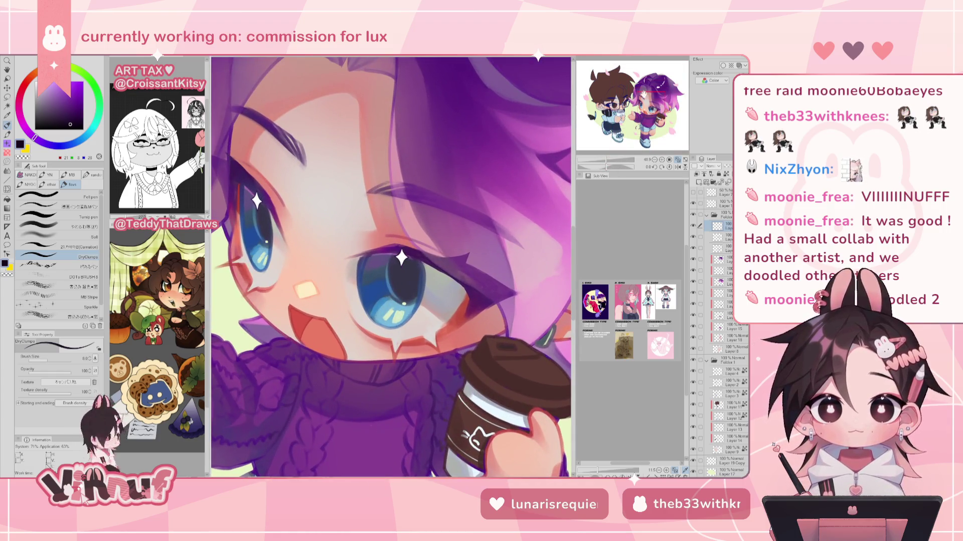
pyautogui.moveTo(411, 165); pyautogui.dragTo(372, 322)
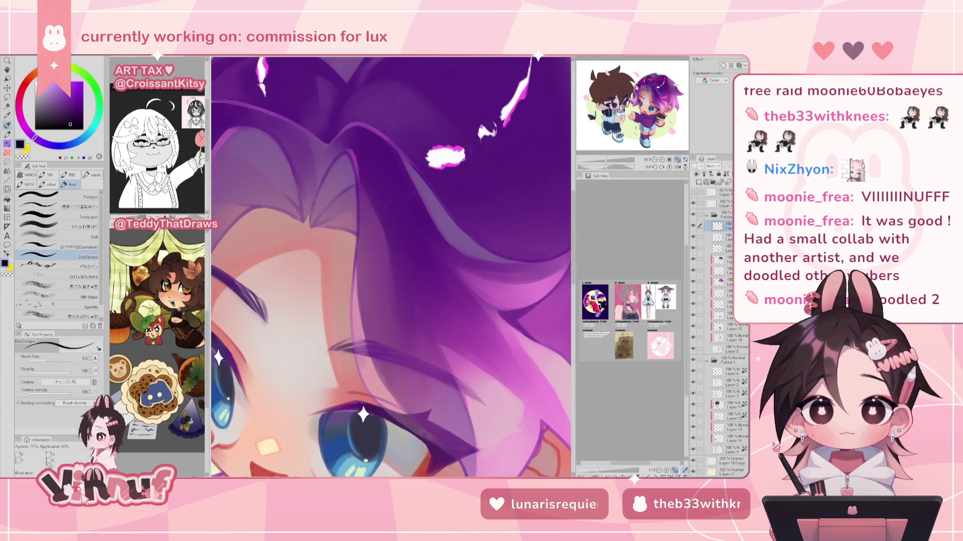
pyautogui.keyDown('alt'); pyautogui.click(451, 163); pyautogui.keyUp('alt')
pyautogui.moveTo(451, 163); pyautogui.dragTo(475, 41)
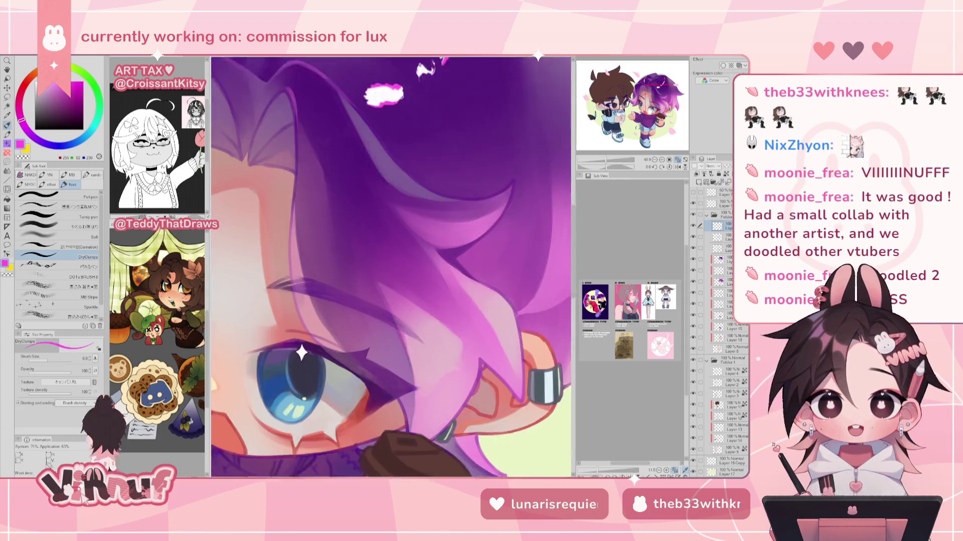
pyautogui.scroll(4, 386, 311)
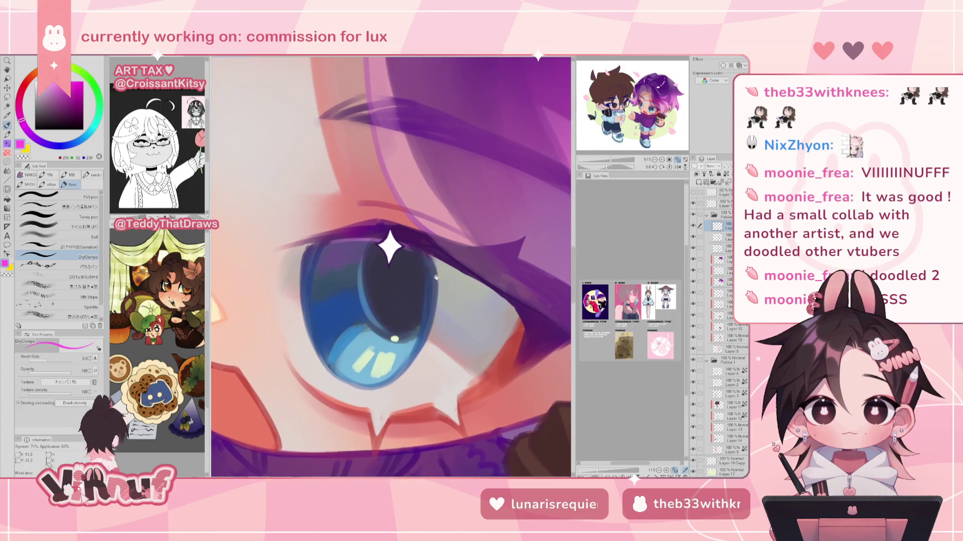
pyautogui.scroll(3, 392, 262)
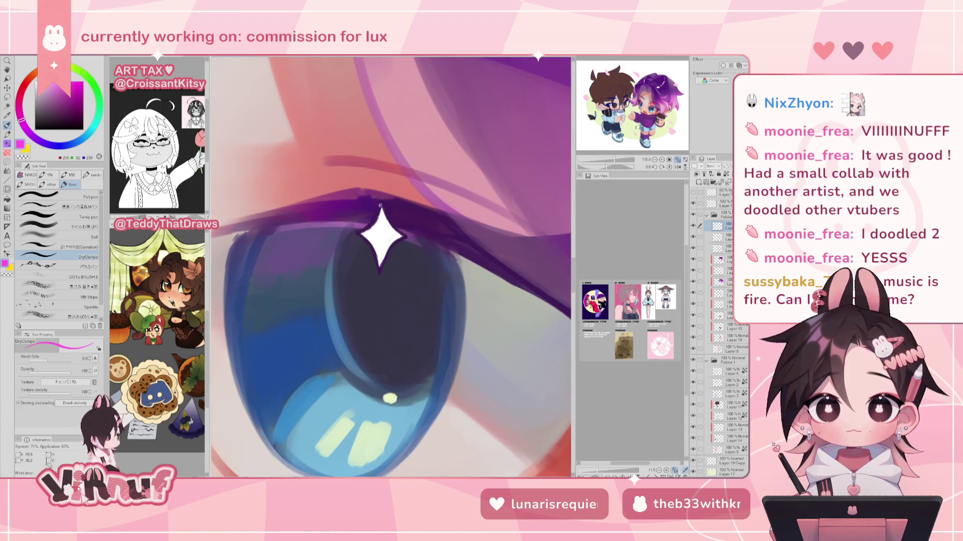
# Redraw the sparkle's top-left and bottom-right edges in magenta, then switch colour to white.
pyautogui.moveTo(372, 228)
pyautogui.mouseDown()
pyautogui.moveTo(379, 211)
pyautogui.moveTo(357, 234)
pyautogui.moveTo(380, 266)
pyautogui.moveTo(384, 209)
pyautogui.mouseUp()
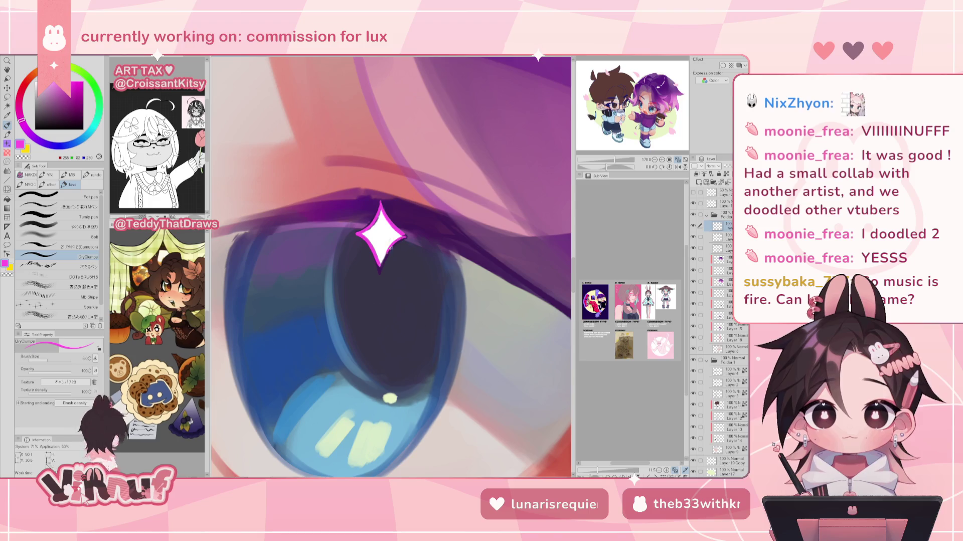
pyautogui.moveTo(402, 241); pyautogui.dragTo(384, 263)
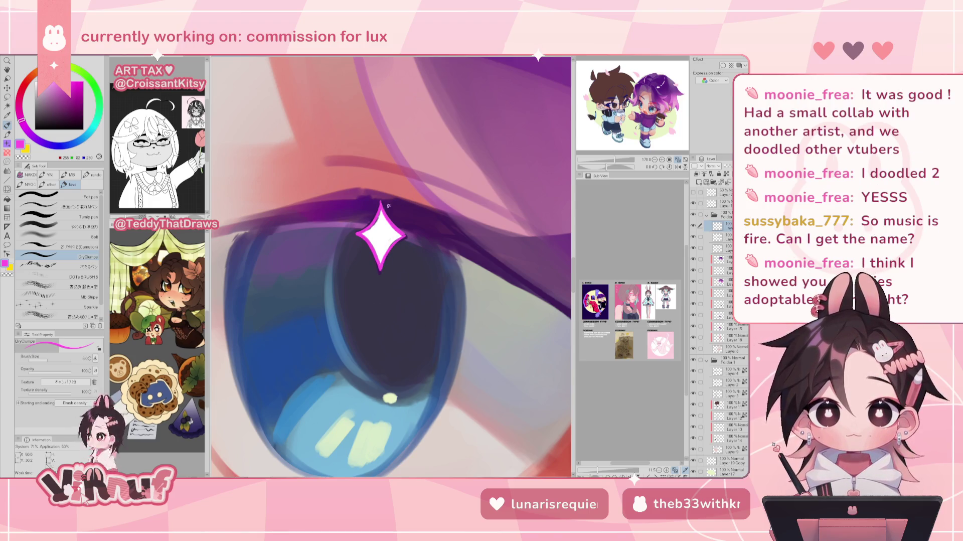
pyautogui.keyDown('alt'); pyautogui.click(379, 229); pyautogui.keyUp('alt')
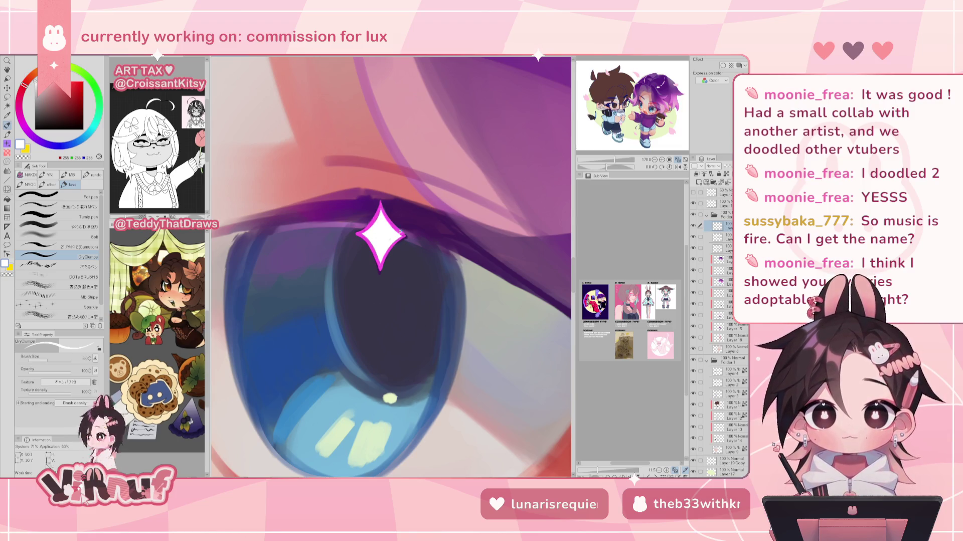
pyautogui.scroll(-5, 401, 234)
pyautogui.scroll(5, 473, 208)
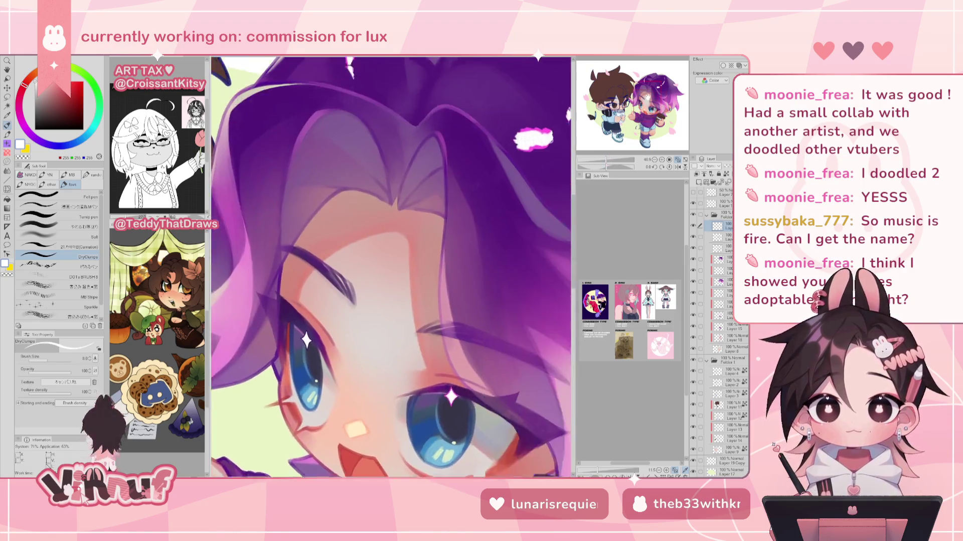
# Eyedrop the magenta hair highlight to make it the main drawing colour.
pyautogui.keyDown('alt'); pyautogui.click(472, 208); pyautogui.keyUp('alt')
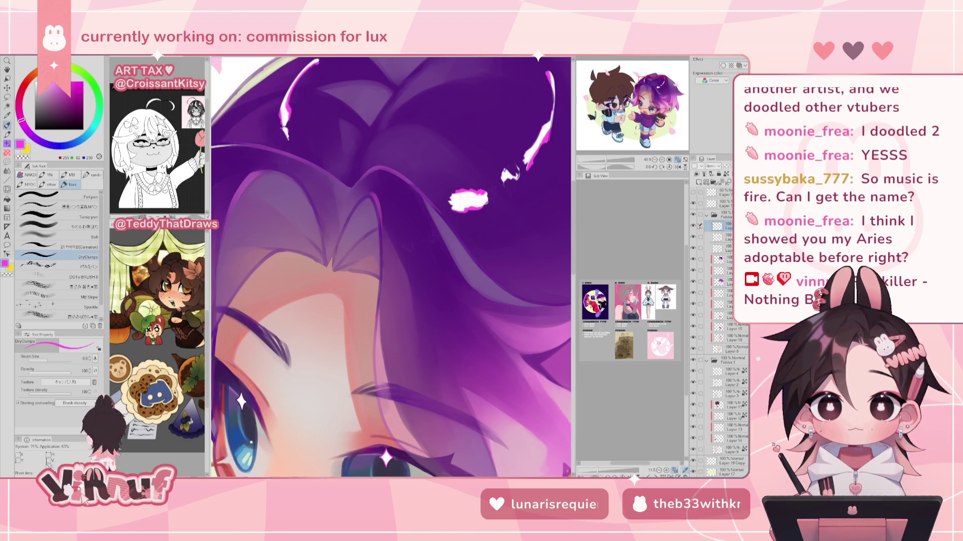
pyautogui.scroll(-3, 391, 266)
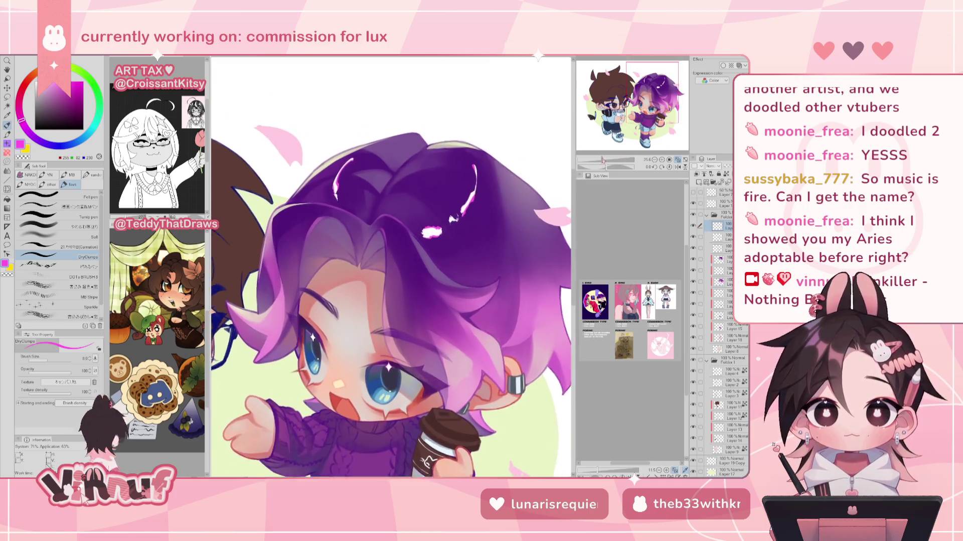
# Select the layer below and sample the dark purple from the hair.
pyautogui.scroll(4, 391, 266)
pyautogui.click(718, 247)
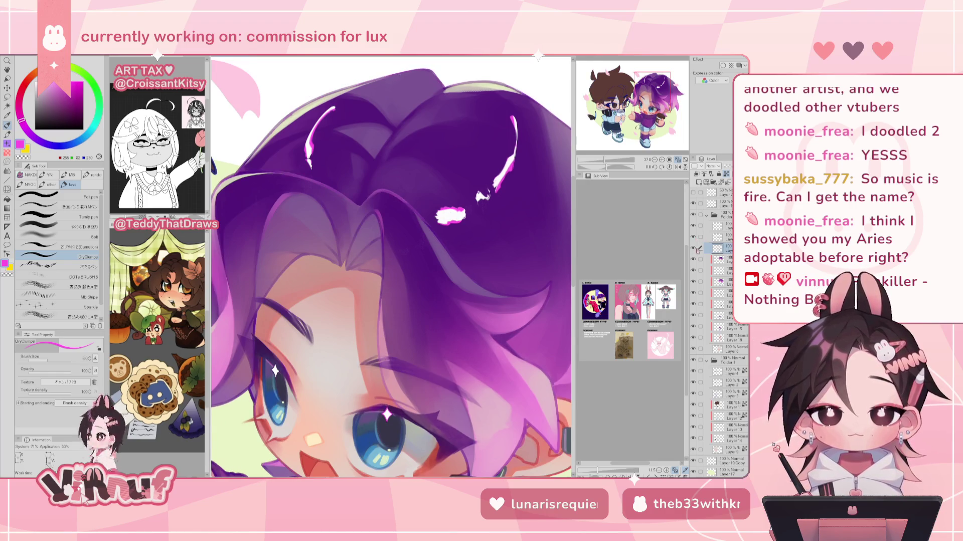
pyautogui.keyDown('alt'); pyautogui.click(363, 193); pyautogui.keyUp('alt')
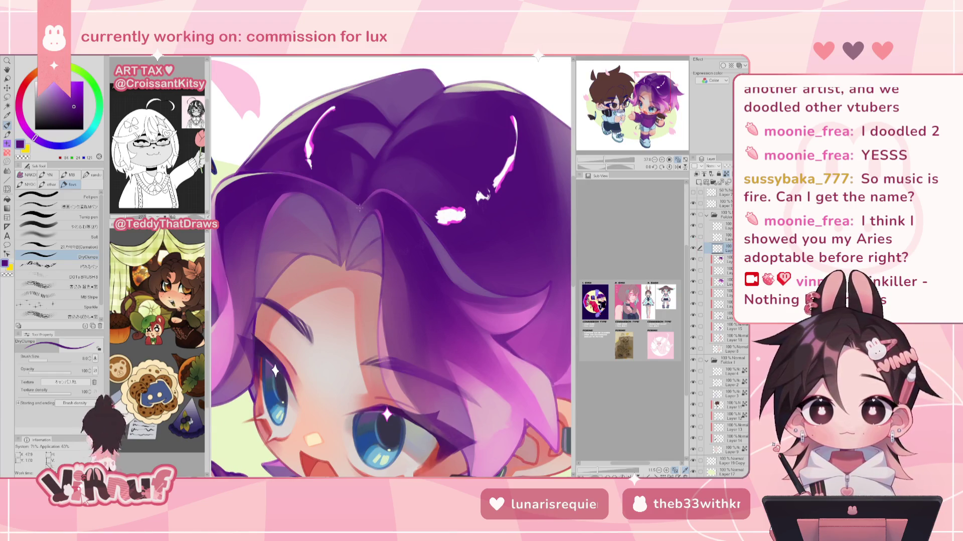
pyautogui.hotkey('ctrl', '0')
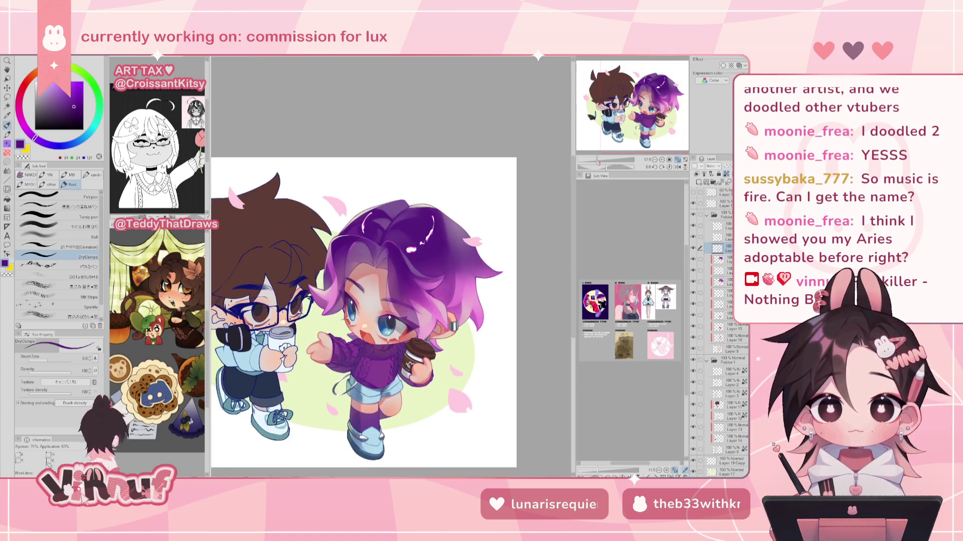
pyautogui.scroll(2, 381, 281)
pyautogui.scroll(2, 381, 281)
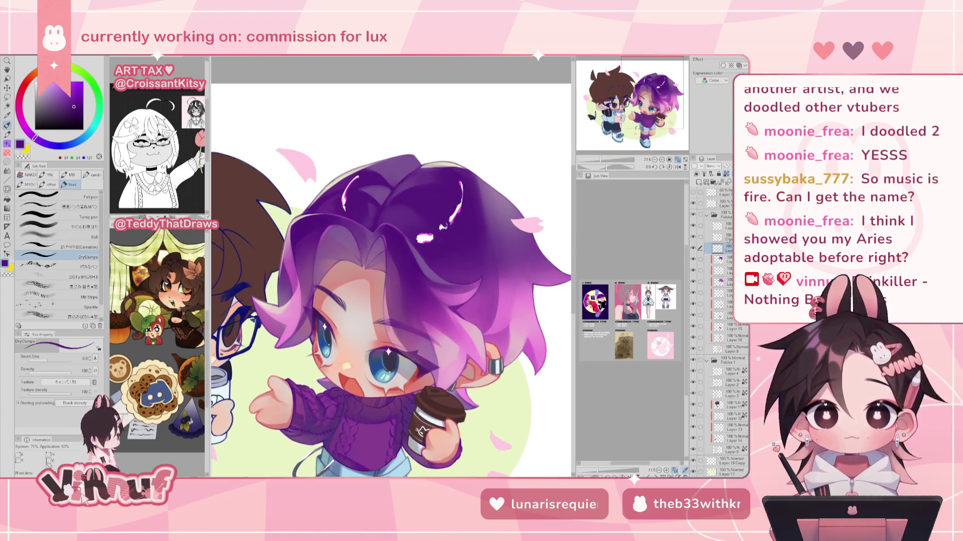
# Move up two layers and sample the magenta of the hair highlight.
pyautogui.click(724, 236)
pyautogui.click(725, 225)
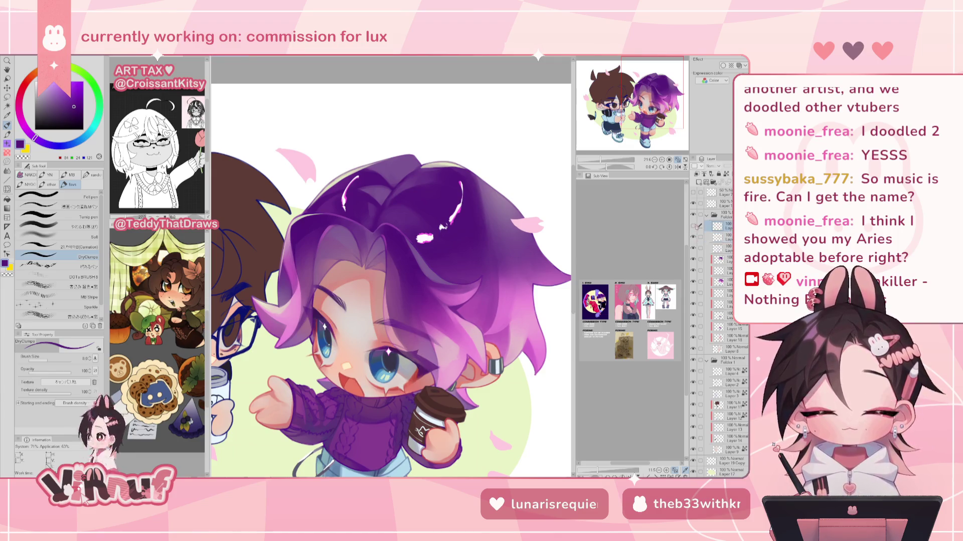
pyautogui.scroll(2, 388, 267)
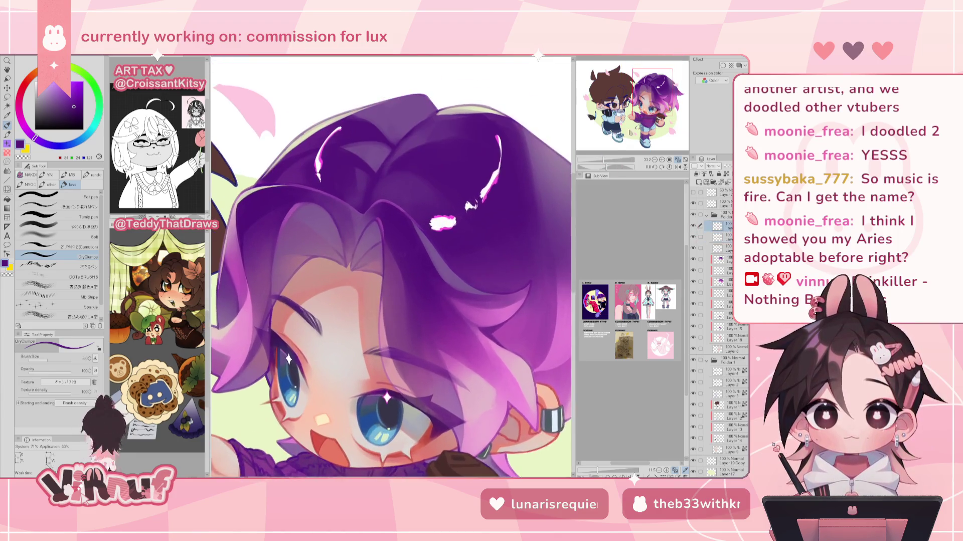
pyautogui.scroll(-2, 391, 265)
pyautogui.scroll(3, 425, 286)
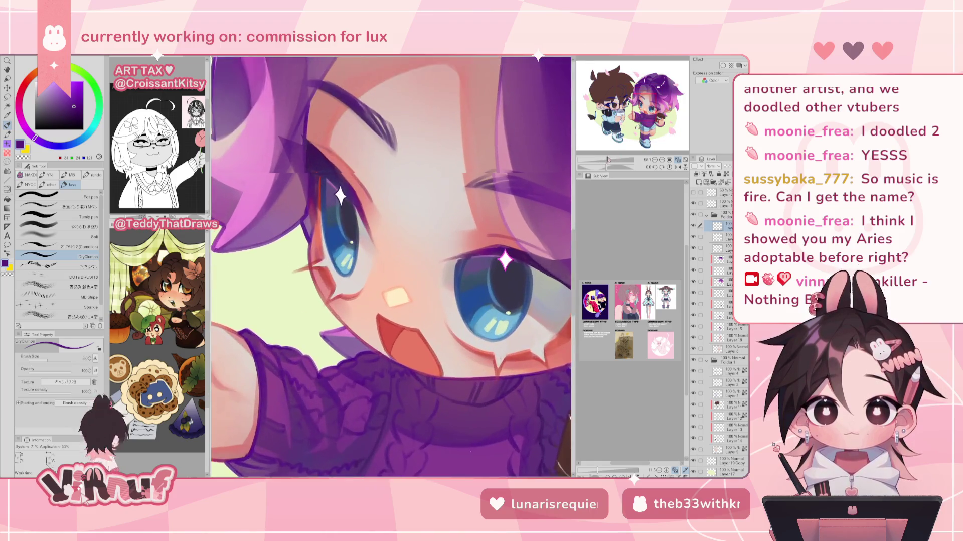
pyautogui.keyDown('alt'); pyautogui.click(425, 285); pyautogui.keyUp('alt')
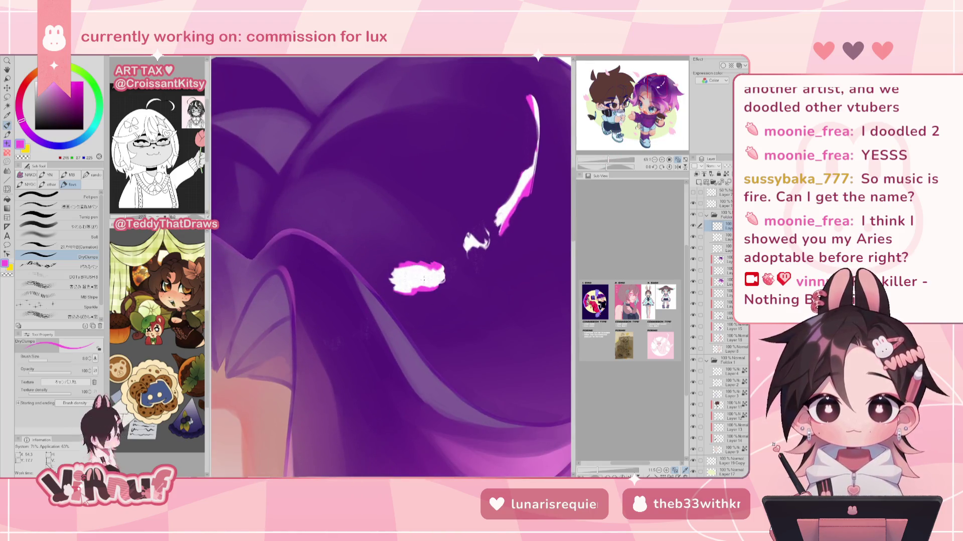
pyautogui.moveTo(425, 286); pyautogui.dragTo(425, 126)
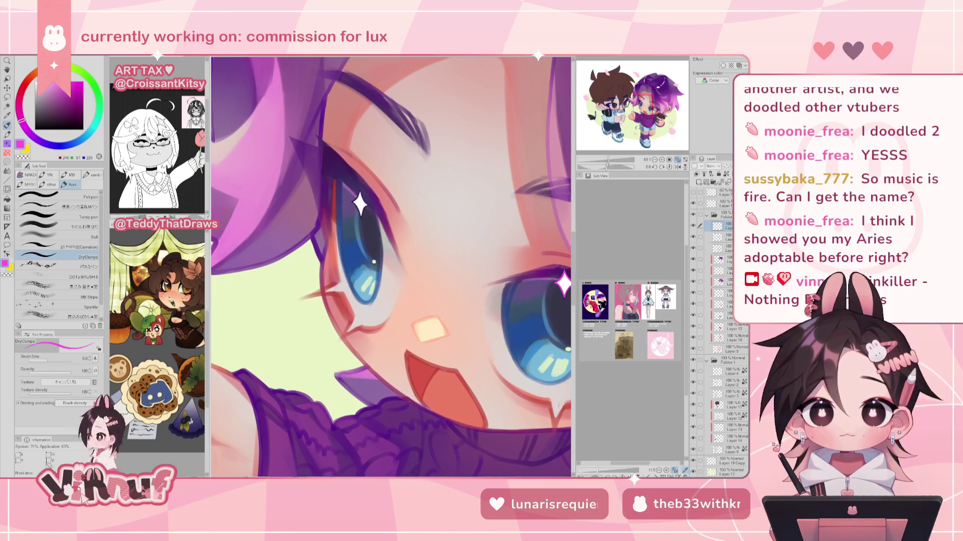
pyautogui.scroll(1, 392, 266)
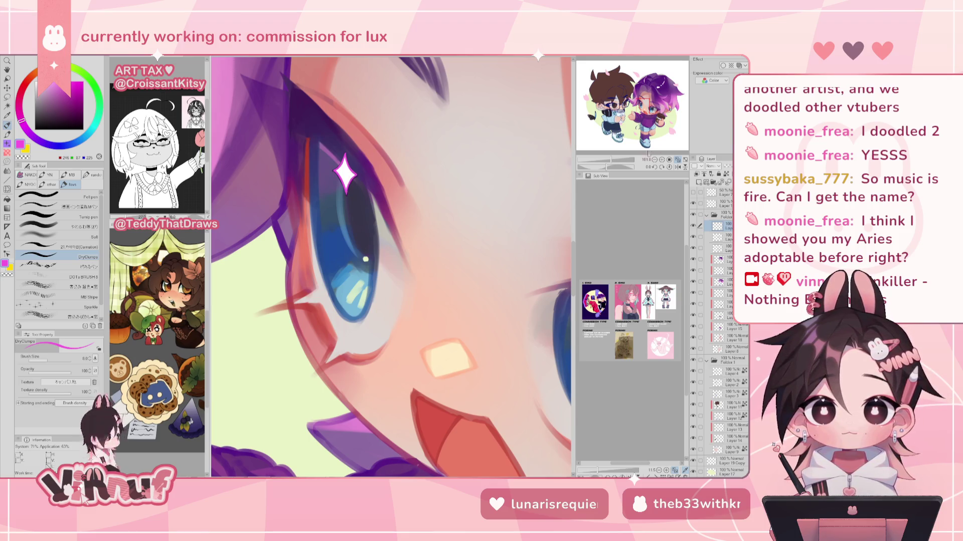
# Zoom out to the whole illustration and mirror the view to check the composition.
pyautogui.hotkey('ctrl', '0')
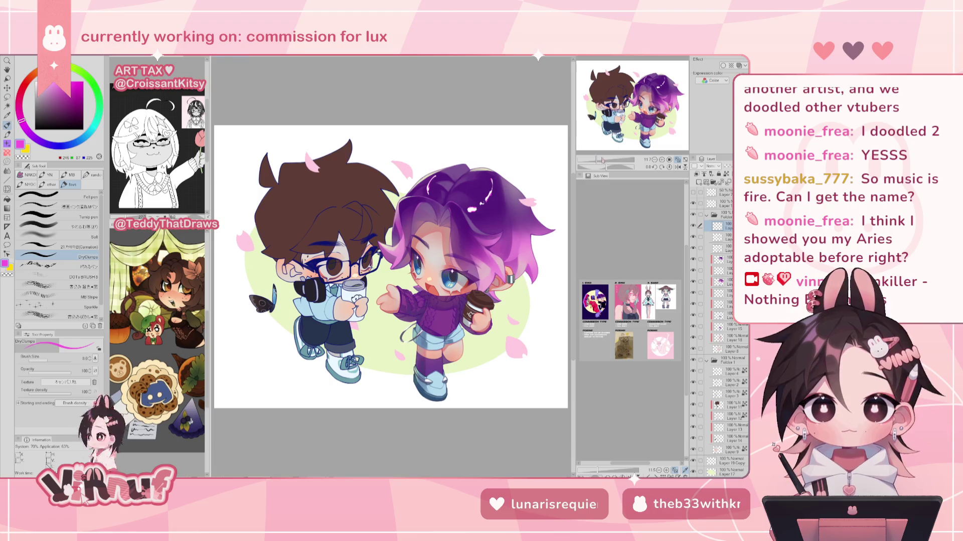
pyautogui.scroll(3, 442, 270)
pyautogui.scroll(2, 442, 270)
pyautogui.scroll(2, 441, 271)
pyautogui.moveTo(603, 159)
pyautogui.mouseDown()
pyautogui.moveTo(585, 159)
pyautogui.moveTo(607, 159)
pyautogui.mouseUp()
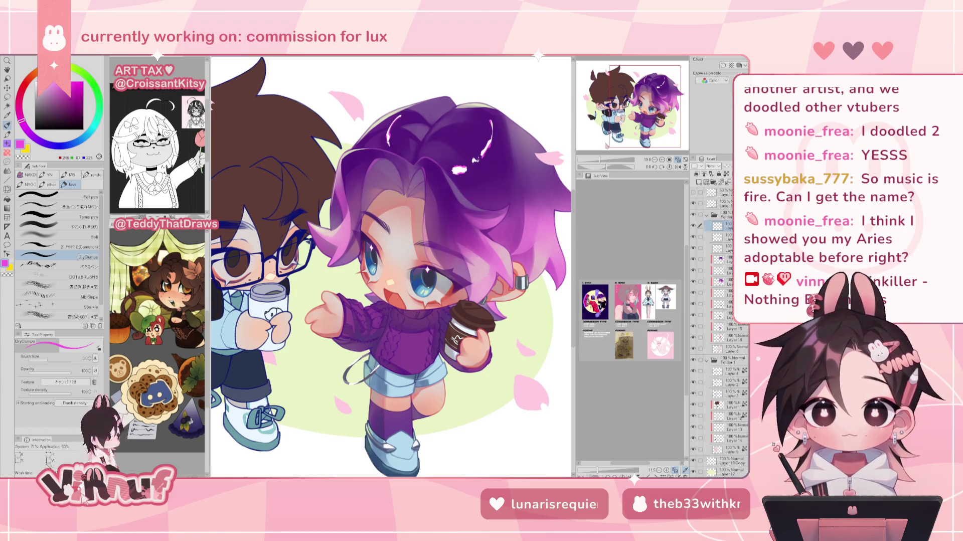
pyautogui.moveTo(600, 160); pyautogui.dragTo(598, 159)
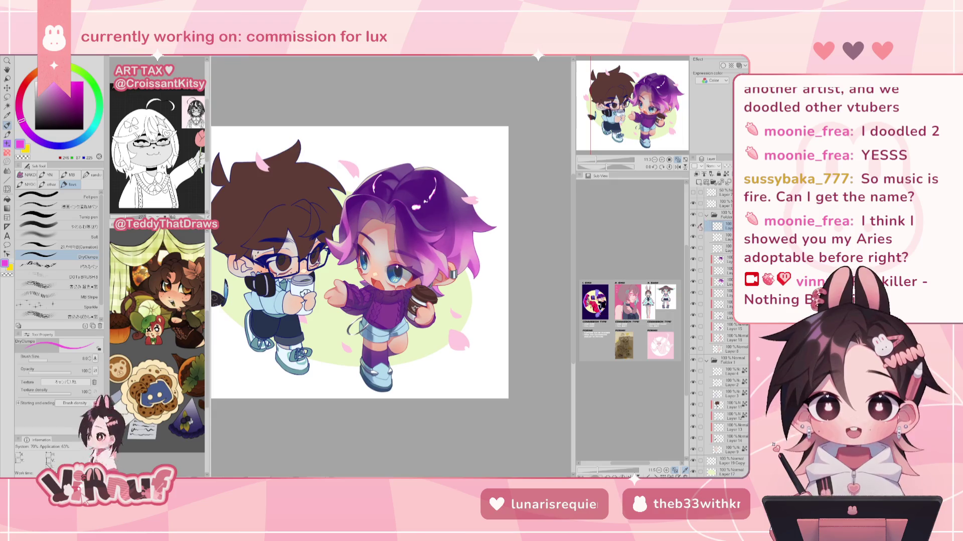
pyautogui.click(678, 166)
pyautogui.press('h')
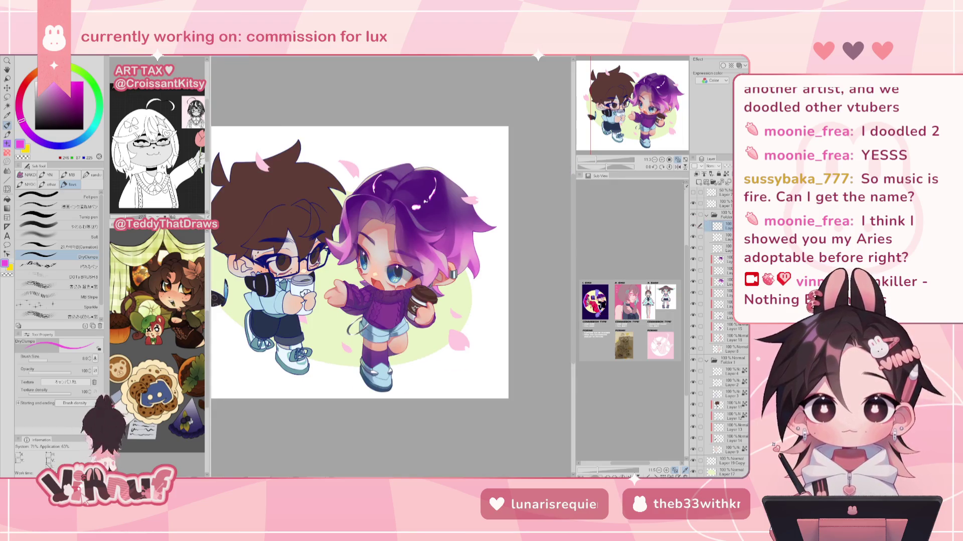
# Add a new layer over the purple-haired character with white and a solid inking brush.
pyautogui.moveTo(596, 159); pyautogui.dragTo(601, 160)
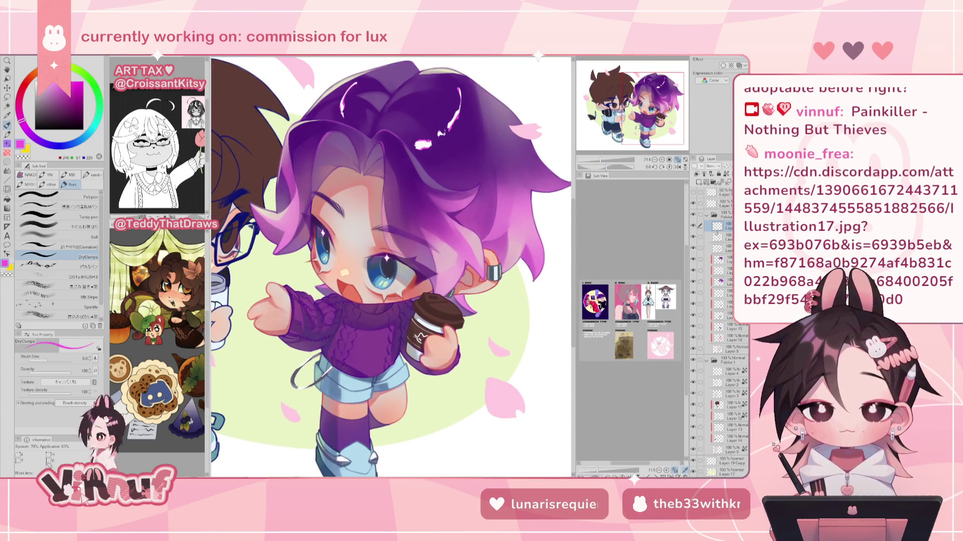
pyautogui.click(703, 182)
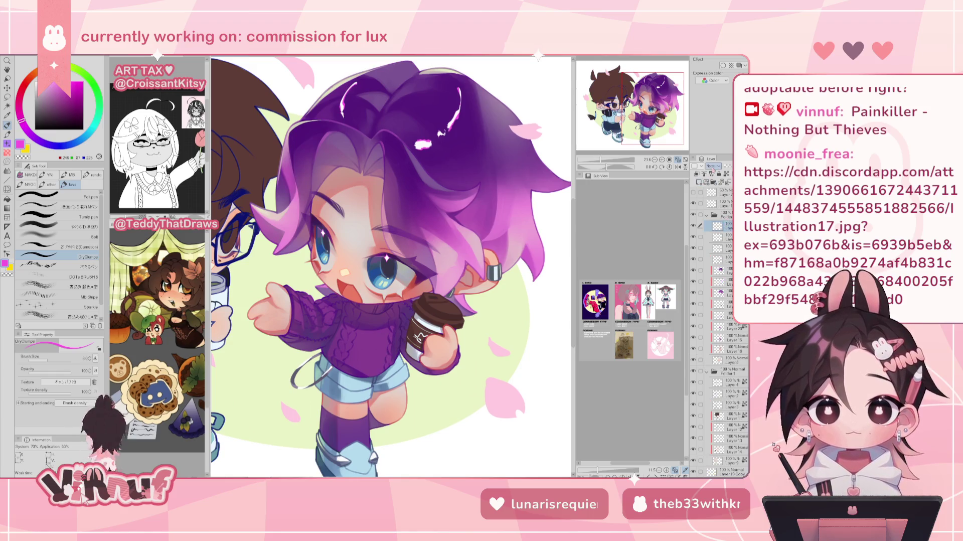
pyautogui.moveTo(36, 84); pyautogui.dragTo(24, 66)
pyautogui.click(55, 206)
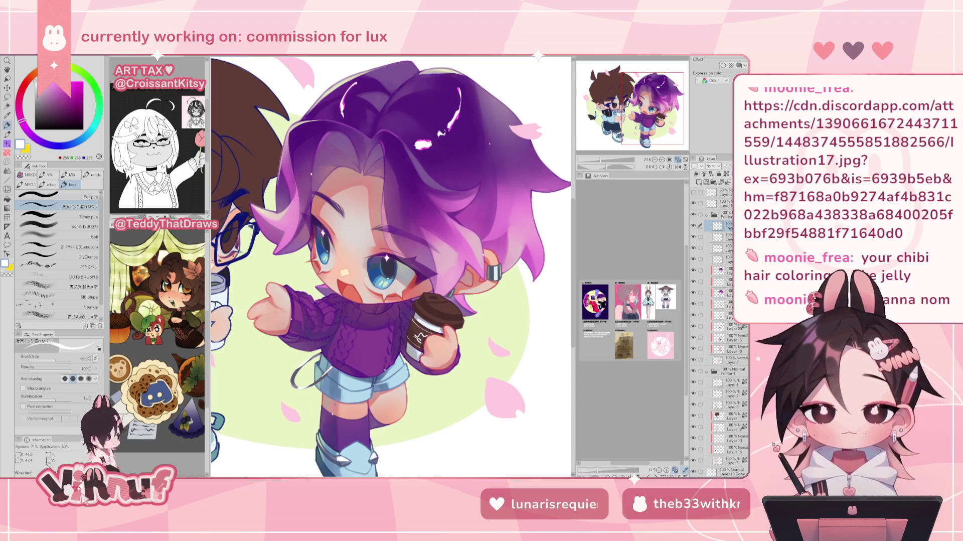
pyautogui.scroll(-2, 391, 266)
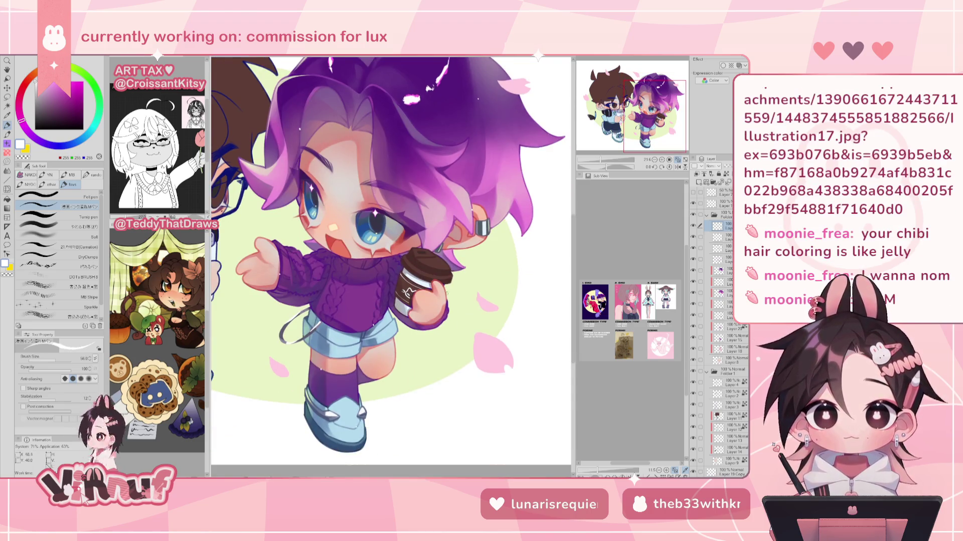
pyautogui.scroll(3, 392, 266)
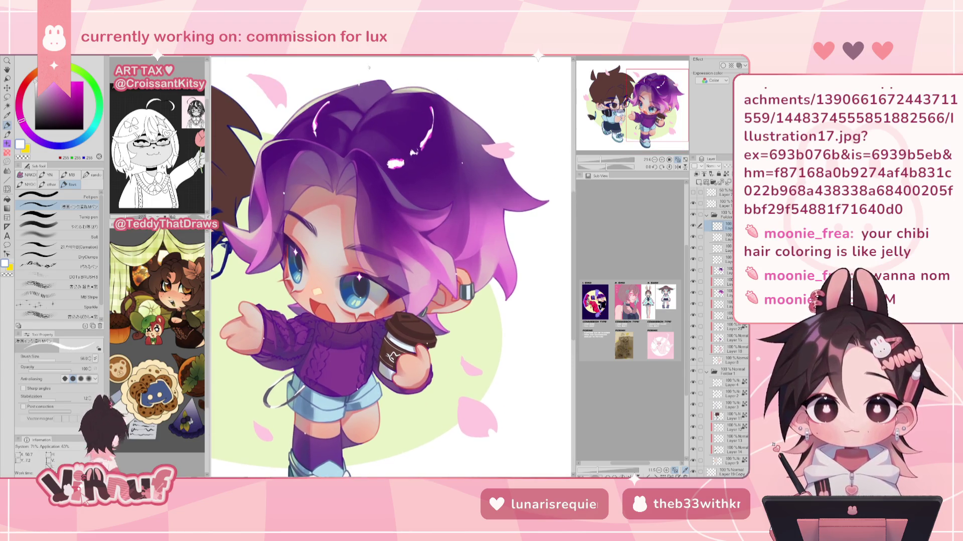
pyautogui.scroll(-3, 361, 265)
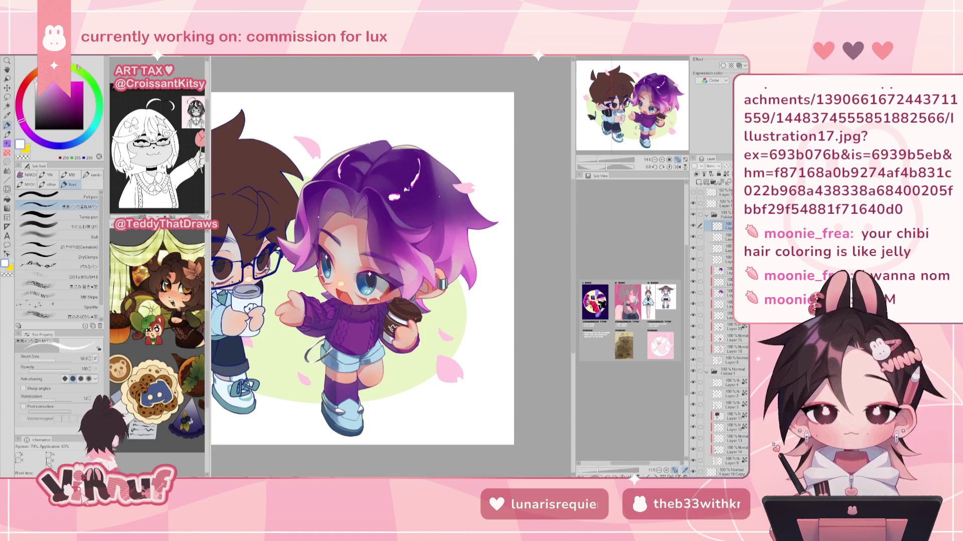
pyautogui.click(23, 58)
pyautogui.click(60, 151)
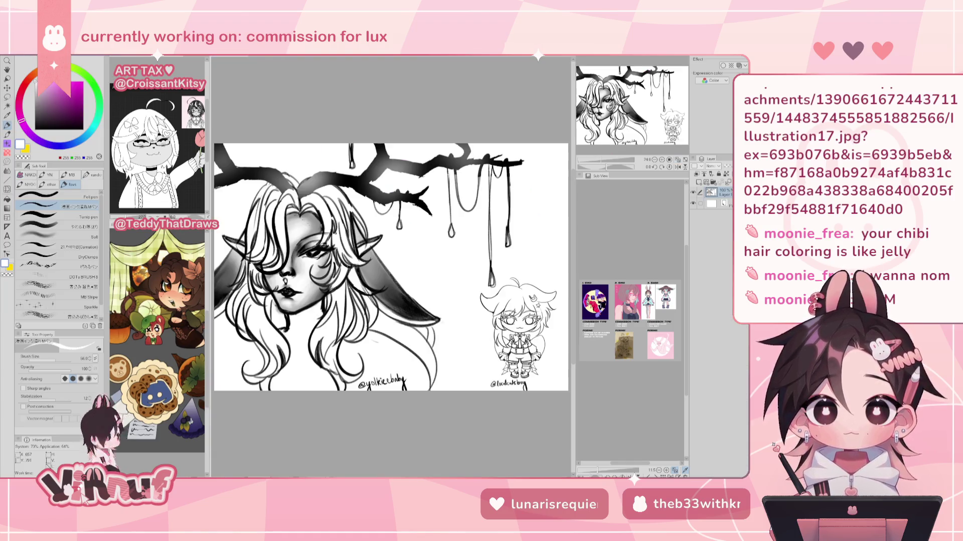
pyautogui.hotkey('ctrl', '+')
pyautogui.hotkey('ctrl', '+')
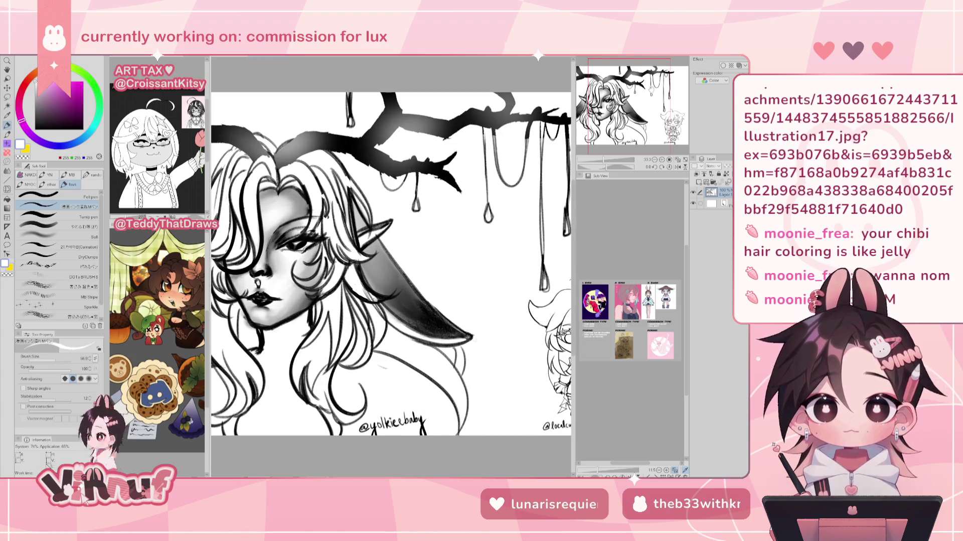
pyautogui.hotkey('ctrl', '+')
pyautogui.moveTo(647, 100)
pyautogui.mouseDown()
pyautogui.moveTo(626, 100)
pyautogui.moveTo(654, 102)
pyautogui.mouseUp()
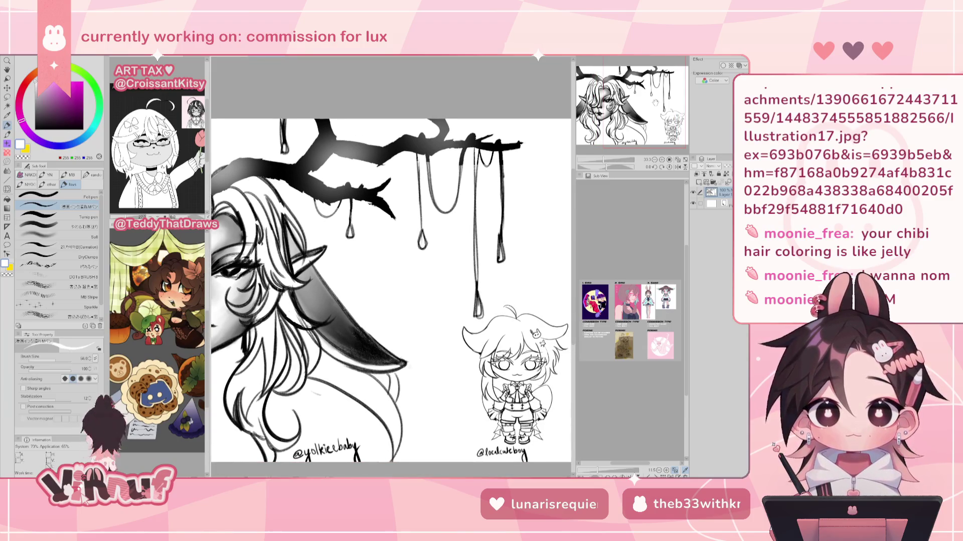
pyautogui.moveTo(655, 102); pyautogui.dragTo(646, 112)
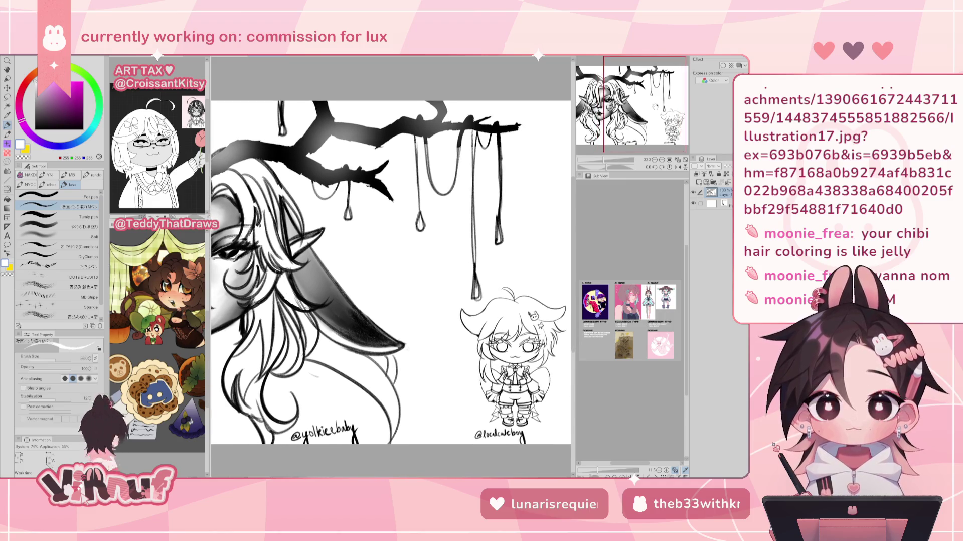
pyautogui.scroll(-2, 647, 112)
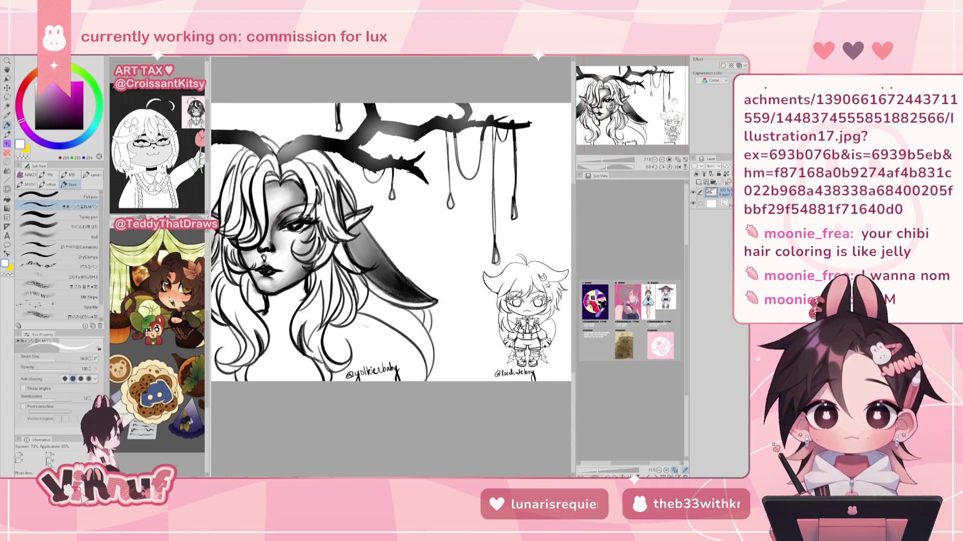
pyautogui.moveTo(657, 105); pyautogui.dragTo(662, 107)
pyautogui.scroll(1, 508, 243)
pyautogui.scroll(1, 508, 242)
pyautogui.scroll(1, 507, 242)
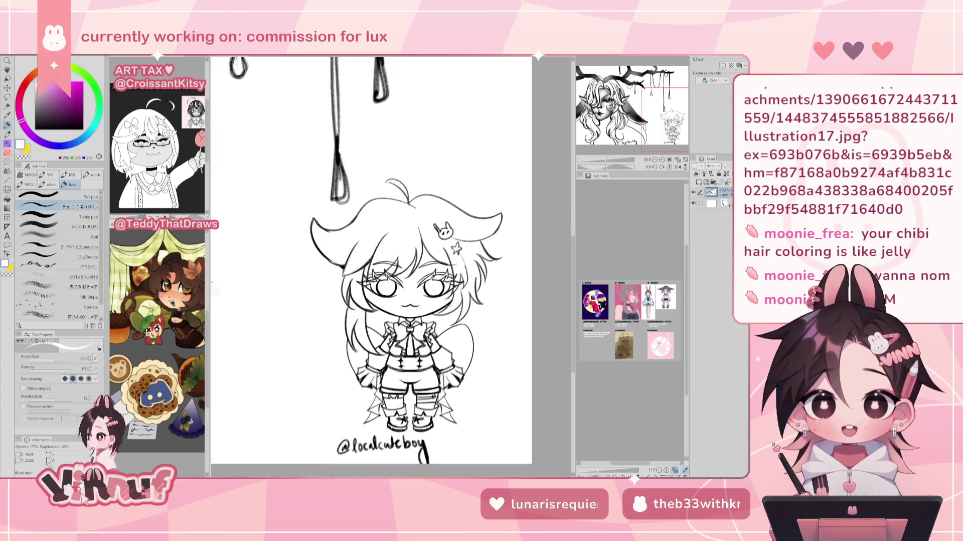
pyautogui.scroll(1, 508, 242)
pyautogui.moveTo(660, 127); pyautogui.dragTo(661, 129)
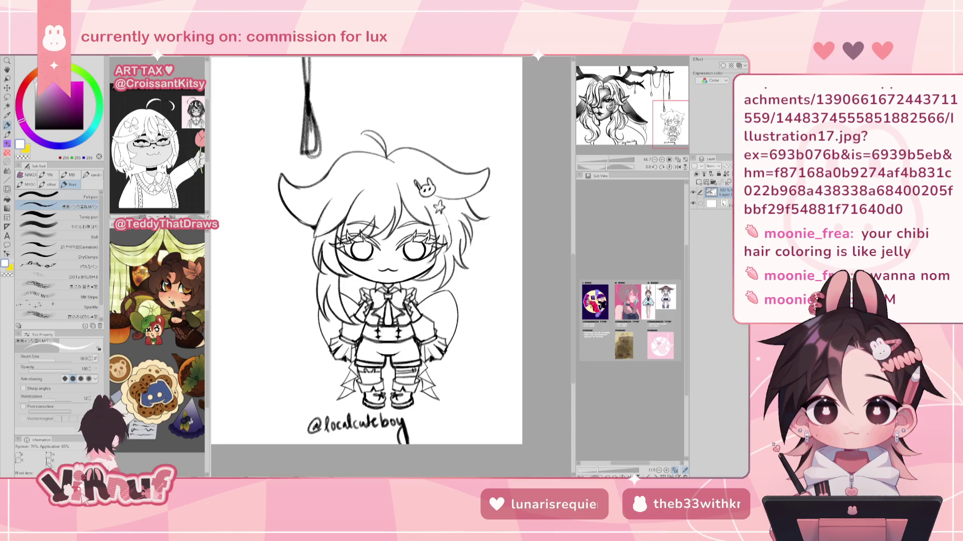
pyautogui.moveTo(662, 129); pyautogui.dragTo(660, 129)
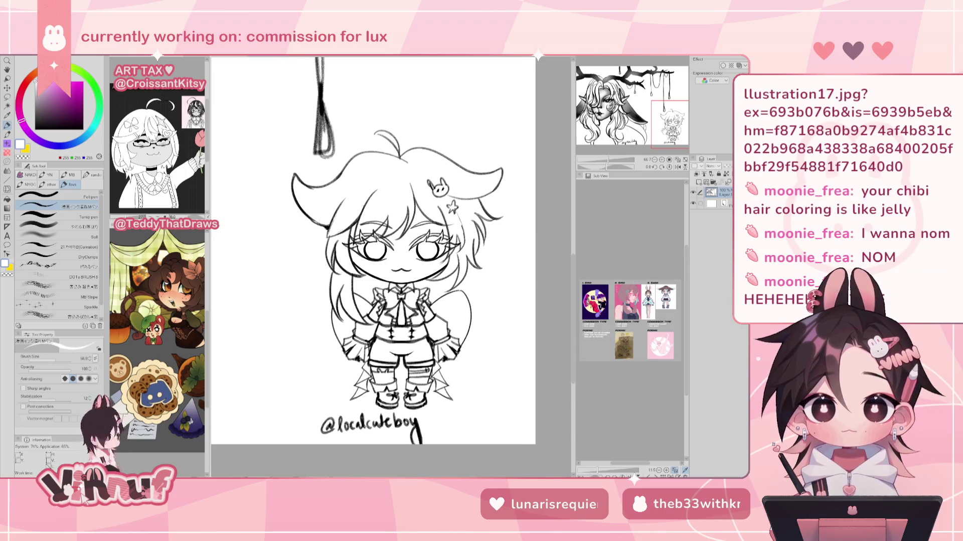
pyautogui.hotkey('ctrl', '-')
pyautogui.hotkey('ctrl', '-')
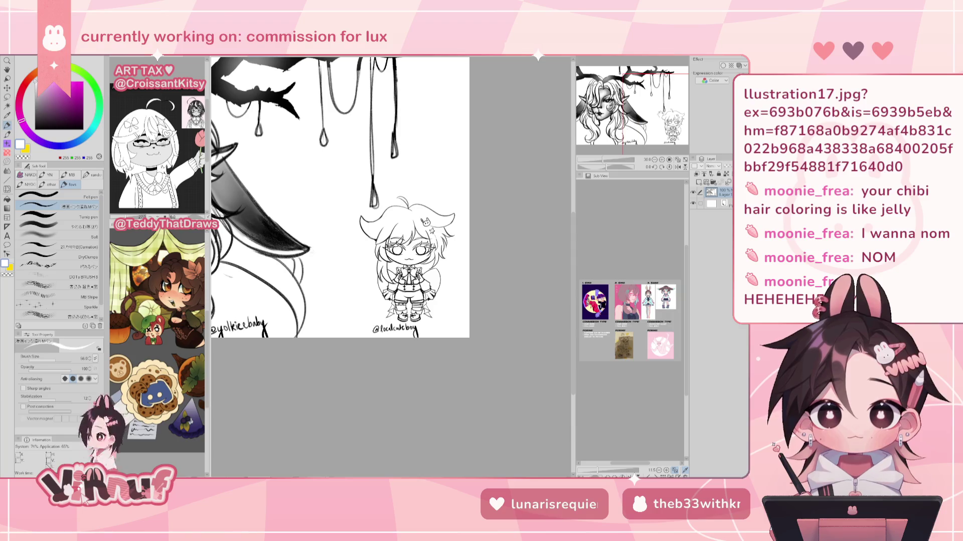
pyautogui.moveTo(351, 226); pyautogui.dragTo(441, 269)
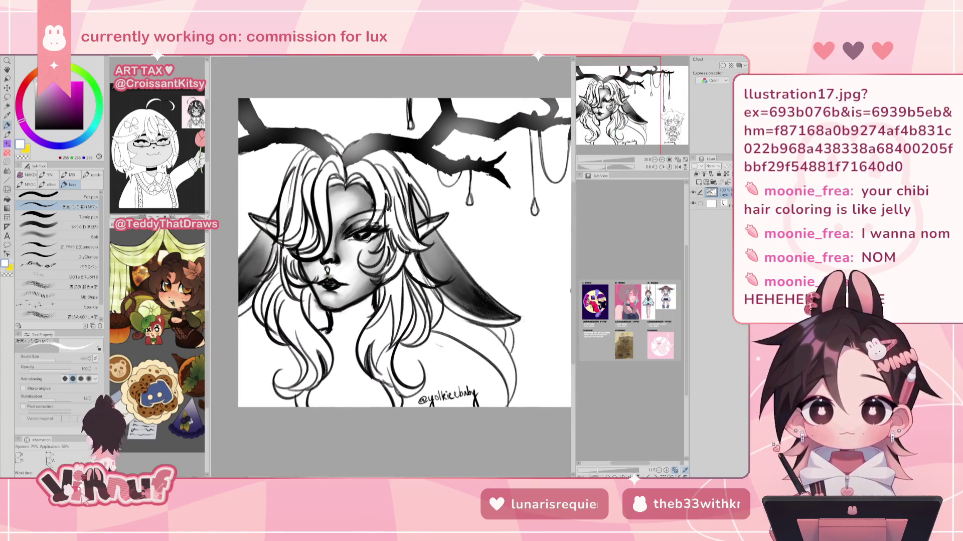
pyautogui.hotkey('ctrl', '+')
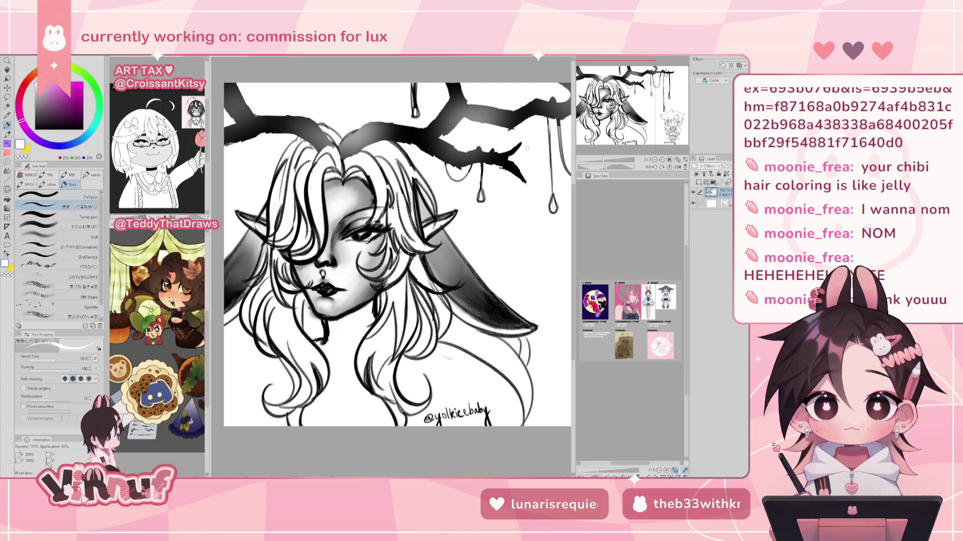
pyautogui.scroll(1, 437, 258)
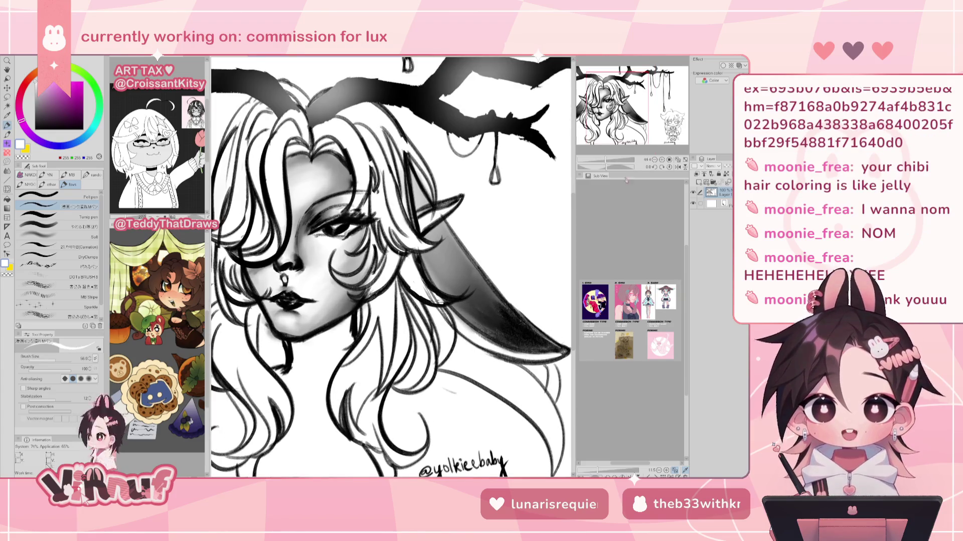
pyautogui.moveTo(629, 115); pyautogui.dragTo(641, 106)
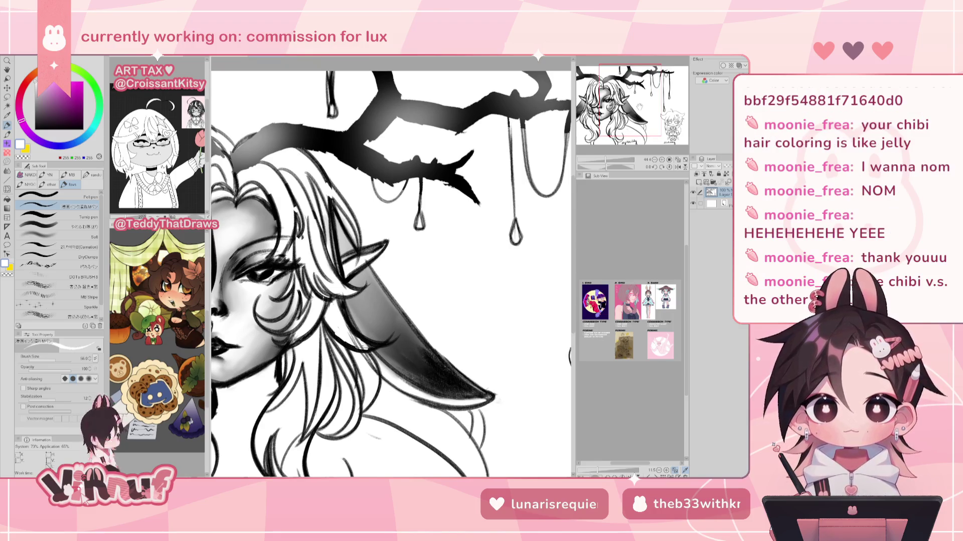
pyautogui.scroll(-2, 316, 195)
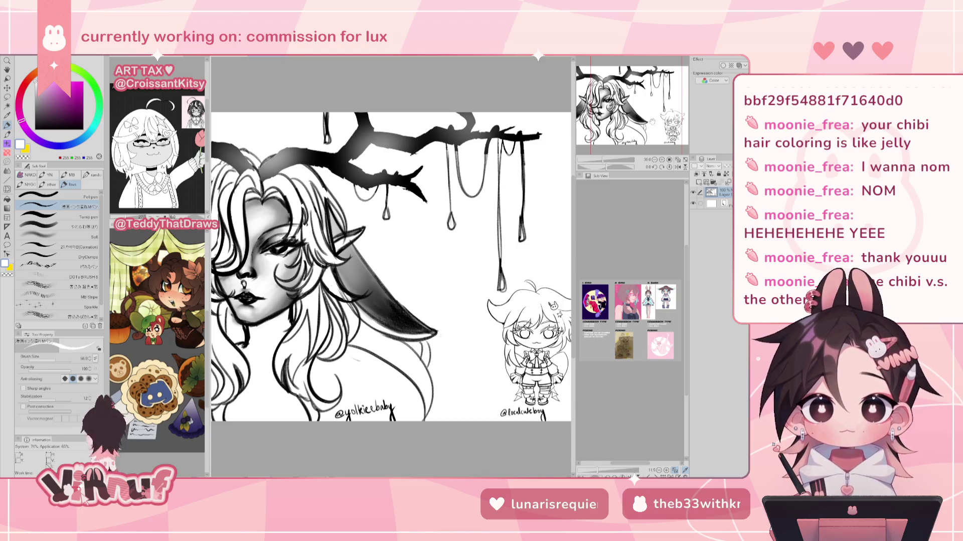
pyautogui.moveTo(652, 121)
pyautogui.mouseDown()
pyautogui.moveTo(667, 88)
pyautogui.moveTo(687, 99)
pyautogui.mouseUp()
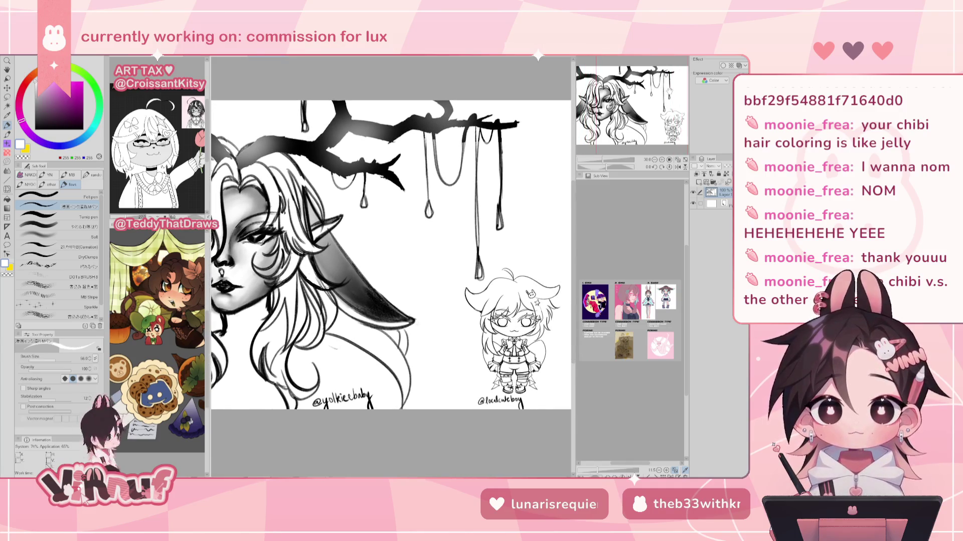
pyautogui.scroll(3, 523, 305)
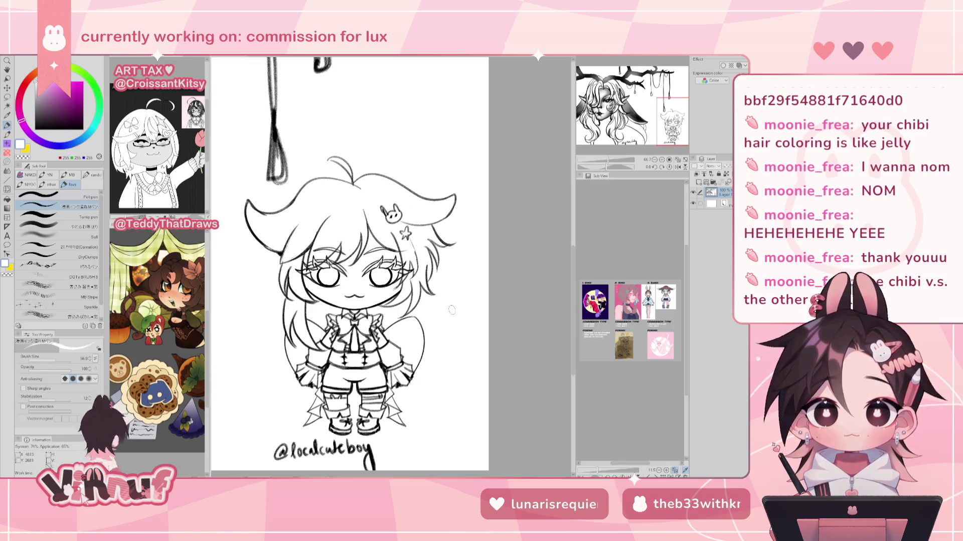
pyautogui.scroll(-1, 444, 316)
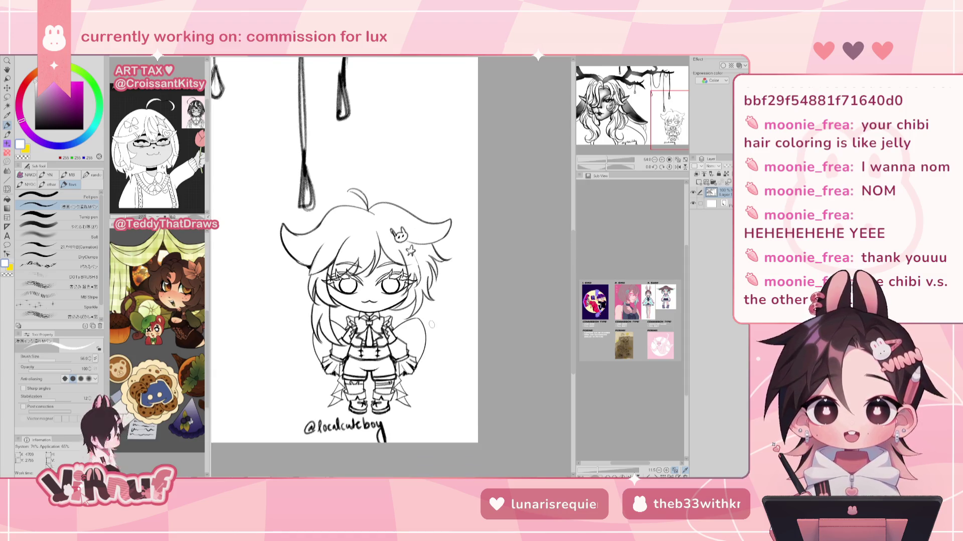
pyautogui.scroll(-1, 431, 324)
pyautogui.scroll(-1, 431, 324)
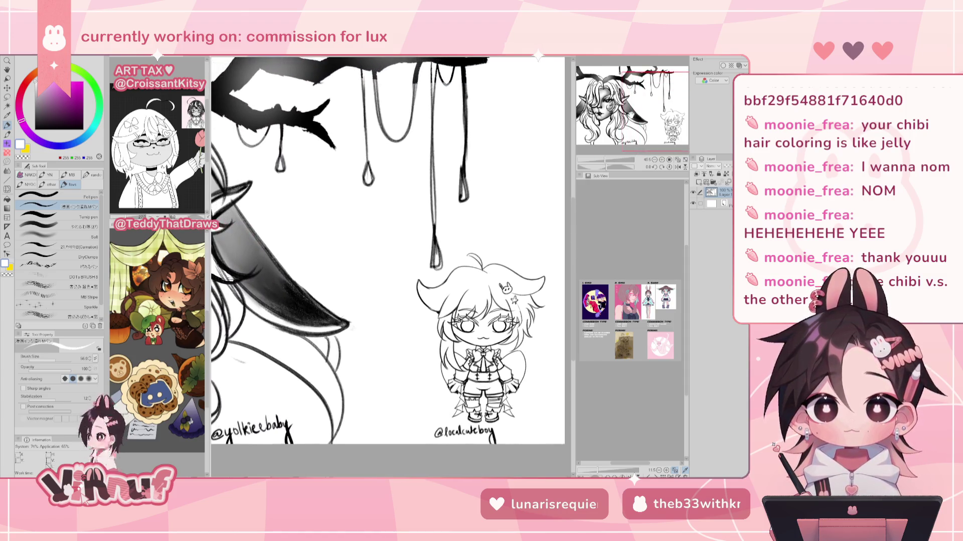
pyautogui.moveTo(431, 324); pyautogui.dragTo(546, 357)
pyautogui.scroll(-1, 246, 311)
pyautogui.scroll(-1, 246, 311)
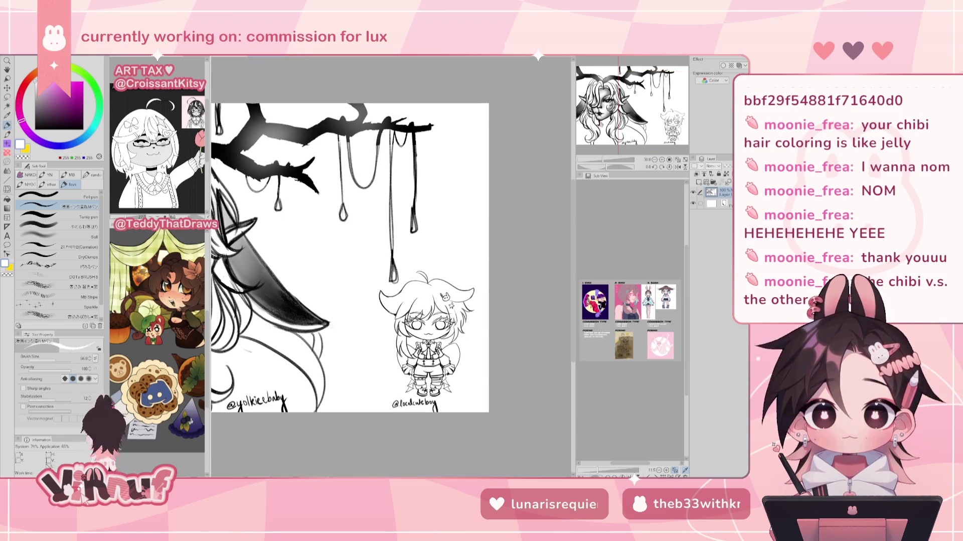
pyautogui.moveTo(391, 281)
pyautogui.mouseDown()
pyautogui.moveTo(559, 309)
pyautogui.moveTo(405, 287)
pyautogui.mouseUp()
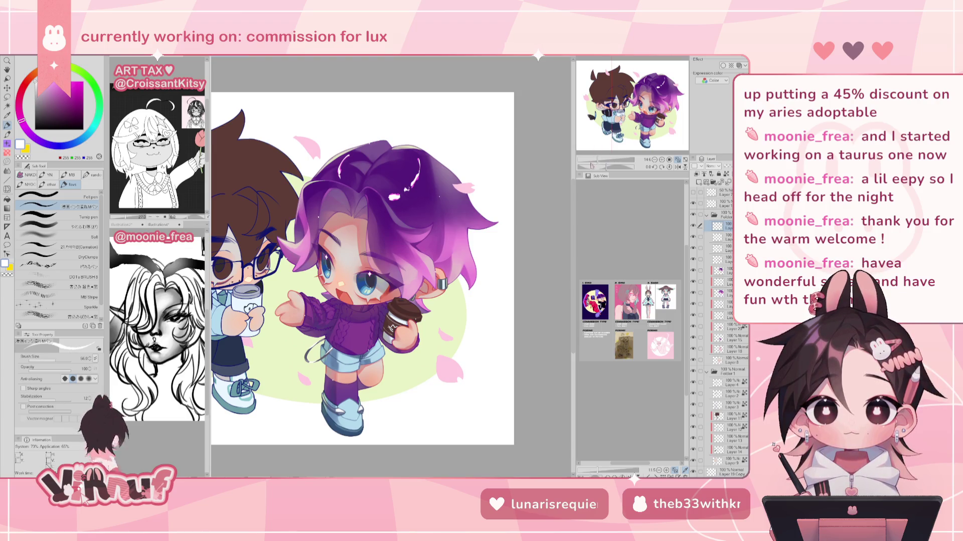
pyautogui.moveTo(595, 159); pyautogui.dragTo(599, 160)
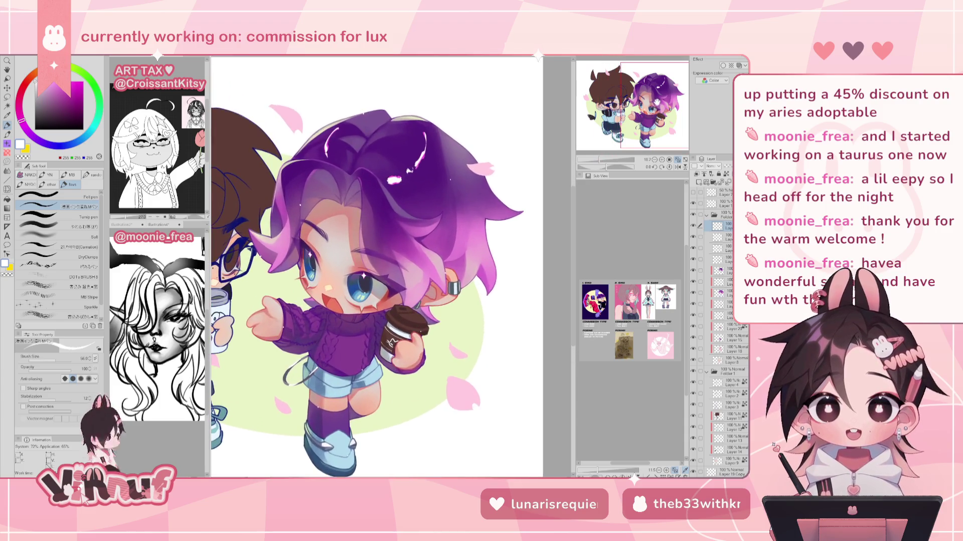
pyautogui.moveTo(351, 251)
pyautogui.mouseDown()
pyautogui.moveTo(501, 271)
pyautogui.moveTo(346, 245)
pyautogui.moveTo(368, 256)
pyautogui.mouseUp()
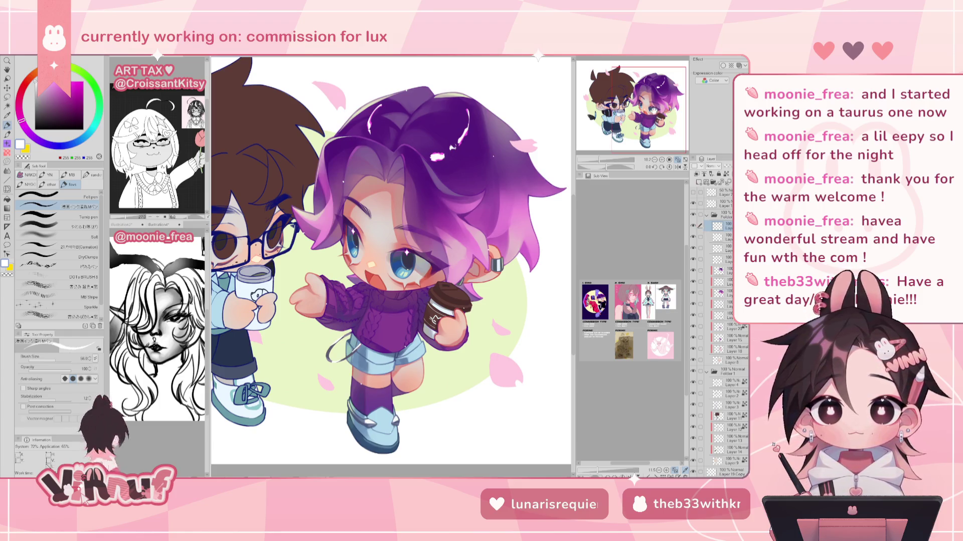
pyautogui.moveTo(391, 250); pyautogui.dragTo(358, 268)
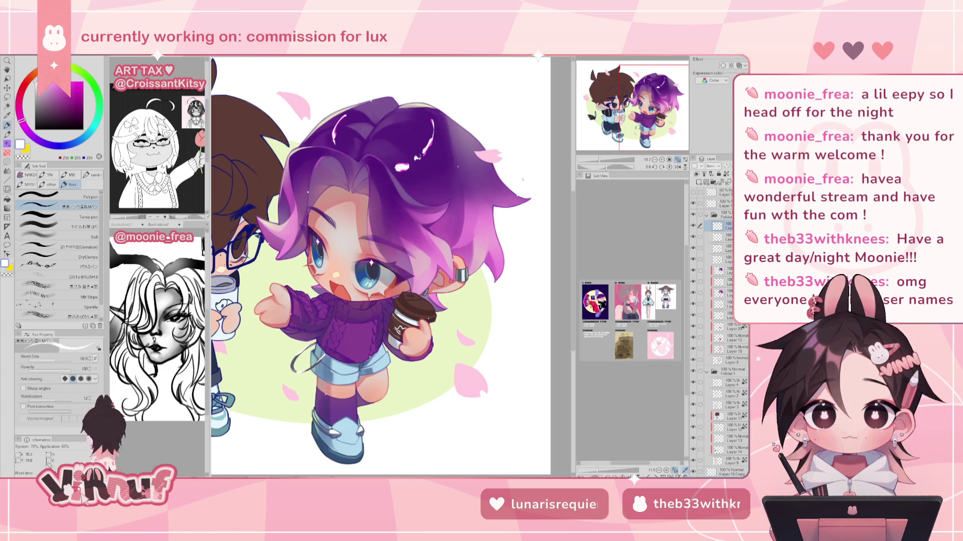
pyautogui.moveTo(601, 160); pyautogui.dragTo(599, 160)
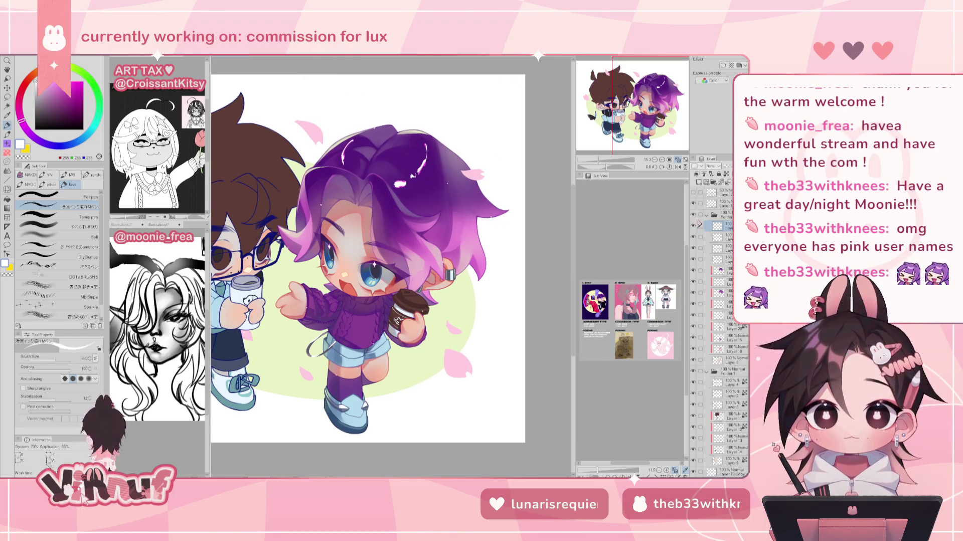
pyautogui.scroll(2, 497, 210)
pyautogui.scroll(2, 496, 210)
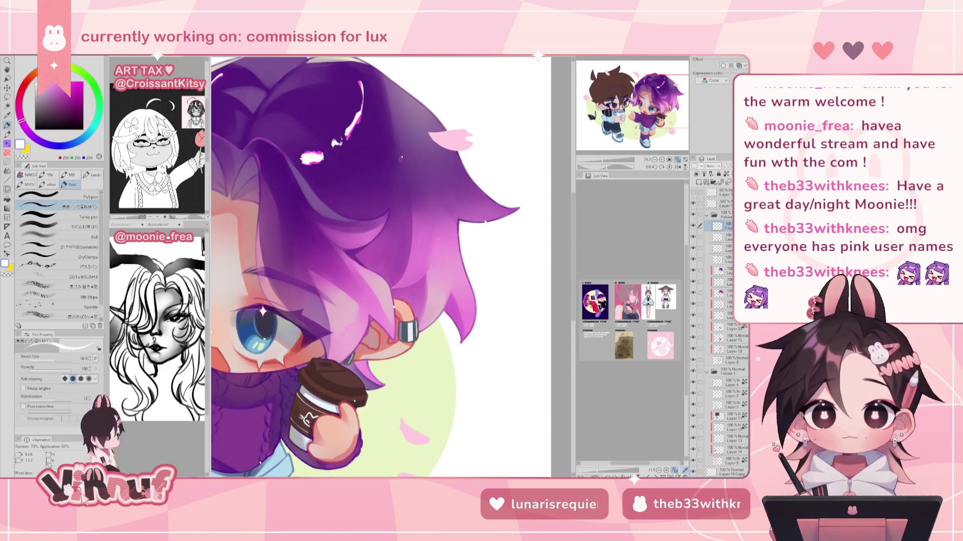
pyautogui.click(678, 160)
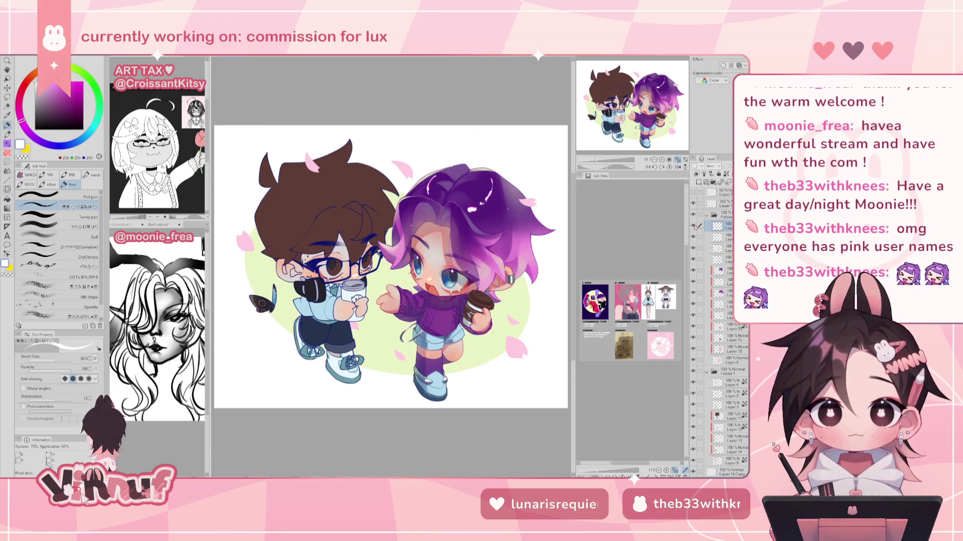
pyautogui.click(662, 160)
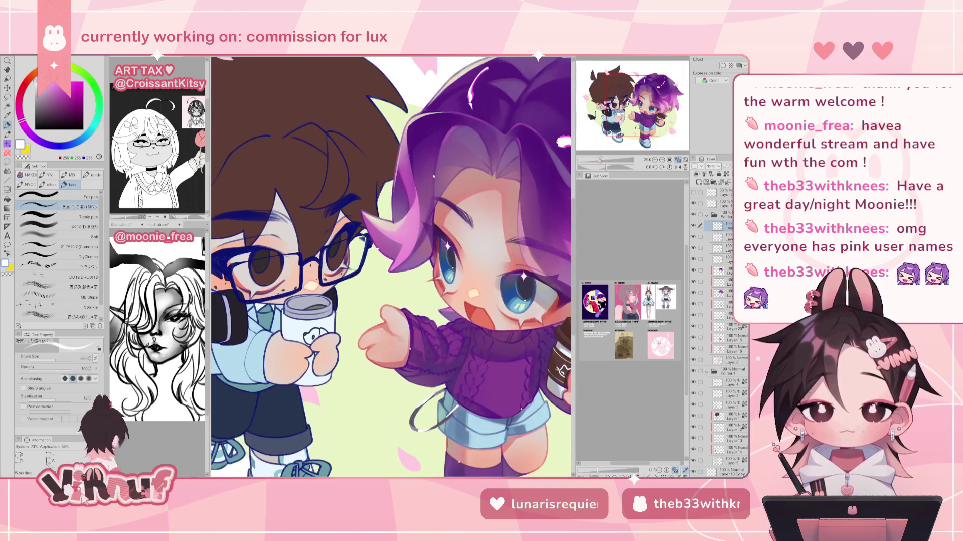
pyautogui.moveTo(617, 133); pyautogui.dragTo(651, 124)
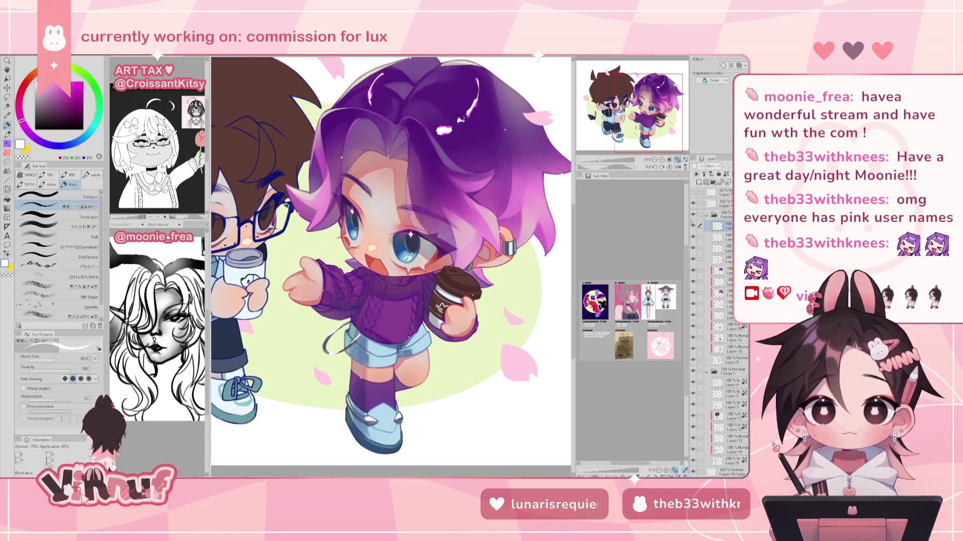
pyautogui.moveTo(601, 160); pyautogui.dragTo(603, 160)
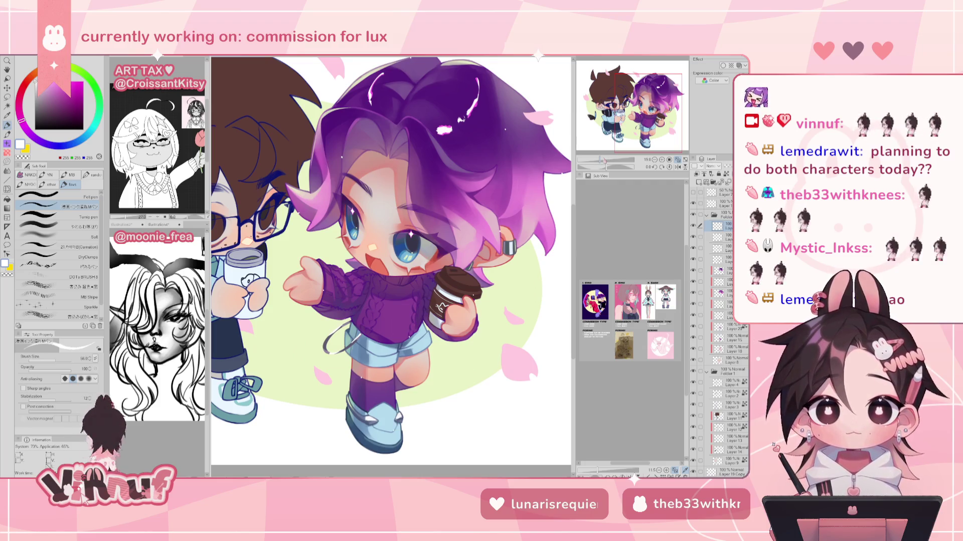
pyautogui.hotkey('alt', '[')
pyautogui.hotkey('alt', '[')
pyautogui.hotkey('alt', '[')
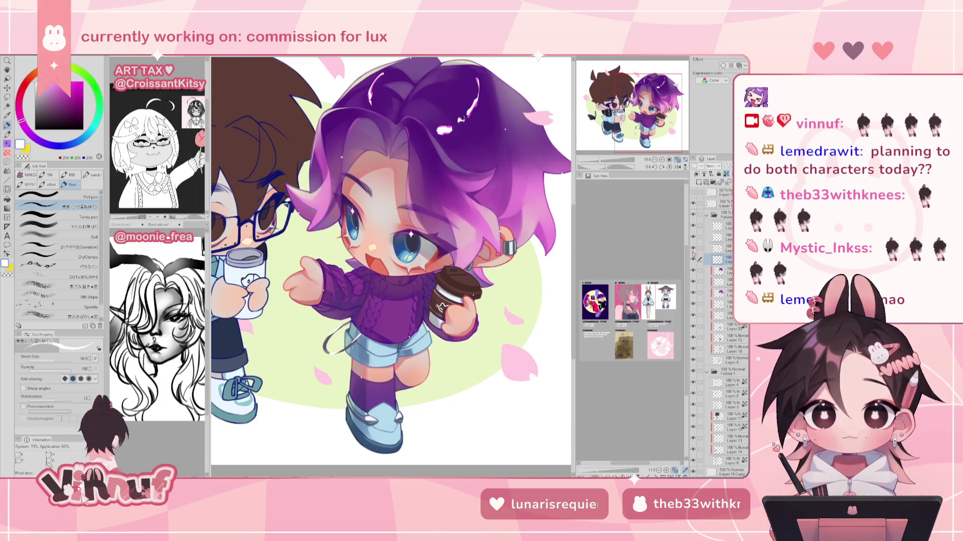
# Sample the hair purple, switch to the soft airbrush, and choose pink paint.
pyautogui.keyDown('alt'); pyautogui.click(382, 129); pyautogui.keyUp('alt')
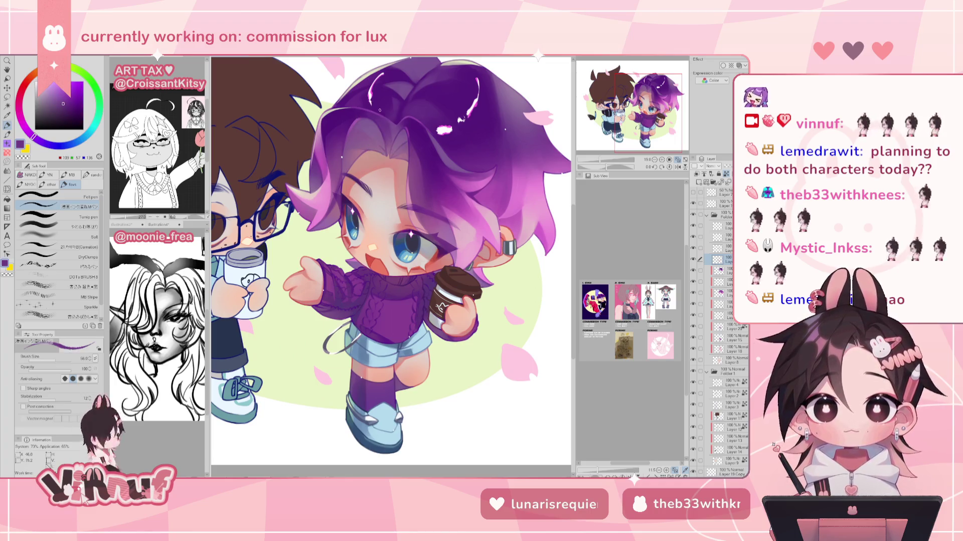
pyautogui.click(76, 226)
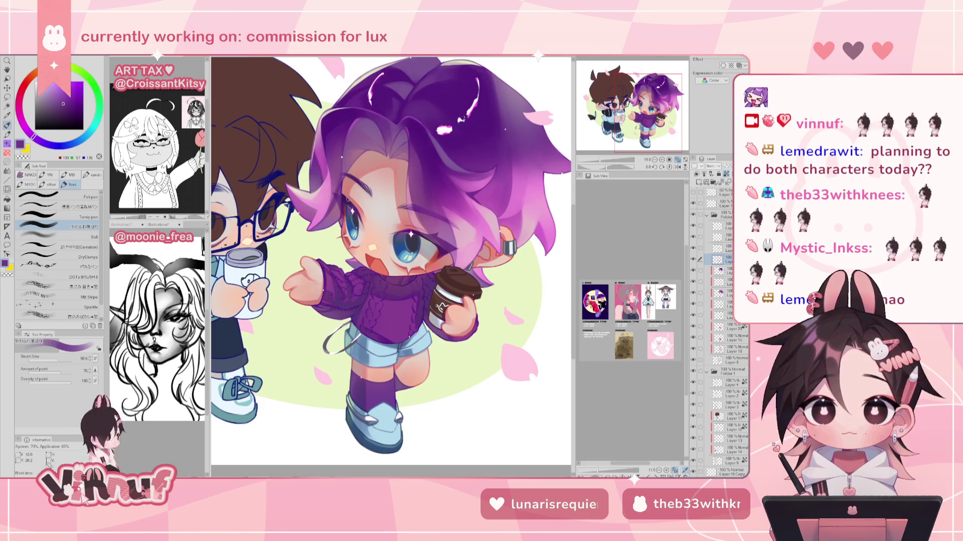
pyautogui.keyDown('alt'); pyautogui.click(331, 216); pyautogui.keyUp('alt')
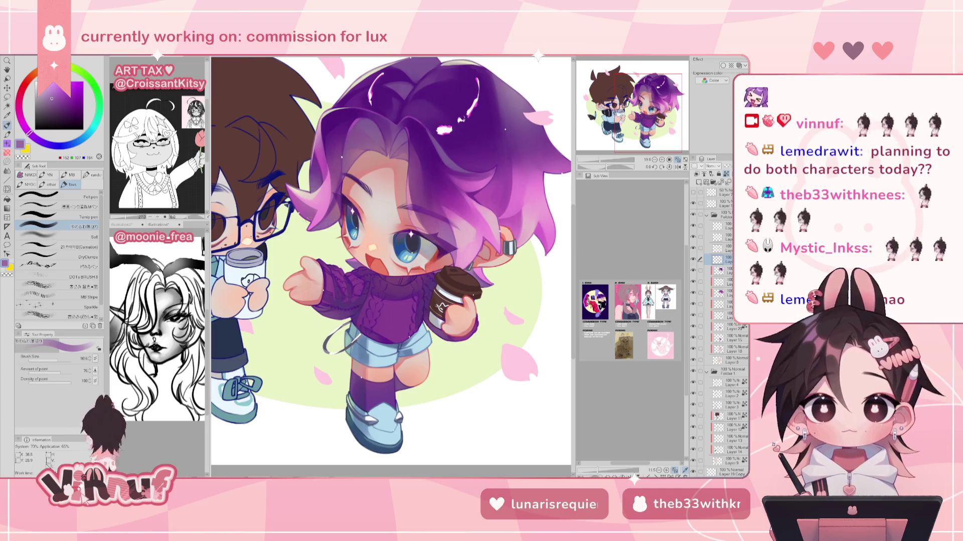
pyautogui.keyDown('alt'); pyautogui.click(309, 223); pyautogui.keyUp('alt')
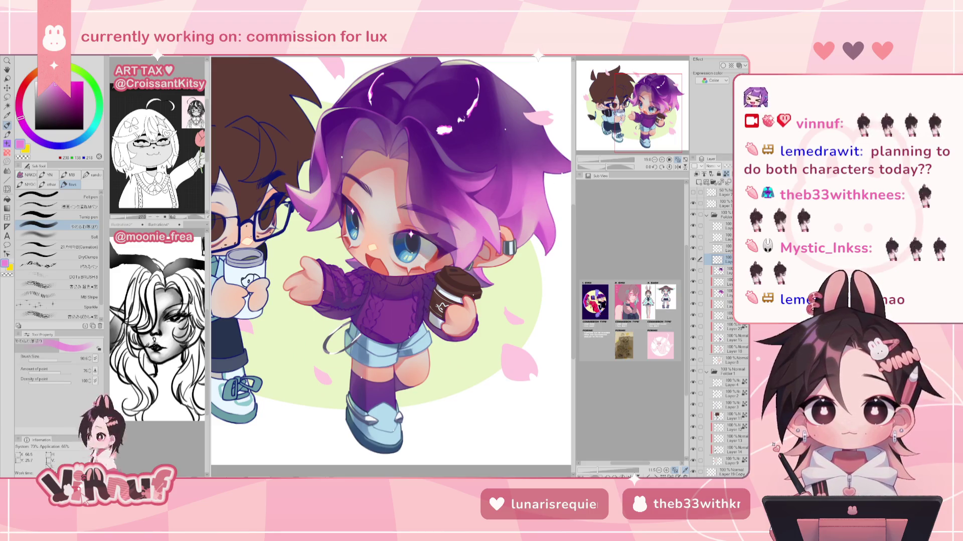
# Mirror the canvas to check it, toggle the sweater layer off and on, then pick freehand selection.
pyautogui.moveTo(560, 236); pyautogui.dragTo(542, 263)
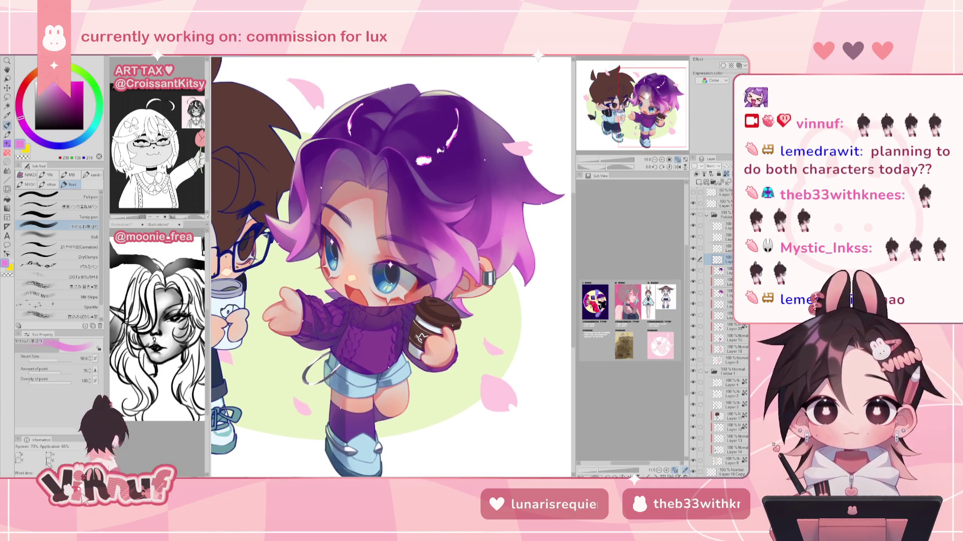
pyautogui.press('h')
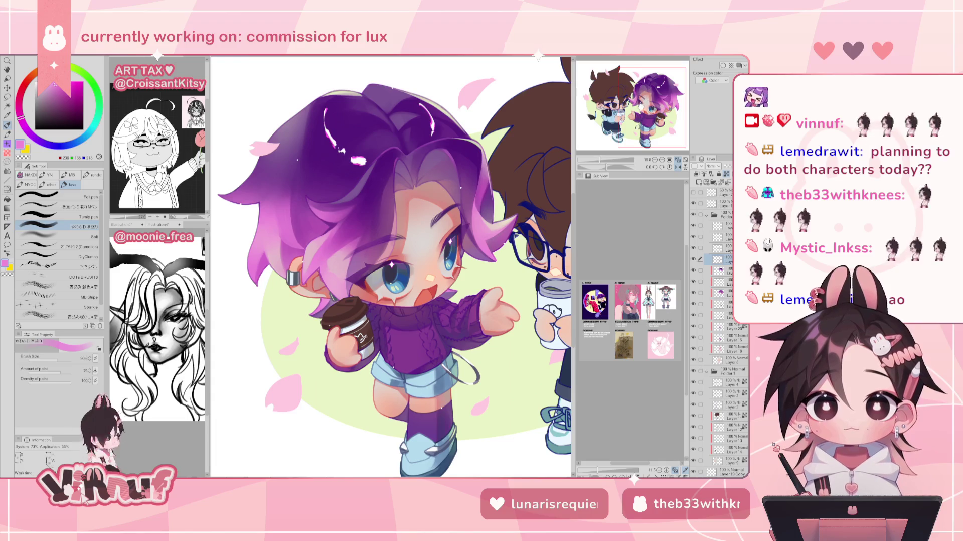
pyautogui.press('h')
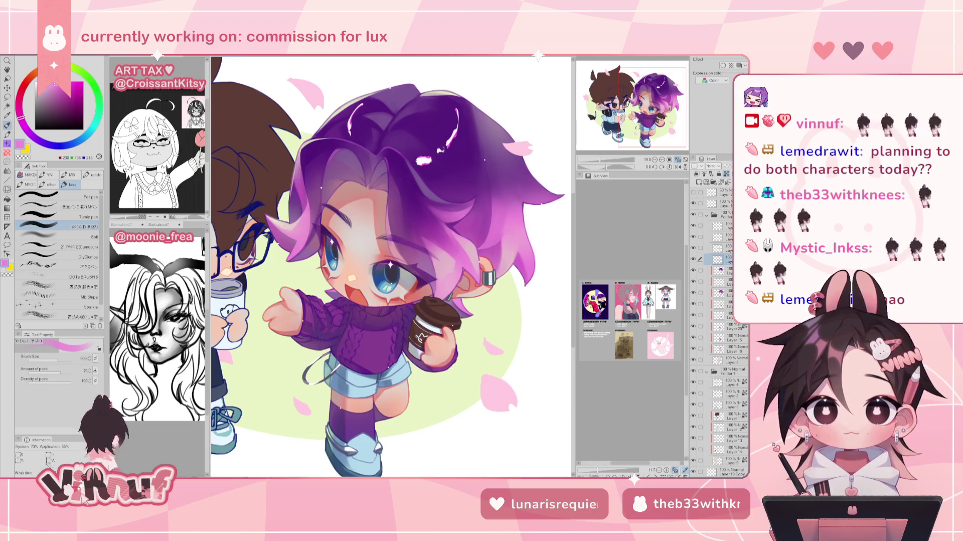
pyautogui.click(694, 328)
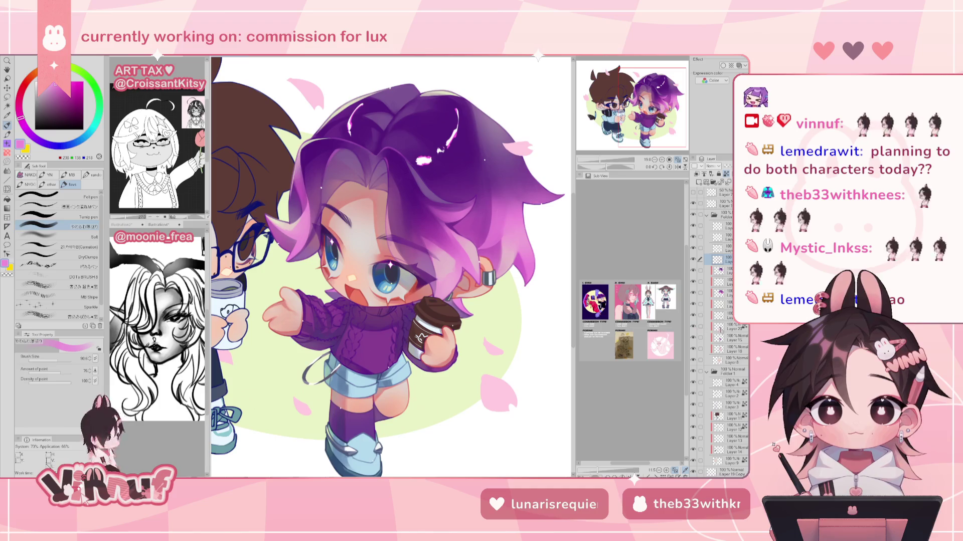
pyautogui.click(722, 328)
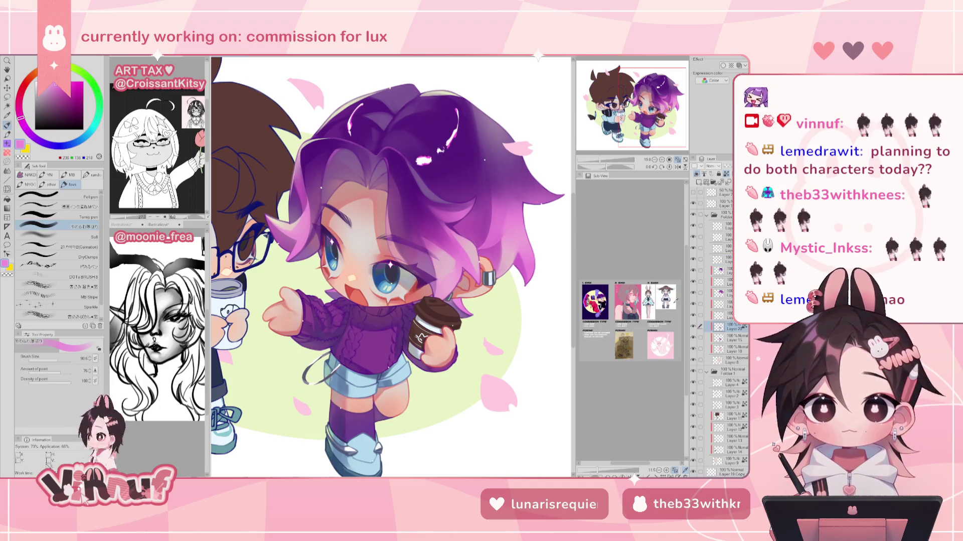
pyautogui.press('m')
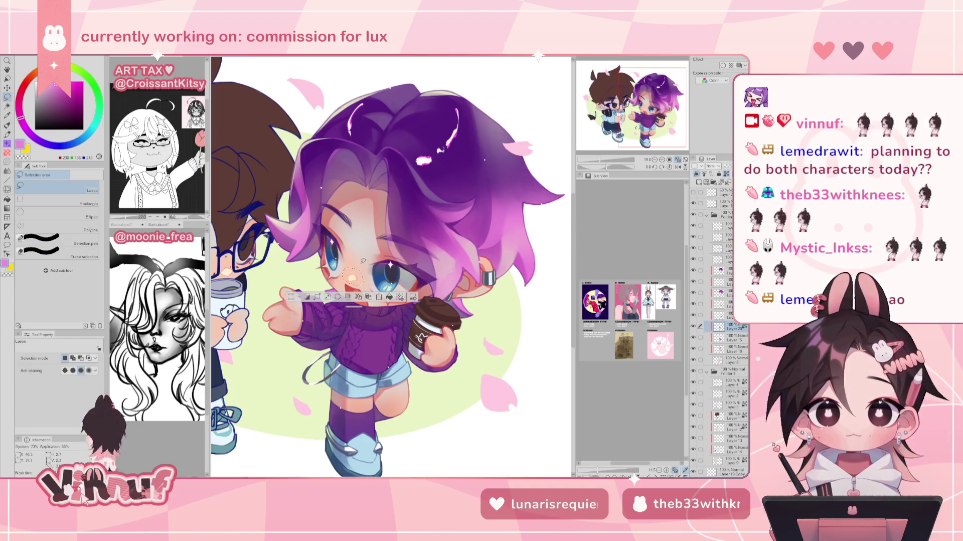
# Lasso the nose highlight, nudge it slightly left, and check the face mirrored.
pyautogui.moveTo(596, 159); pyautogui.dragTo(607, 159)
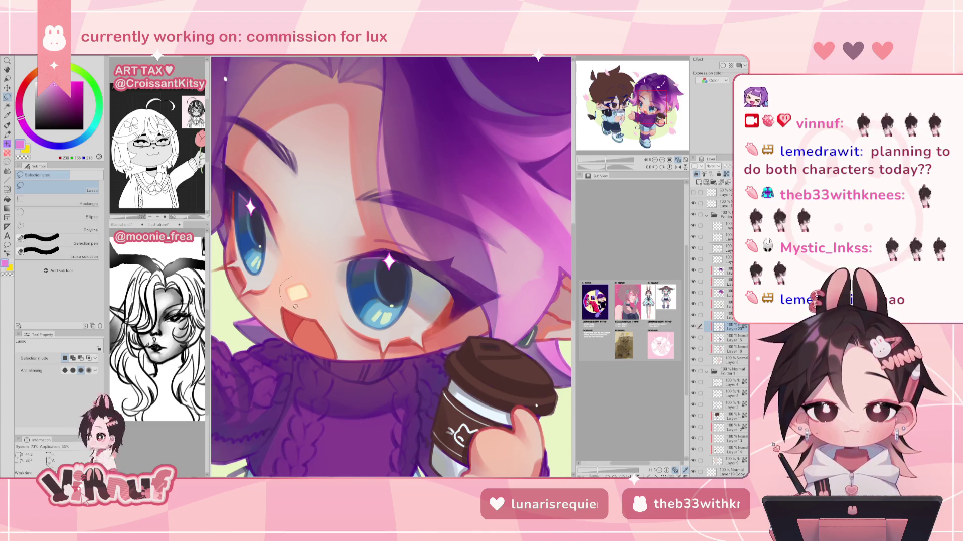
pyautogui.moveTo(291, 275); pyautogui.dragTo(314, 296)
pyautogui.press('k')
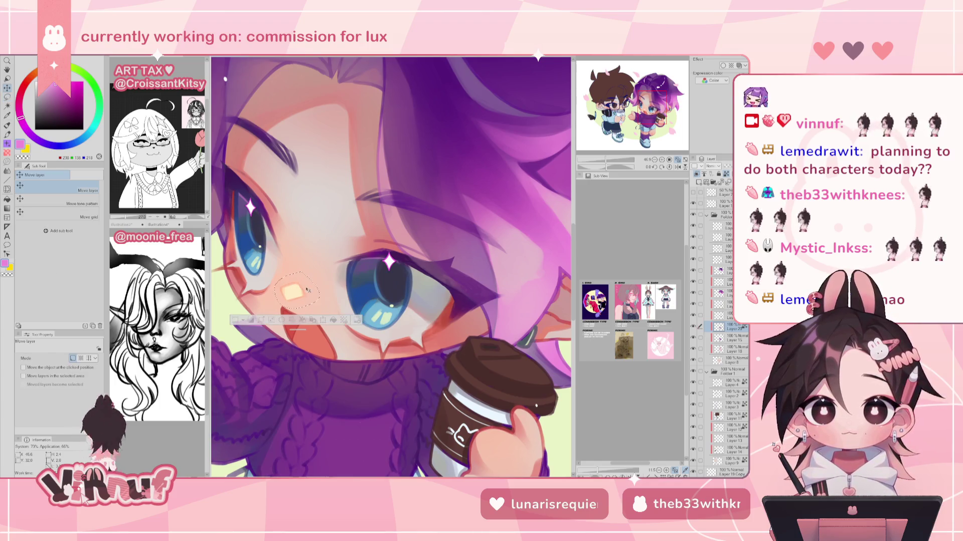
pyautogui.moveTo(317, 289); pyautogui.dragTo(314, 284)
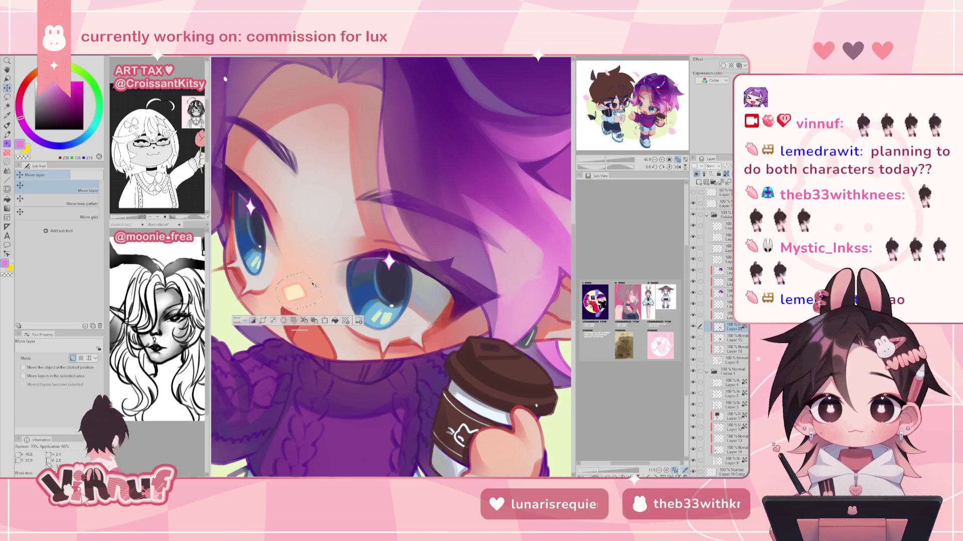
pyautogui.hotkey('ctrl', 'd')
pyautogui.click(677, 159)
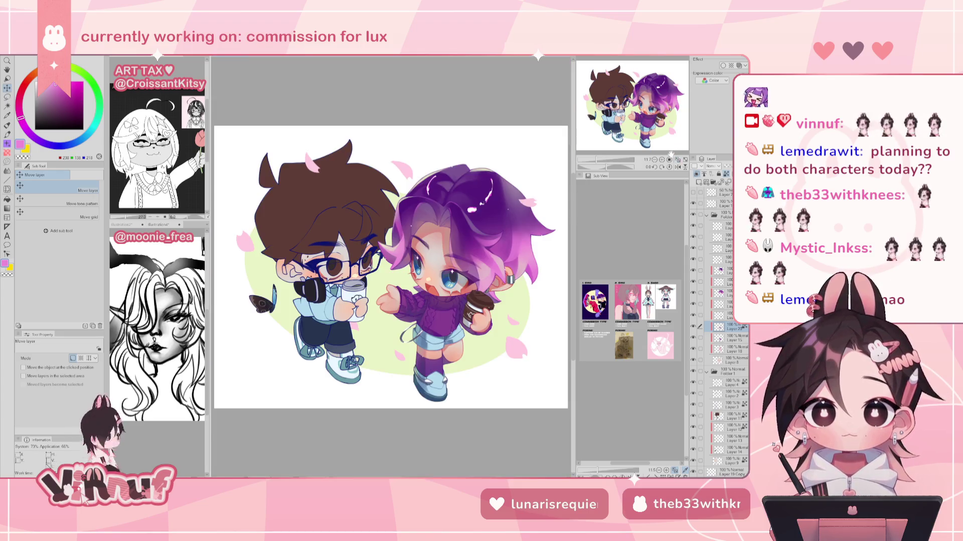
pyautogui.click(678, 167)
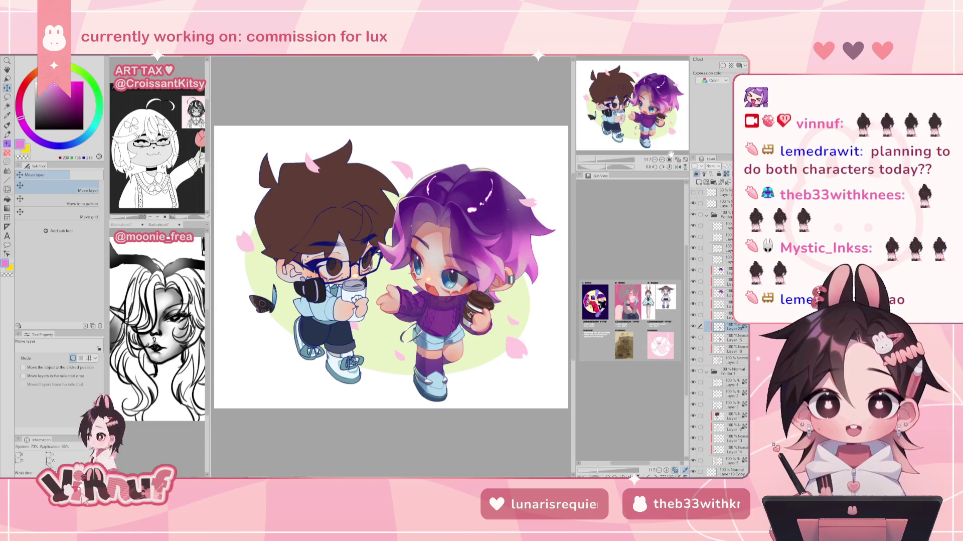
pyautogui.moveTo(597, 160); pyautogui.dragTo(606, 159)
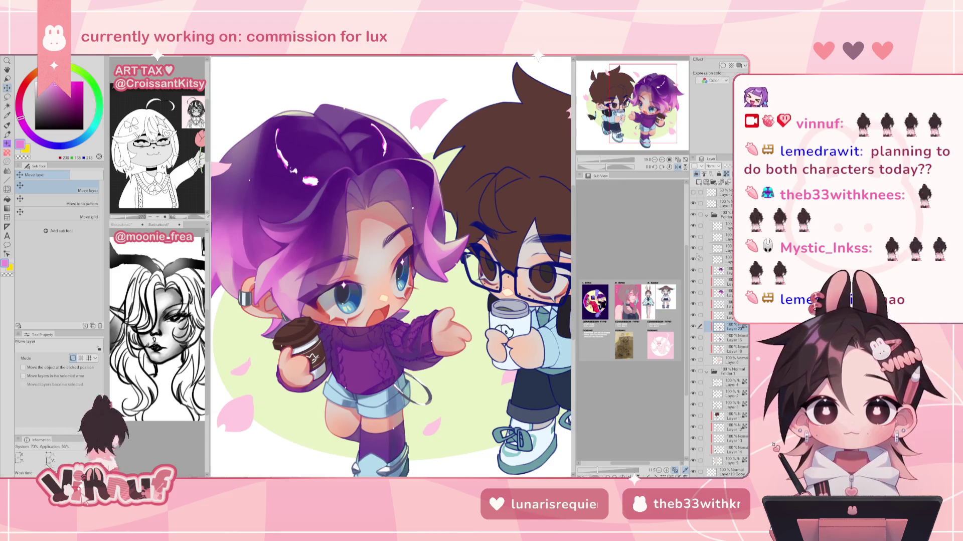
# On another layer, lasso the eye highlight and adjust it with Move and a smaller Liquify brush.
pyautogui.click(725, 236)
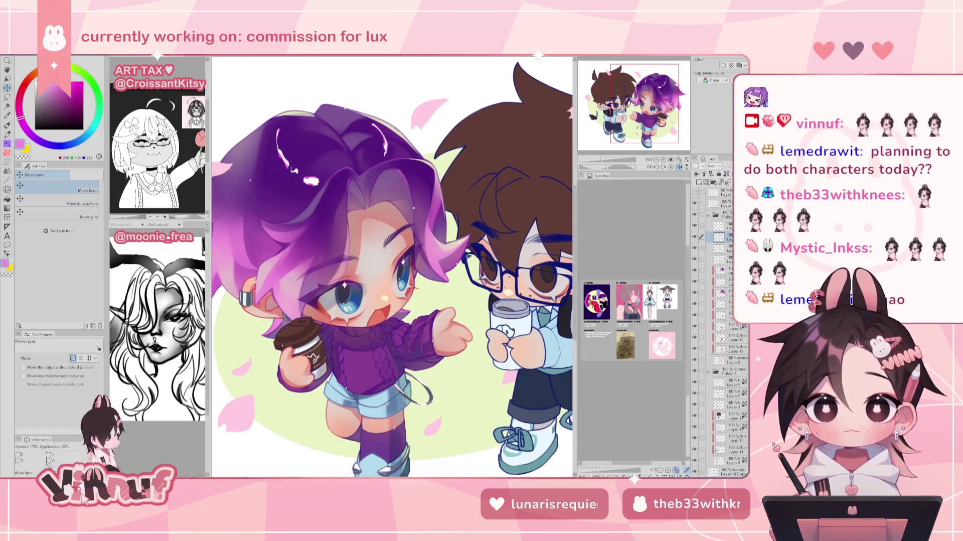
pyautogui.press('m')
pyautogui.hotkey('ctrl', '+')
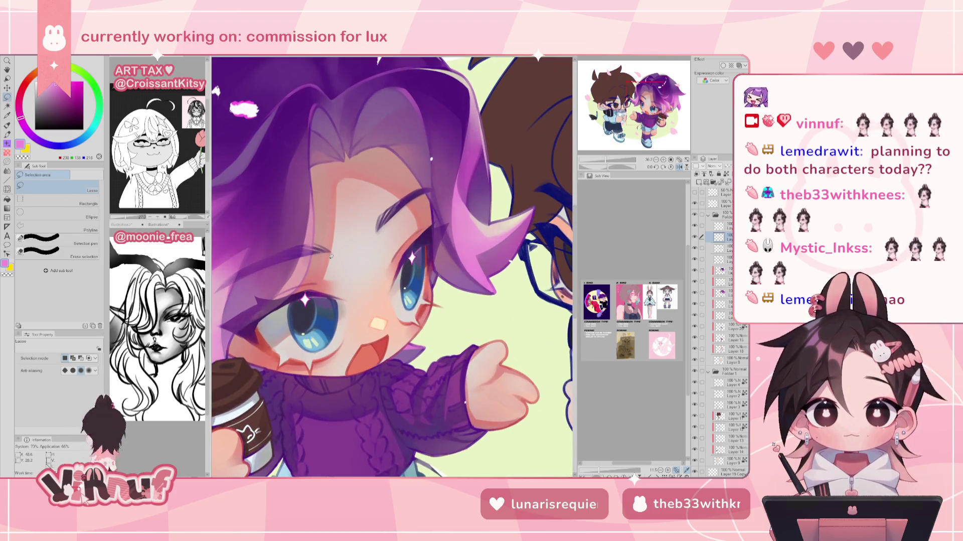
pyautogui.moveTo(412, 245); pyautogui.dragTo(409, 249)
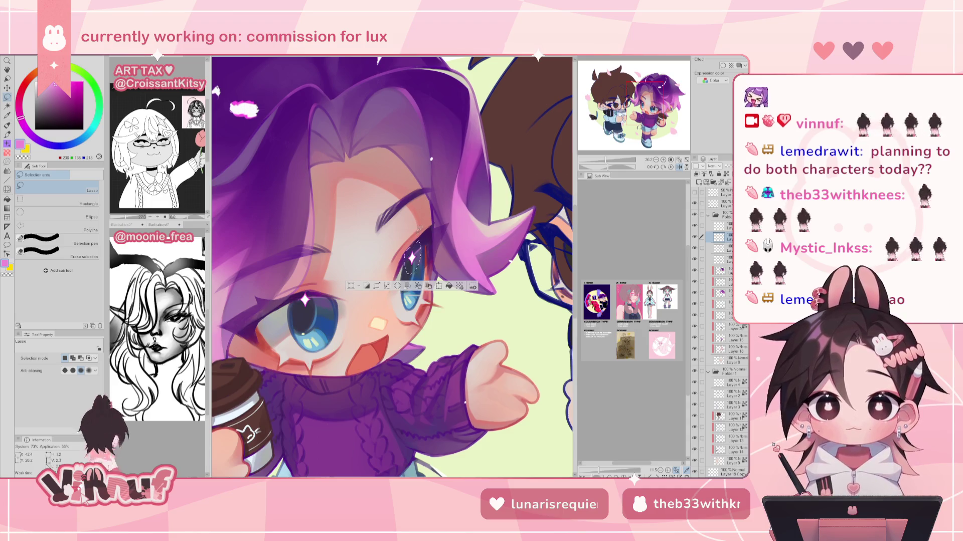
pyautogui.press('k')
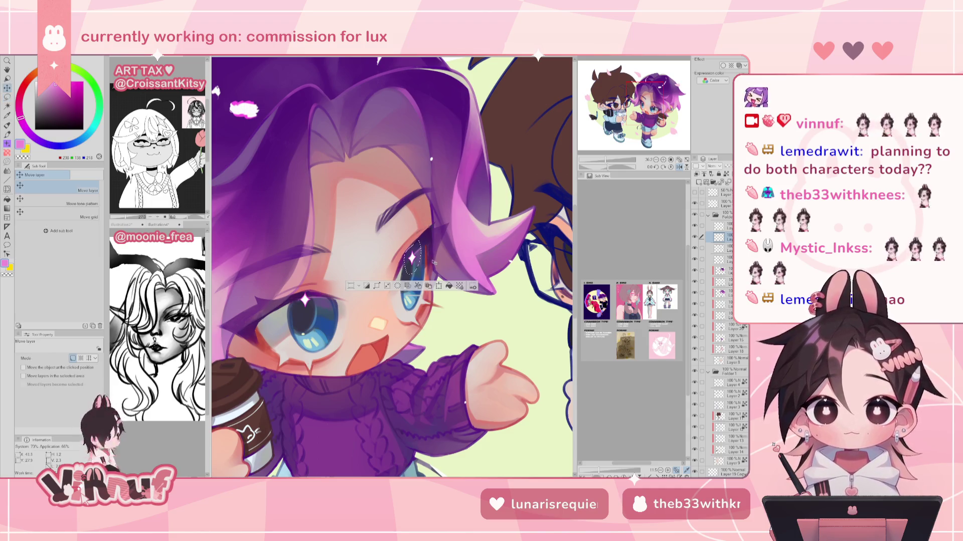
pyautogui.press('j')
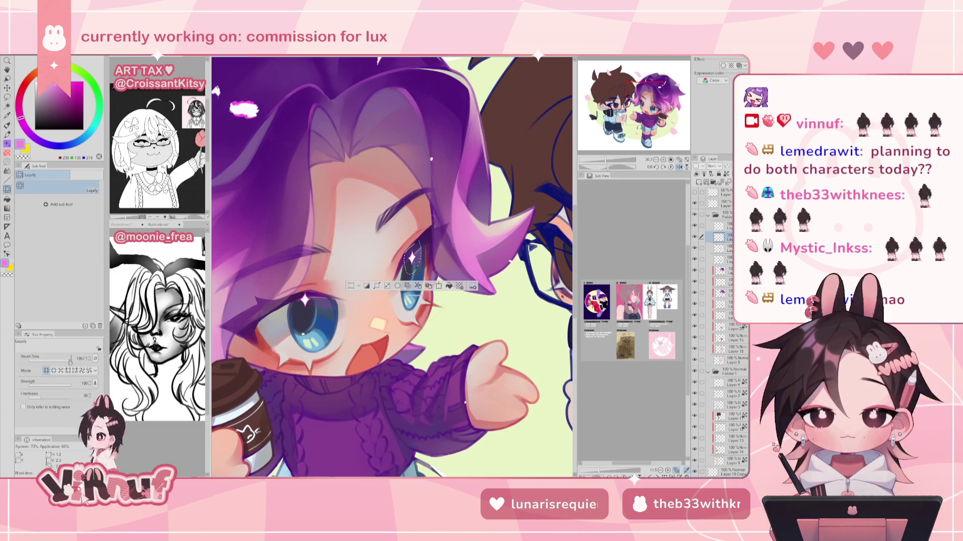
pyautogui.press('[')
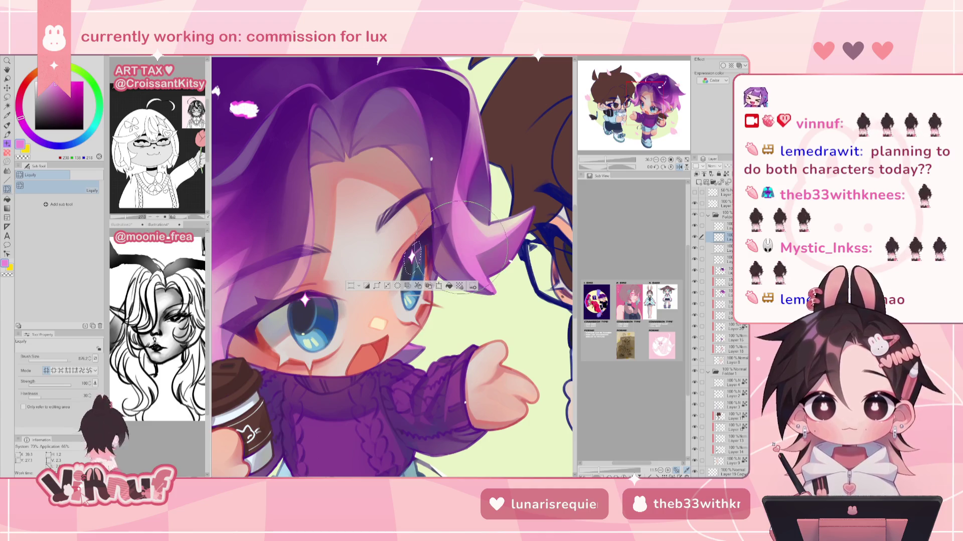
pyautogui.press('k')
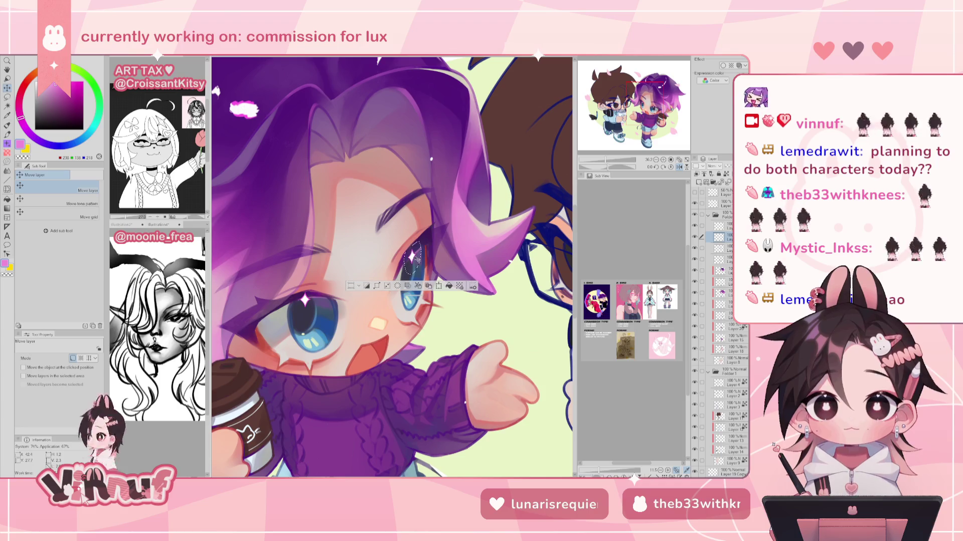
pyautogui.hotkey('ctrl', 'd')
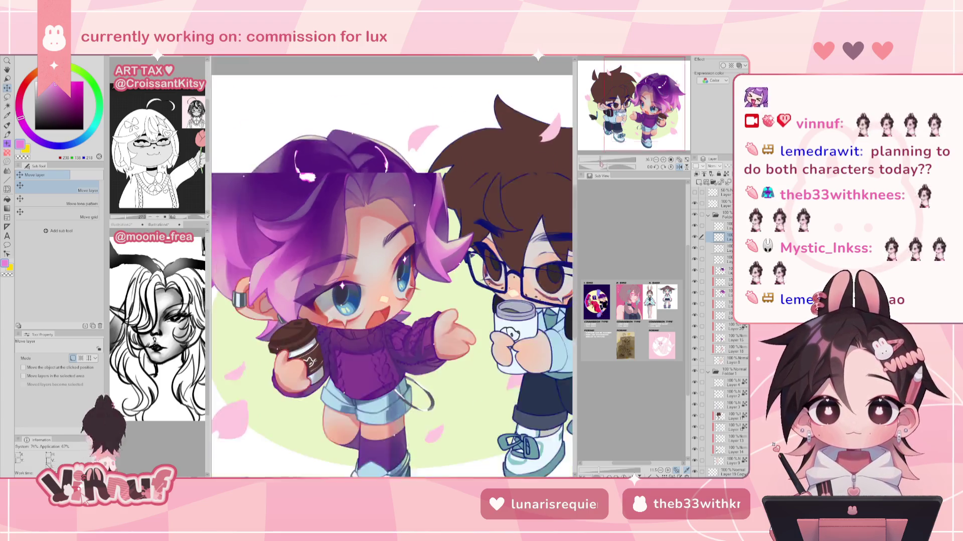
# Liquify-push the right eye's lash and nearby hair strands into shape.
pyautogui.moveTo(619, 169)
pyautogui.mouseDown()
pyautogui.moveTo(603, 168)
pyautogui.moveTo(622, 165)
pyautogui.mouseUp()
pyautogui.press('h')
pyautogui.hotkey('ctrl', 'z')
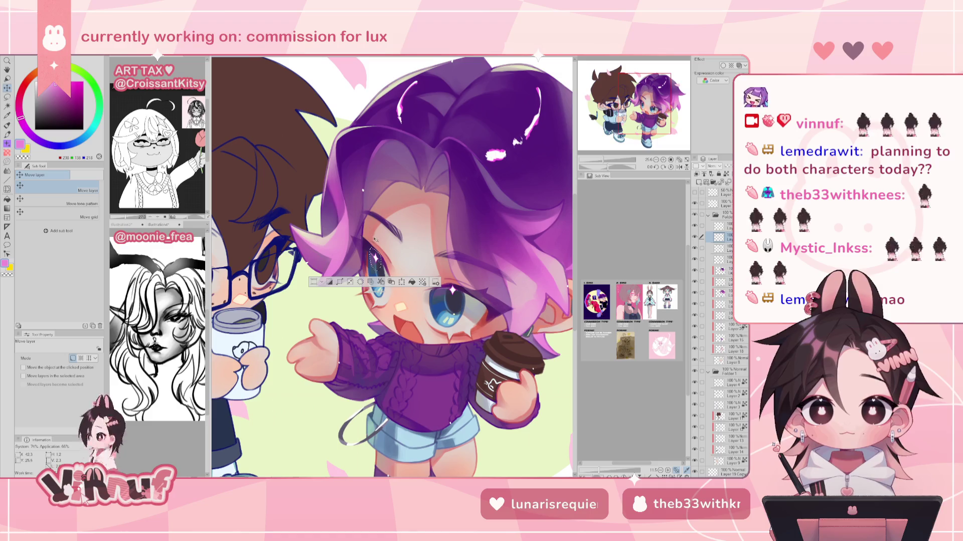
pyautogui.press('j')
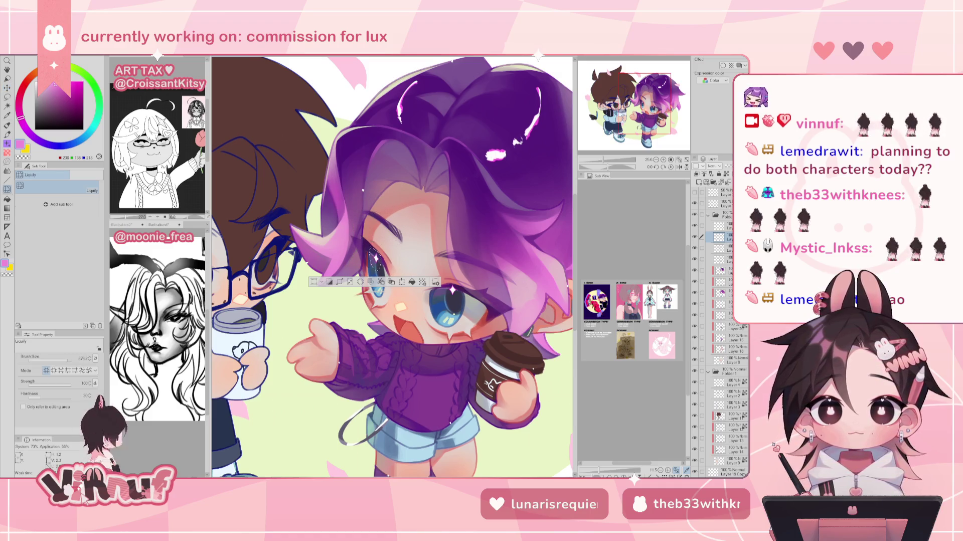
pyautogui.hotkey('ctrl', 'd')
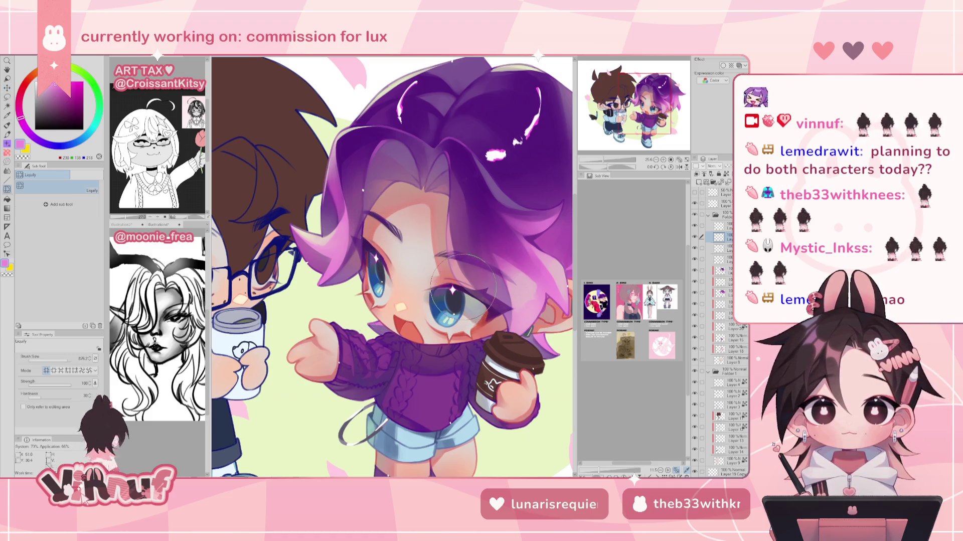
pyautogui.moveTo(462, 287); pyautogui.dragTo(463, 283)
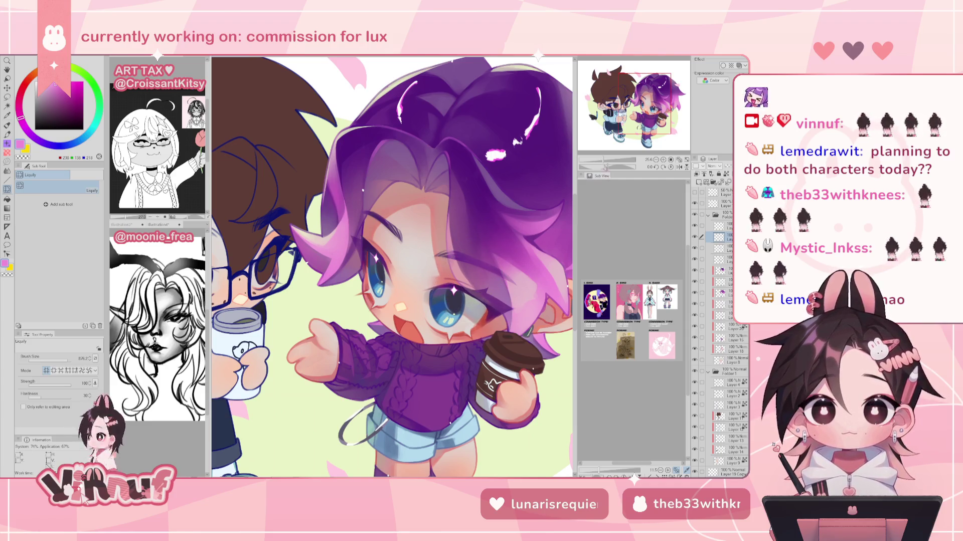
pyautogui.moveTo(67, 359); pyautogui.dragTo(62, 359)
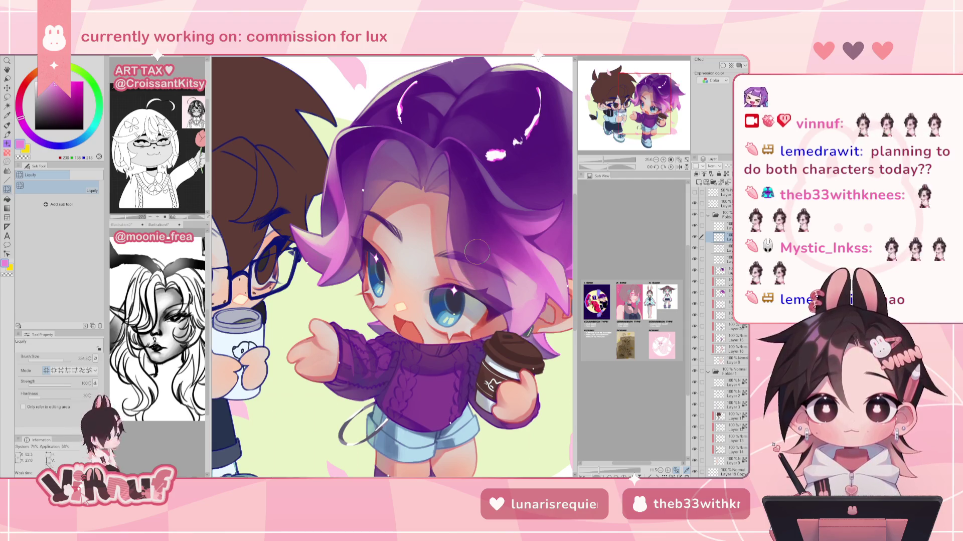
pyautogui.hotkey('ctrl', '0')
# Check the drawing mirrored, switch to a painting brush, and return to the lower layer.
pyautogui.press('h')
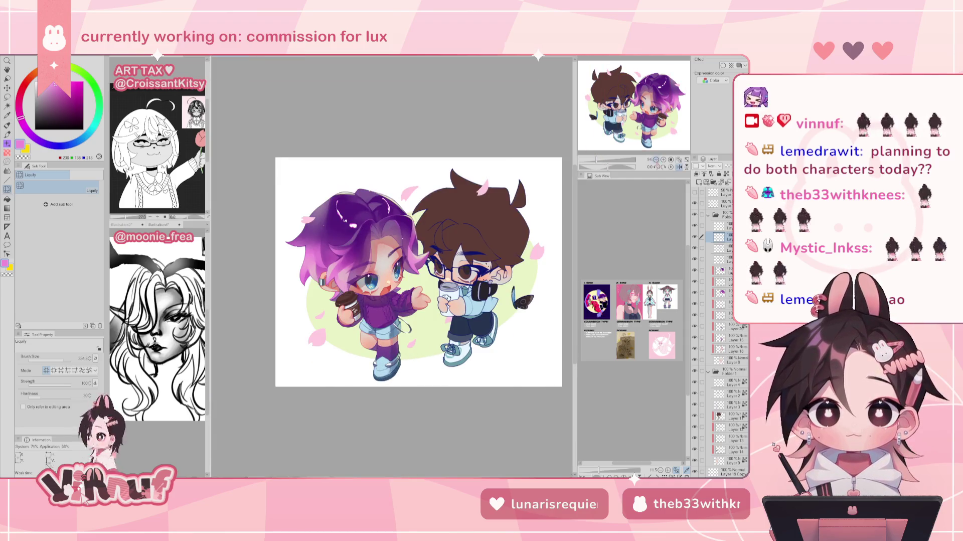
pyautogui.press('h')
pyautogui.click(678, 158)
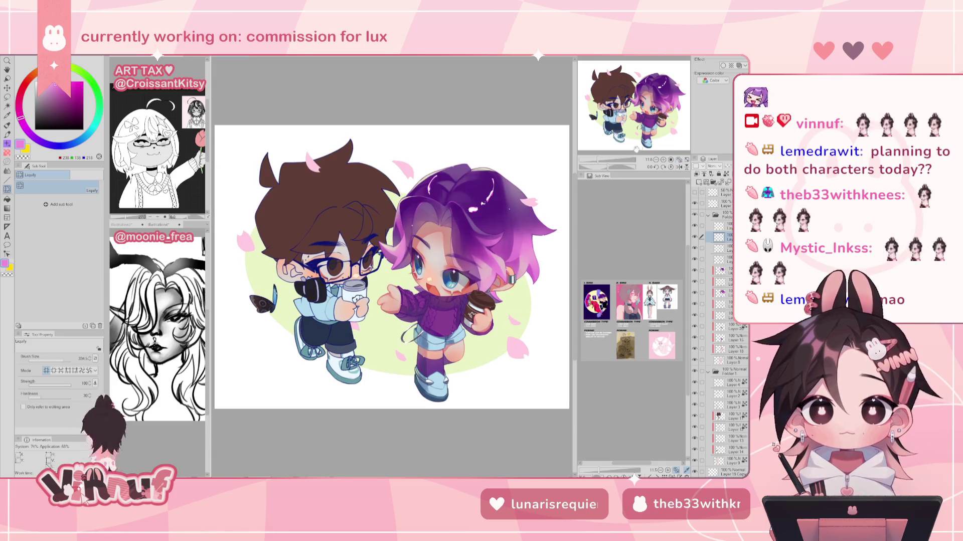
pyautogui.scroll(4, 619, 154)
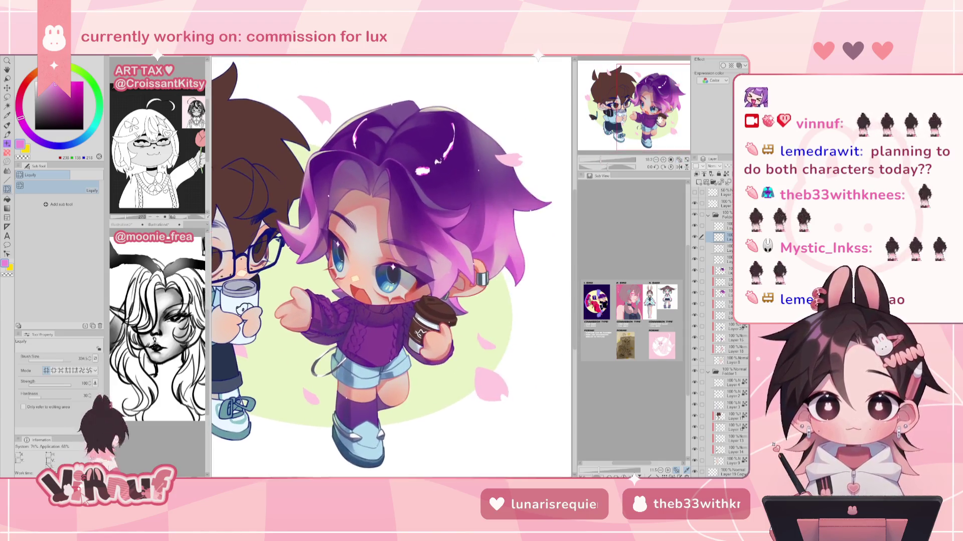
pyautogui.press('p')
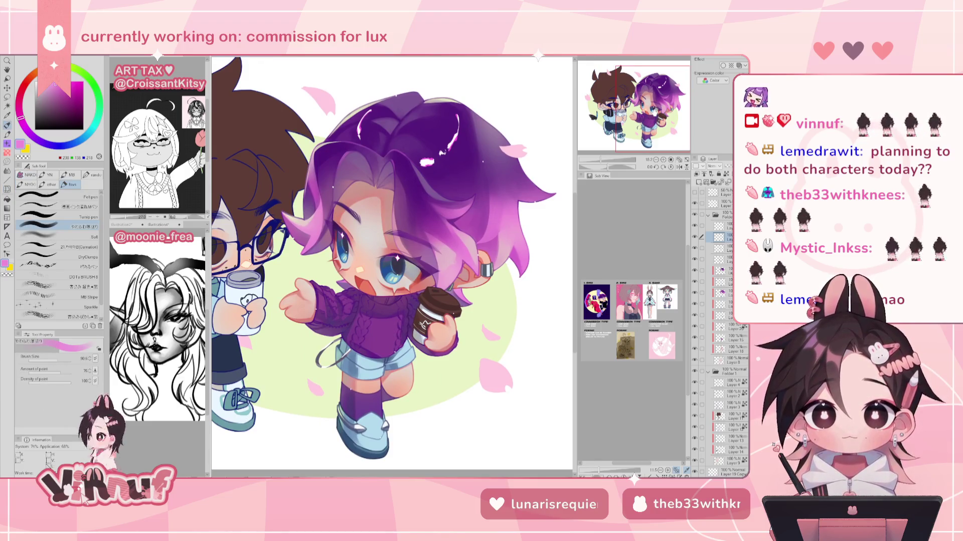
pyautogui.press('h')
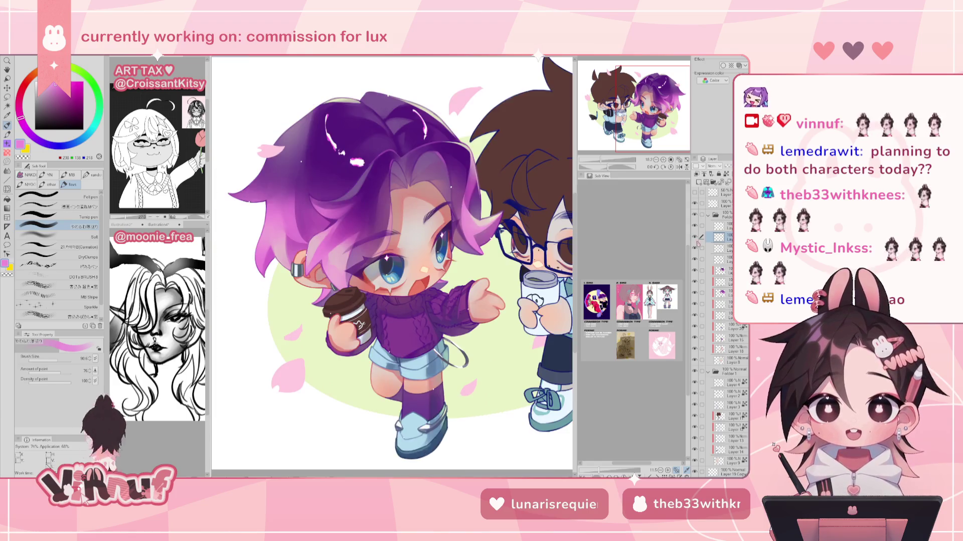
pyautogui.press('h')
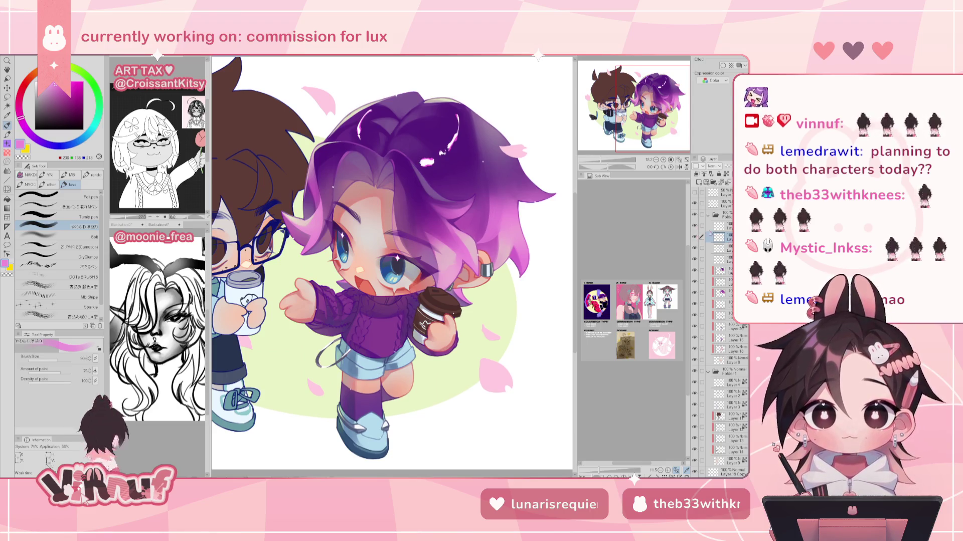
pyautogui.click(722, 226)
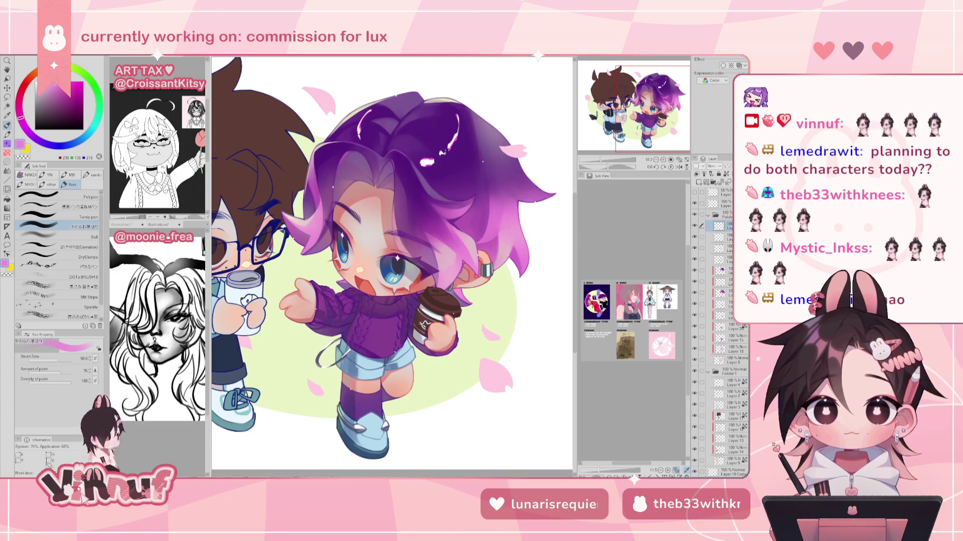
pyautogui.click(722, 237)
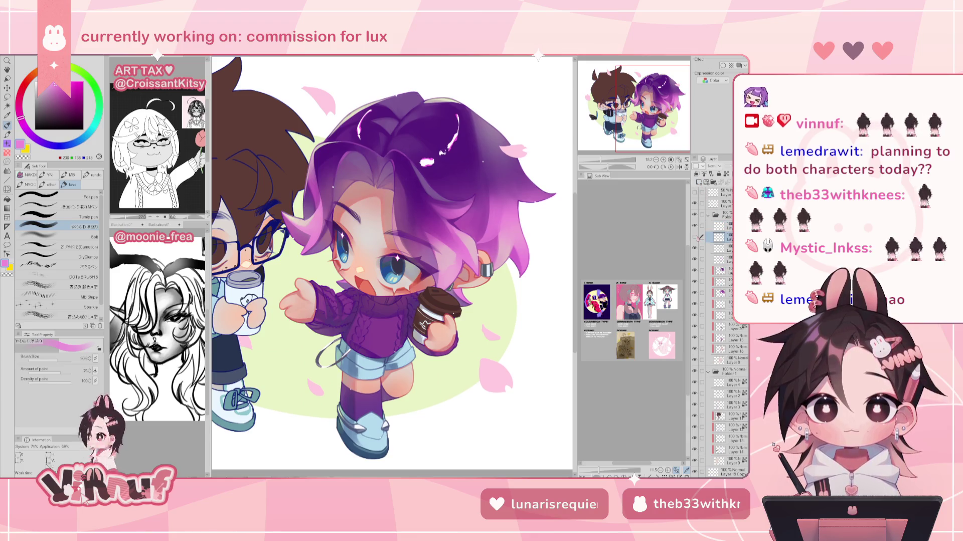
# Zoom in on the face and load the Carnation brush with pink-purple hair shades.
pyautogui.hotkey('ctrl', '+')
pyautogui.hotkey('ctrl', '+')
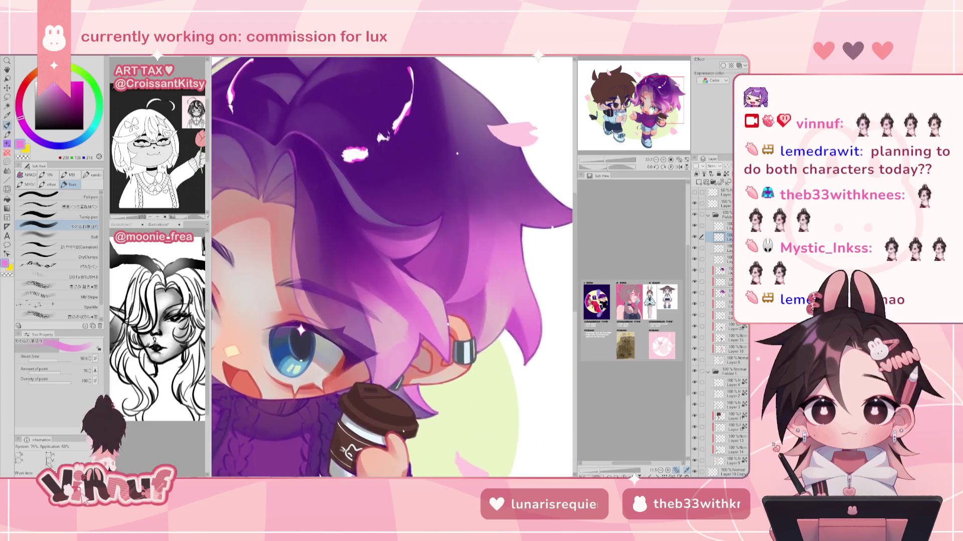
pyautogui.hotkey('ctrl', '+')
pyautogui.click(73, 247)
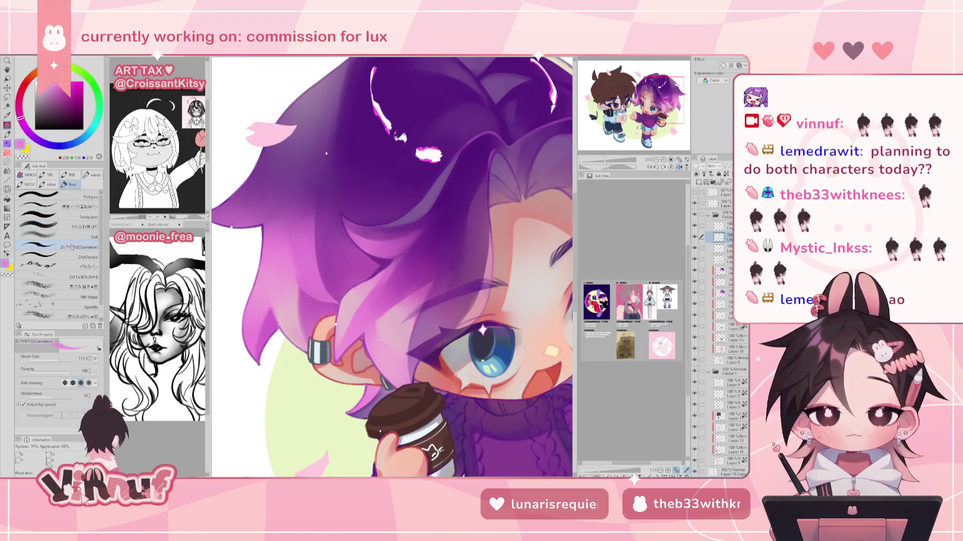
pyautogui.keyDown('alt'); pyautogui.click(347, 210); pyautogui.keyUp('alt')
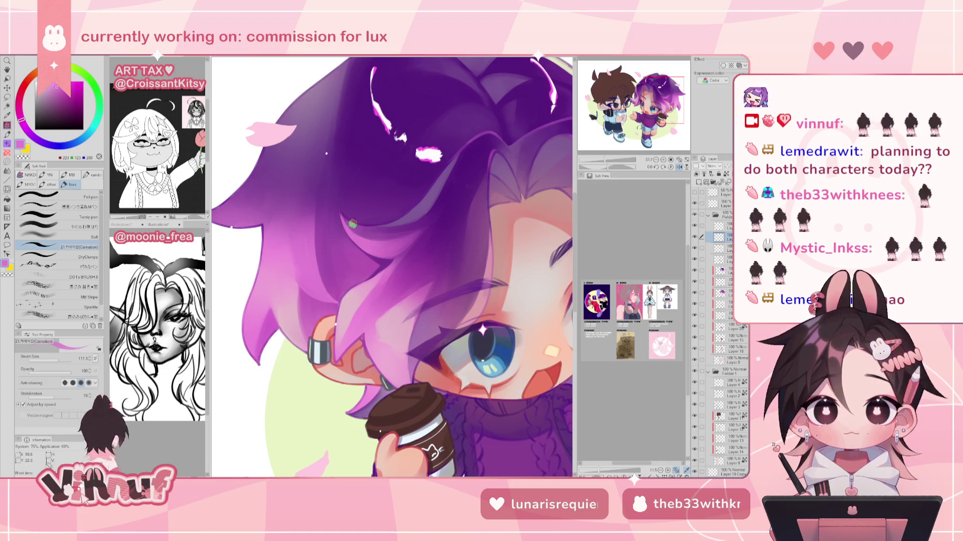
pyautogui.keyDown('alt'); pyautogui.click(349, 216); pyautogui.keyUp('alt')
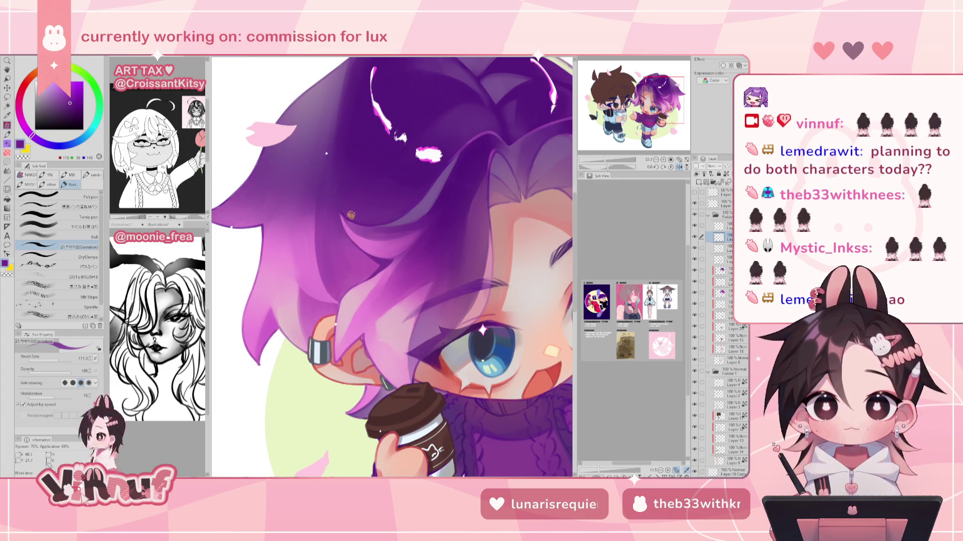
pyautogui.keyDown('alt'); pyautogui.click(348, 226); pyautogui.keyUp('alt')
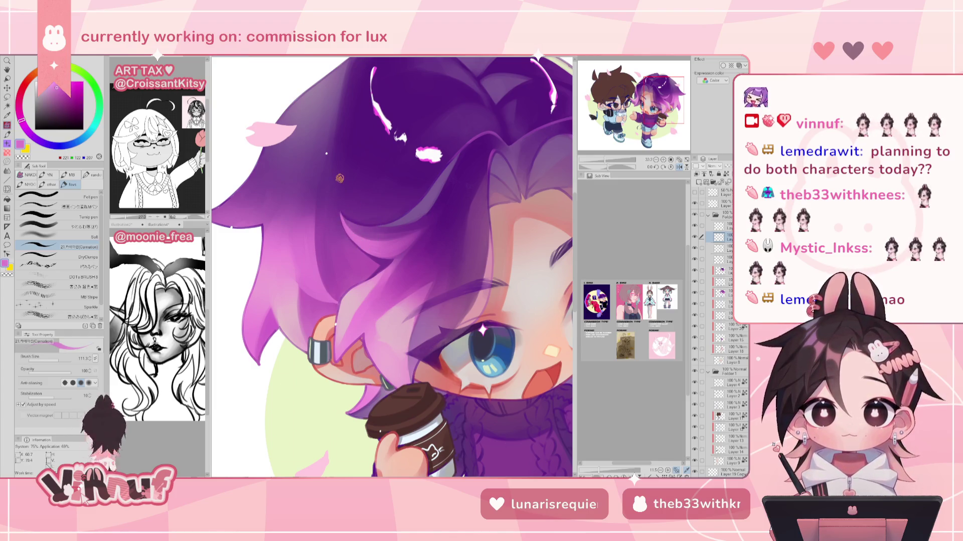
# Review the hair shading with the canvas mirrored, then flip it back.
pyautogui.press('h')
pyautogui.press('h')
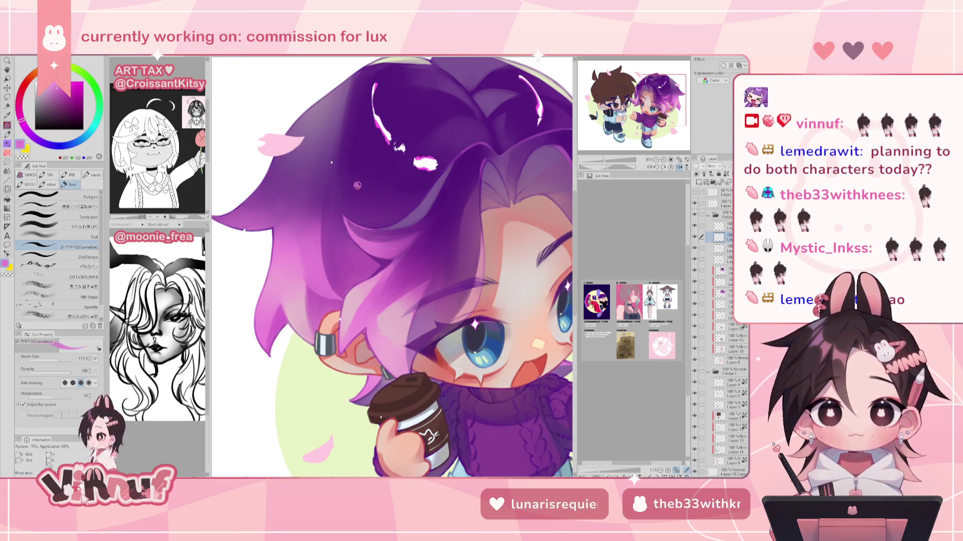
pyautogui.scroll(-5, 357, 185)
pyautogui.scroll(1, 357, 185)
pyautogui.scroll(1, 357, 185)
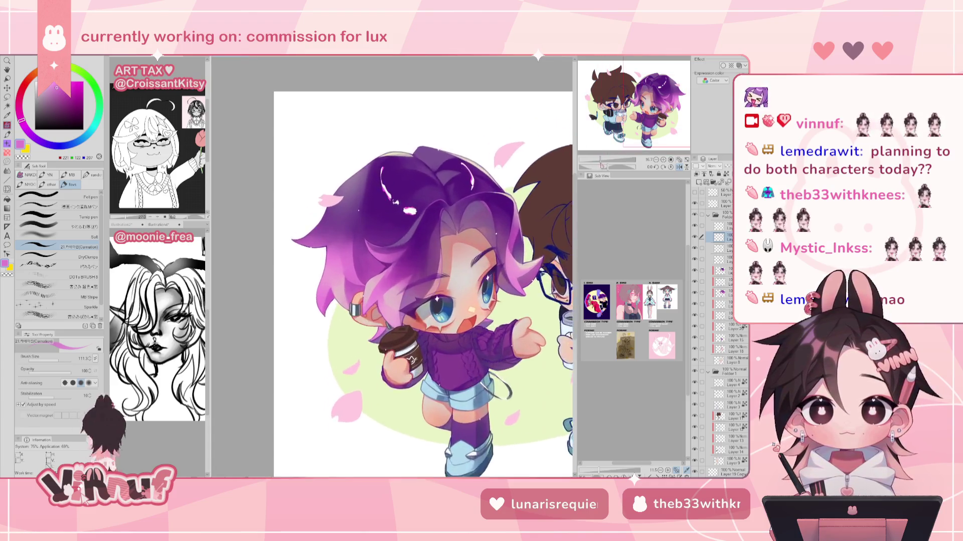
pyautogui.scroll(3, 357, 185)
pyautogui.press('h')
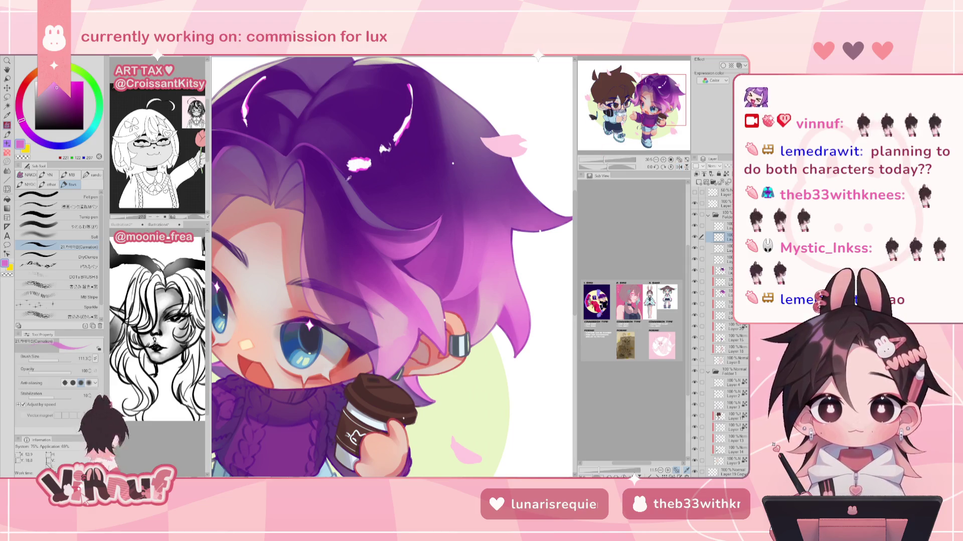
# Sample dark, darker and lighter muted purples from the hair and check the result mirrored.
pyautogui.keyDown('alt'); pyautogui.click(343, 180); pyautogui.keyUp('alt')
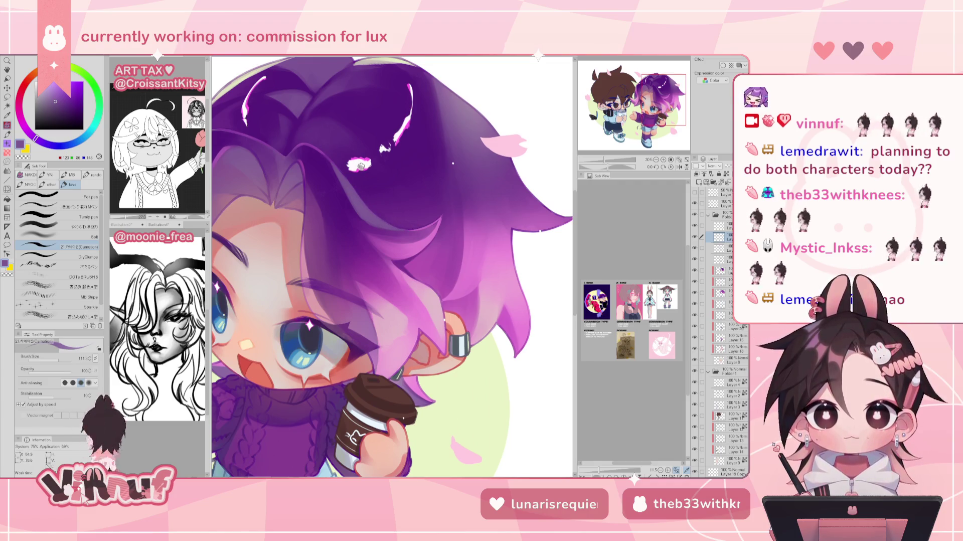
pyautogui.scroll(3, 347, 157)
pyautogui.keyDown('alt'); pyautogui.click(349, 196); pyautogui.keyUp('alt')
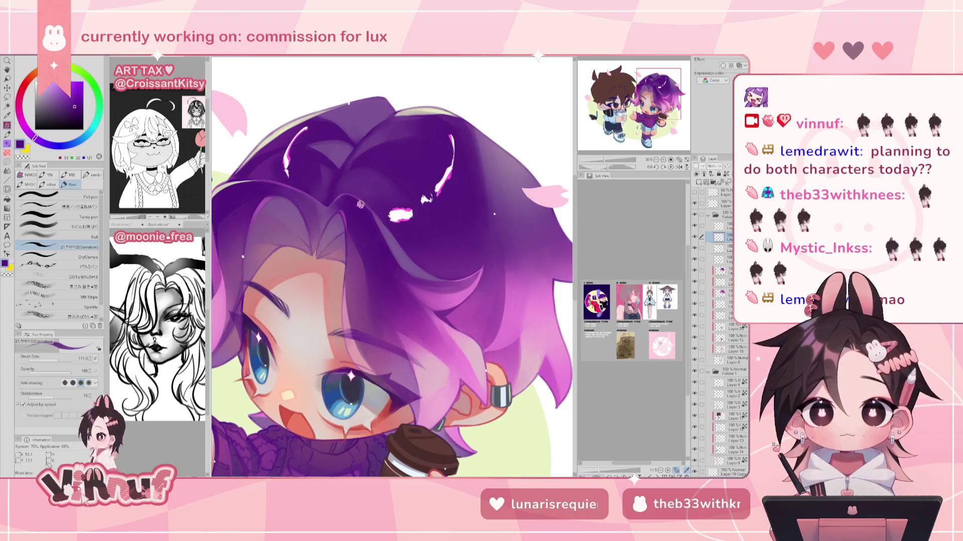
pyautogui.keyDown('alt'); pyautogui.click(376, 220); pyautogui.keyUp('alt')
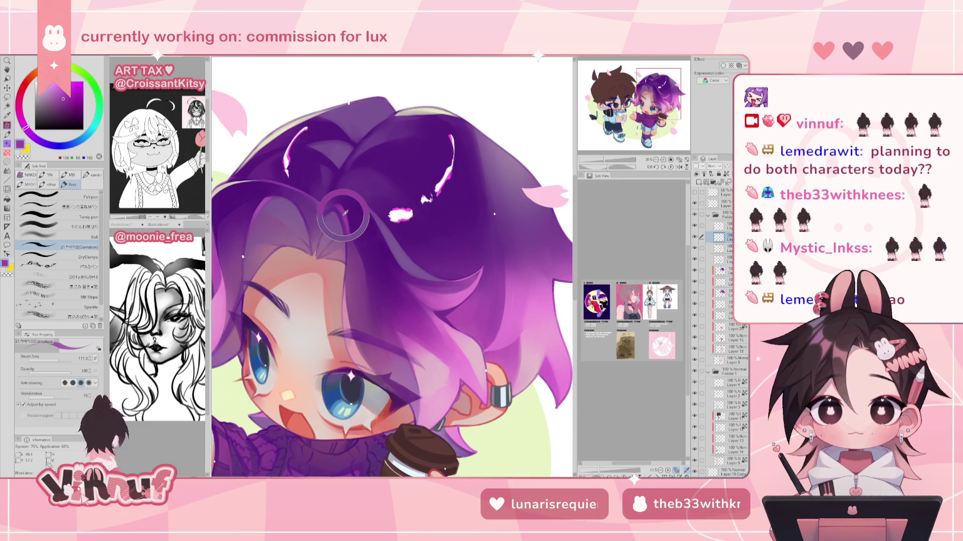
pyautogui.press('h')
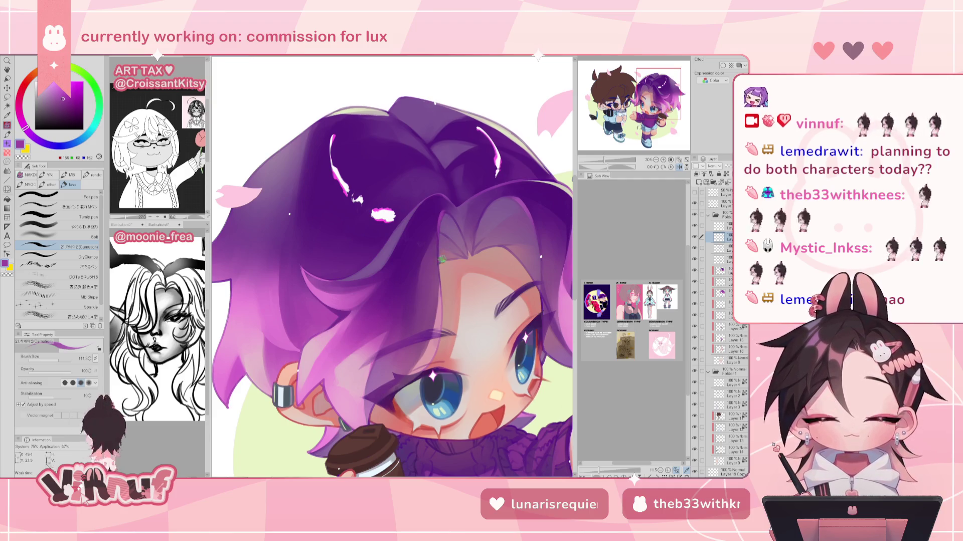
pyautogui.press('h')
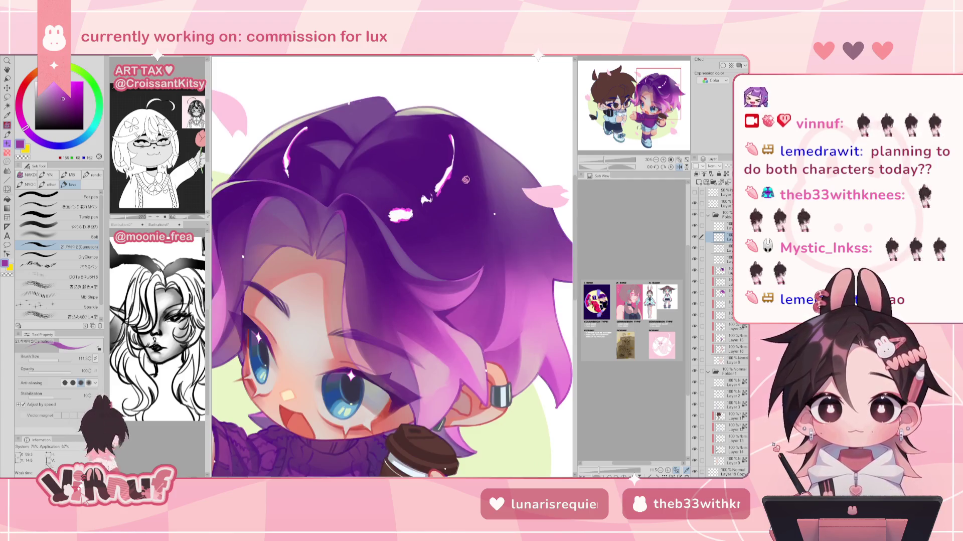
pyautogui.scroll(2, 465, 180)
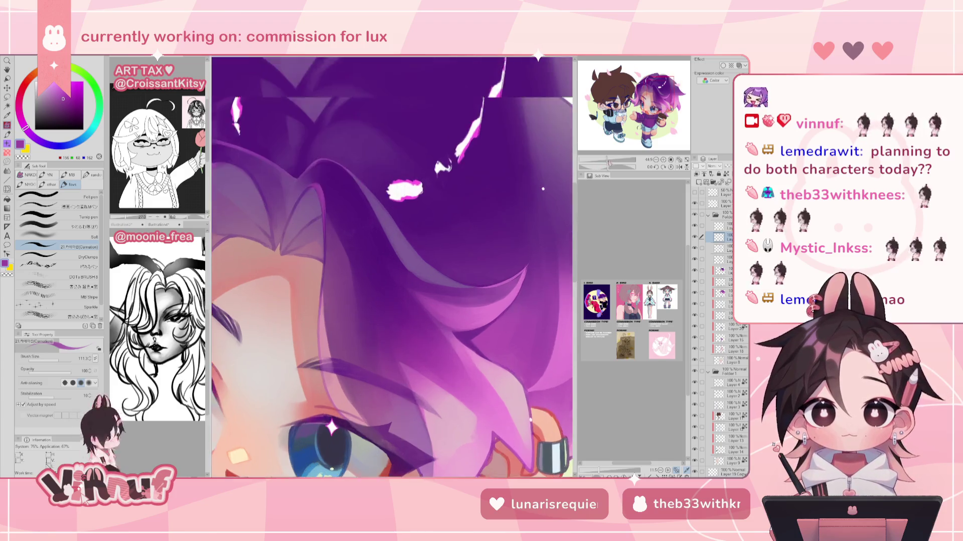
# Zoom in on the hair and eyedrop dark, magenta and muted purples from it.
pyautogui.scroll(2, 464, 200)
pyautogui.scroll(2, 460, 252)
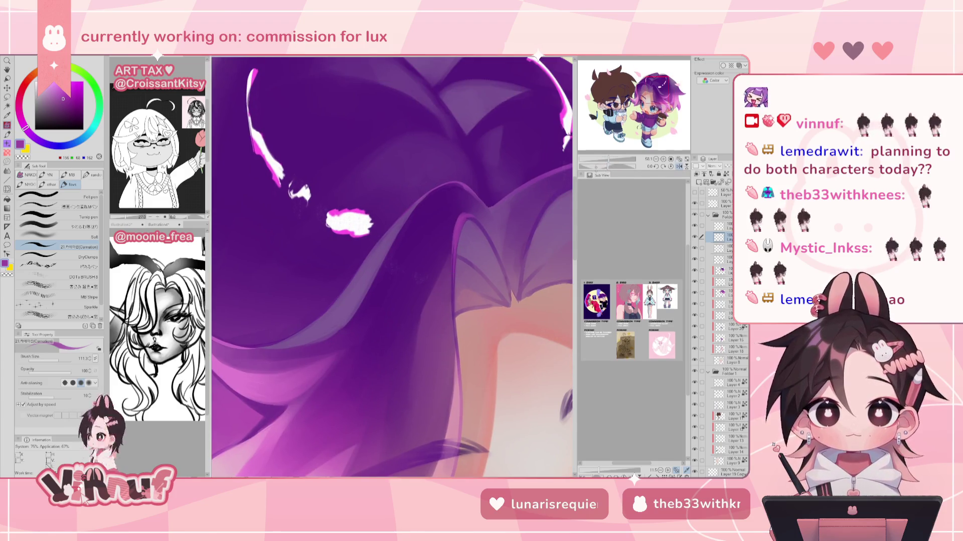
pyautogui.keyDown('alt'); pyautogui.click(466, 207); pyautogui.keyUp('alt')
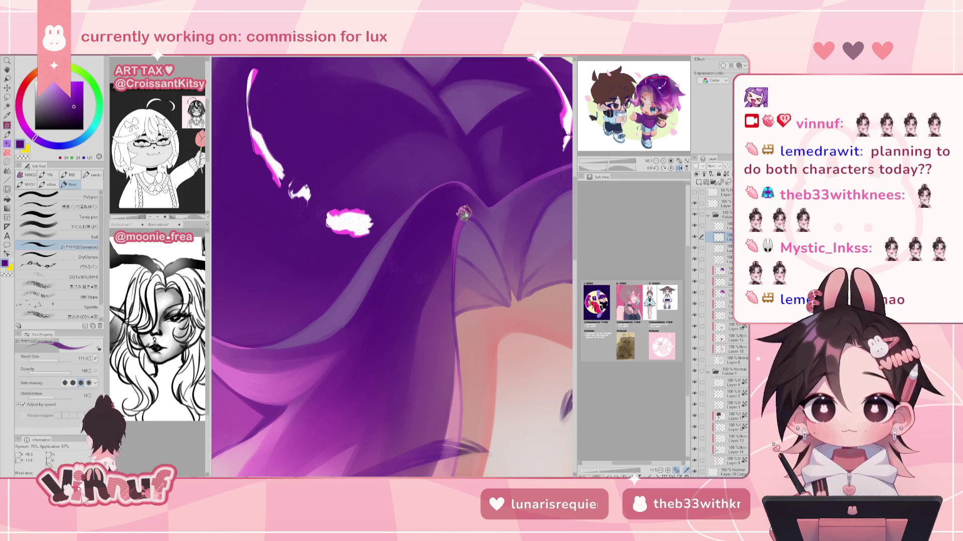
pyautogui.moveTo(400, 215); pyautogui.dragTo(485, 215)
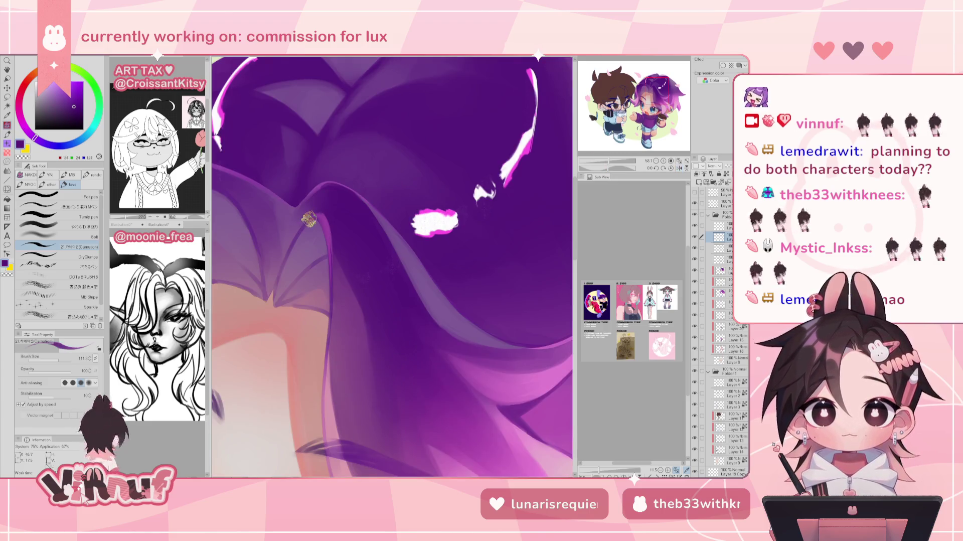
pyautogui.keyDown('alt'); pyautogui.click(325, 213); pyautogui.keyUp('alt')
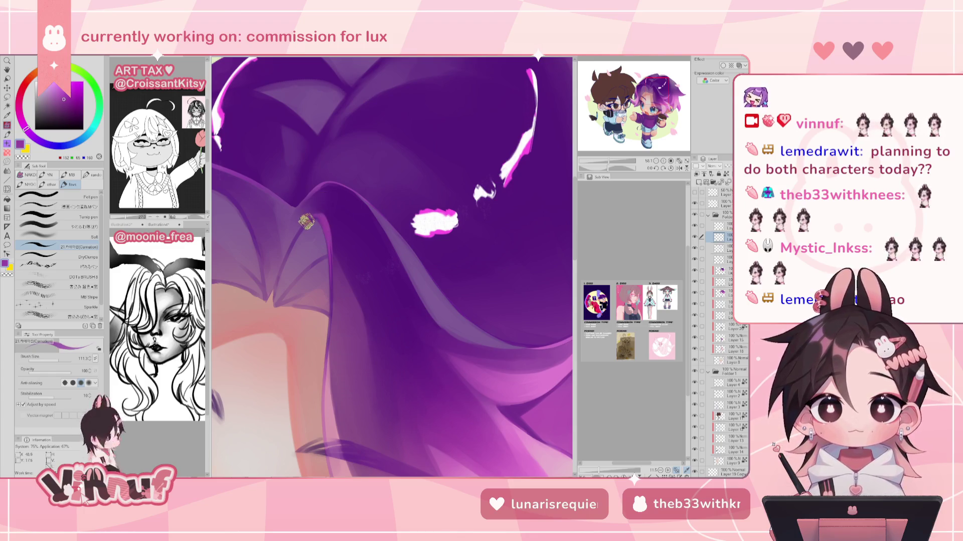
pyautogui.keyDown('alt'); pyautogui.click(323, 197); pyautogui.keyUp('alt')
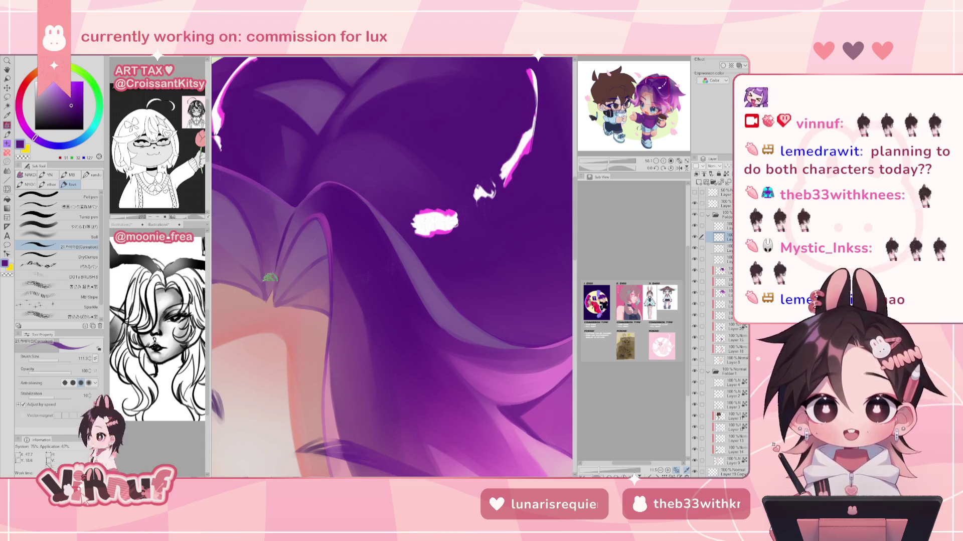
pyautogui.keyDown('alt'); pyautogui.click(268, 301); pyautogui.keyUp('alt')
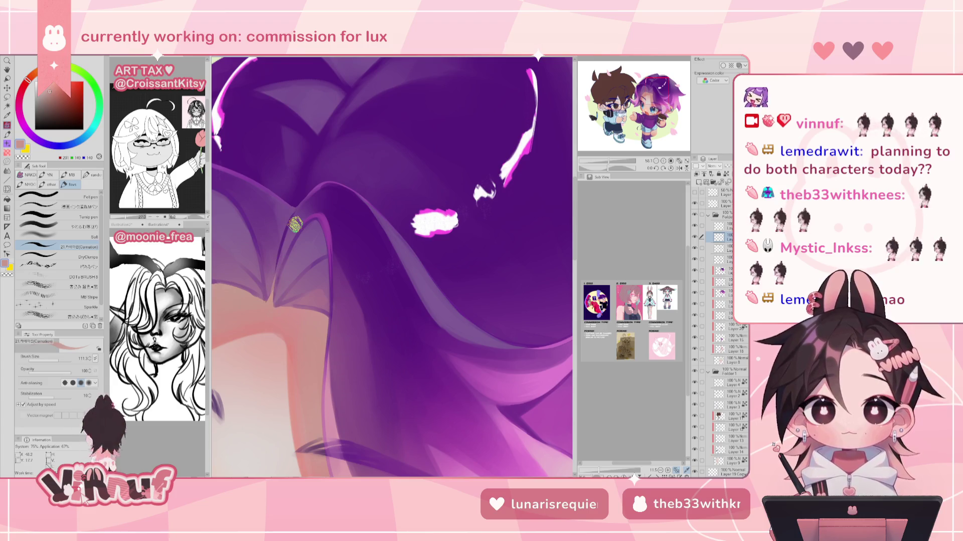
pyautogui.keyDown('alt'); pyautogui.click(335, 245); pyautogui.keyUp('alt')
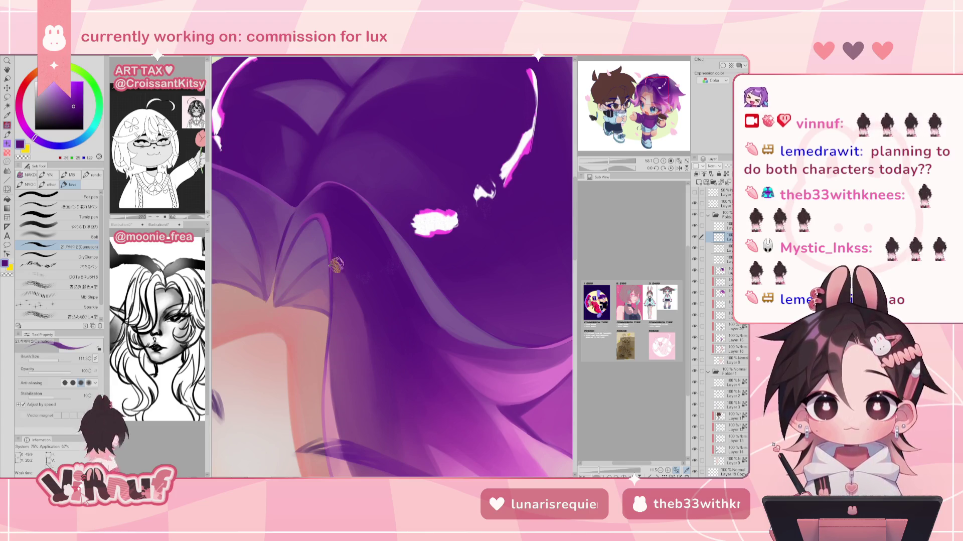
pyautogui.keyDown('alt'); pyautogui.click(316, 266); pyautogui.keyUp('alt')
pyautogui.keyDown('alt'); pyautogui.click(316, 265); pyautogui.keyUp('alt')
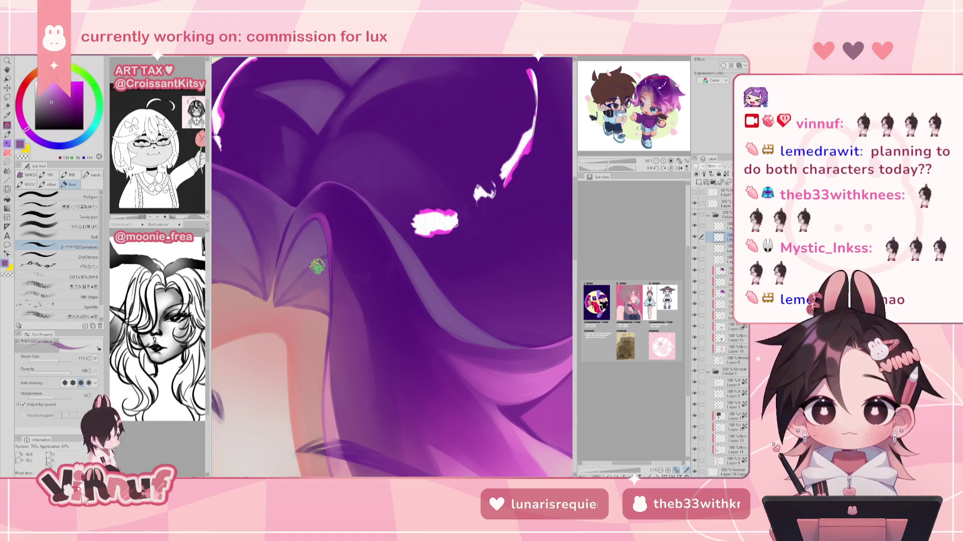
pyautogui.keyDown('alt'); pyautogui.click(289, 268); pyautogui.keyUp('alt')
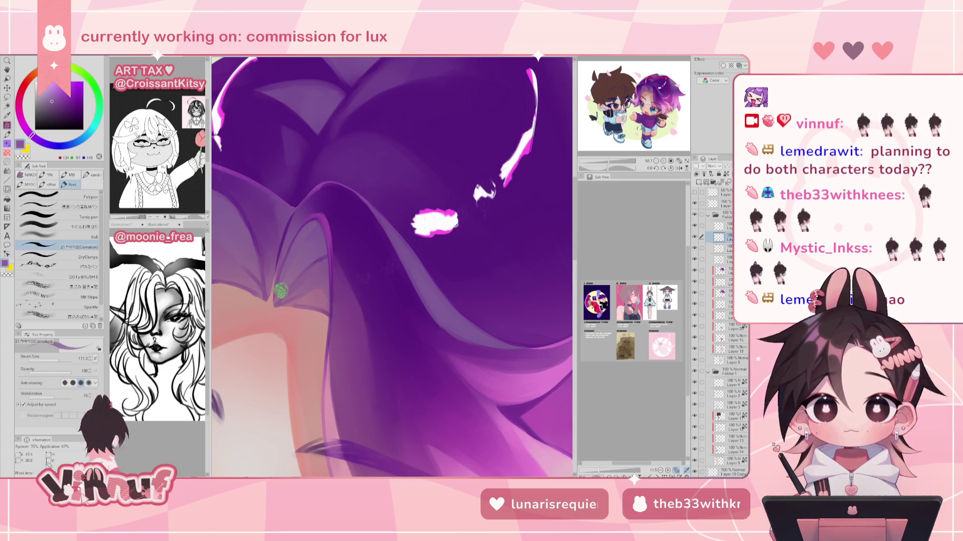
# Load the Soft Watercolor (やわらか水彩) brush with a pinker skin tone for the hairline.
pyautogui.keyDown('alt'); pyautogui.click(270, 296); pyautogui.keyUp('alt')
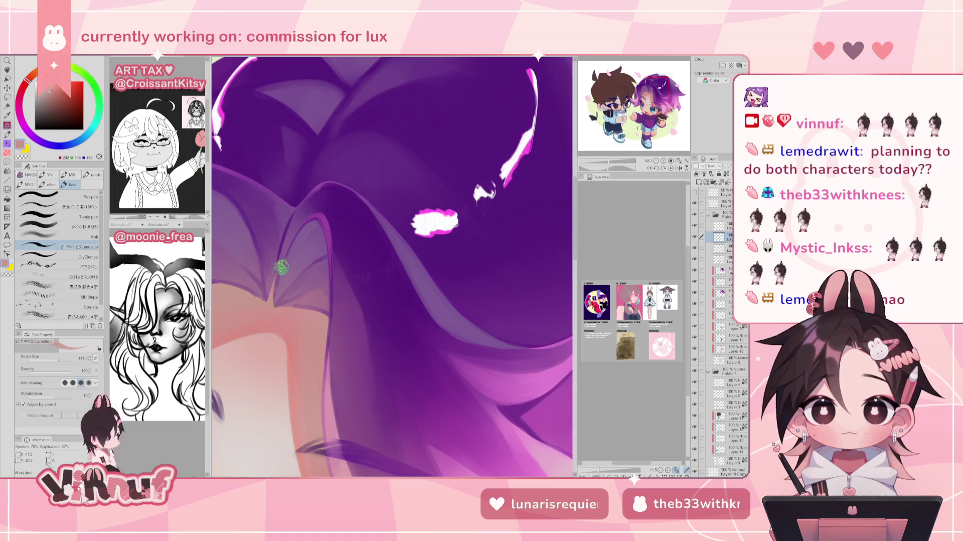
pyautogui.click(85, 226)
pyautogui.keyDown('alt'); pyautogui.click(301, 304); pyautogui.keyUp('alt')
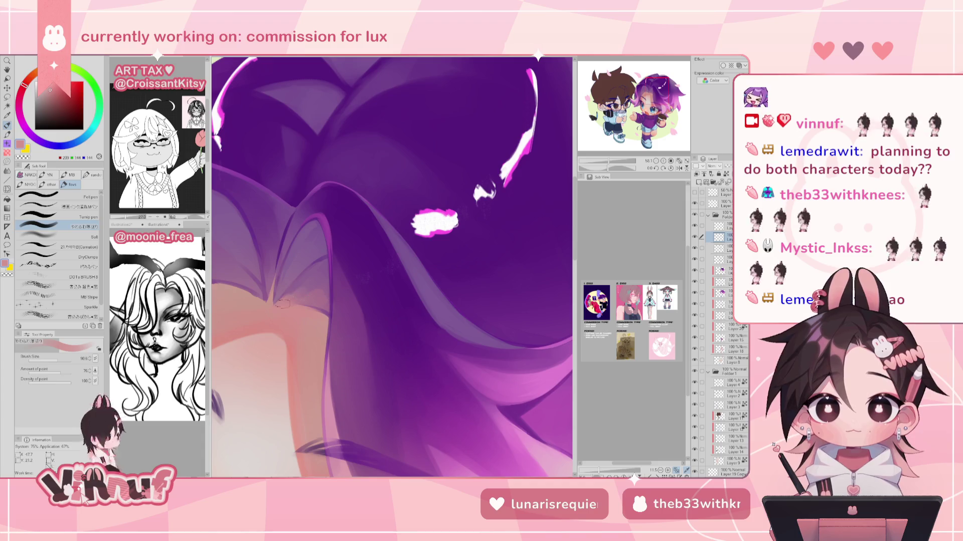
pyautogui.moveTo(322, 244); pyautogui.dragTo(402, 222)
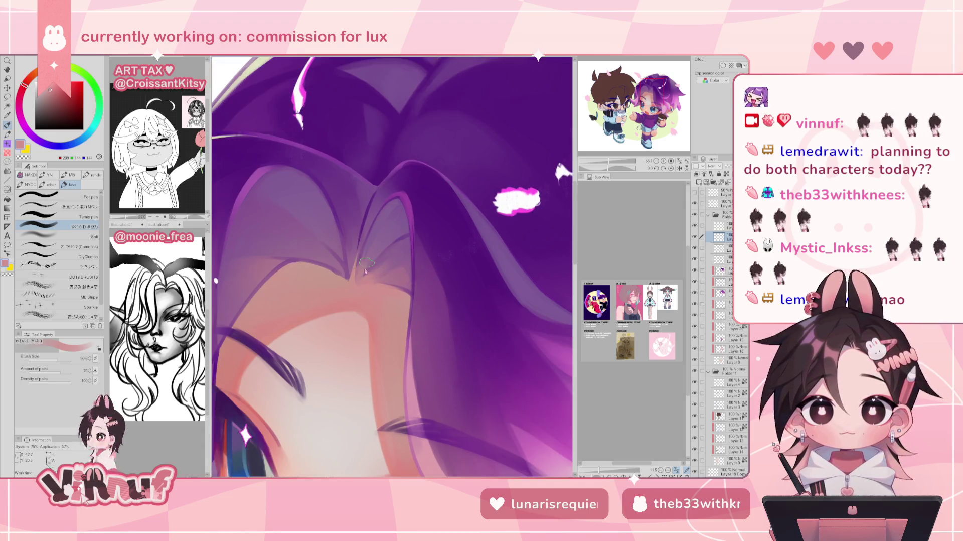
# Paint browner skin tones and sampled mauves where the bangs meet the forehead.
pyautogui.scroll(-3, 399, 237)
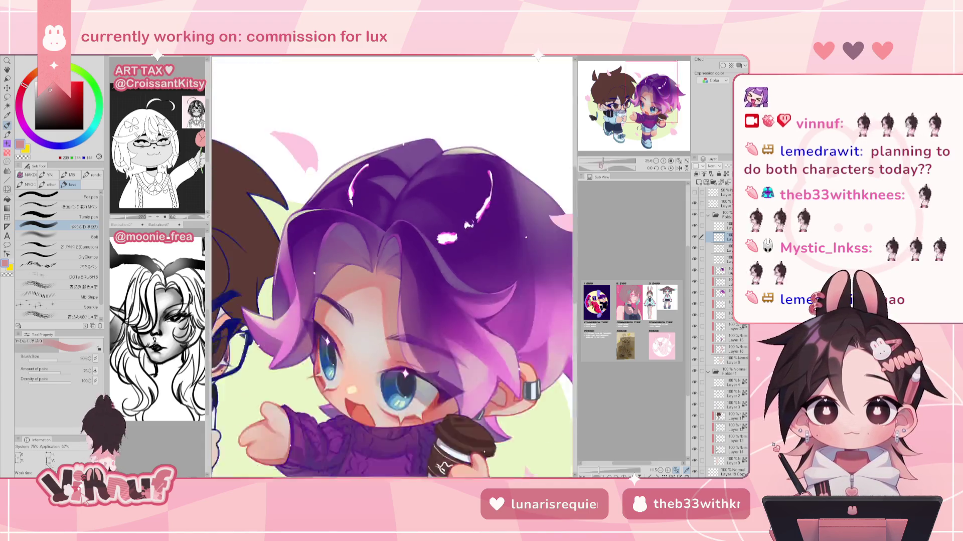
pyautogui.scroll(-2, 399, 238)
pyautogui.scroll(5, 399, 237)
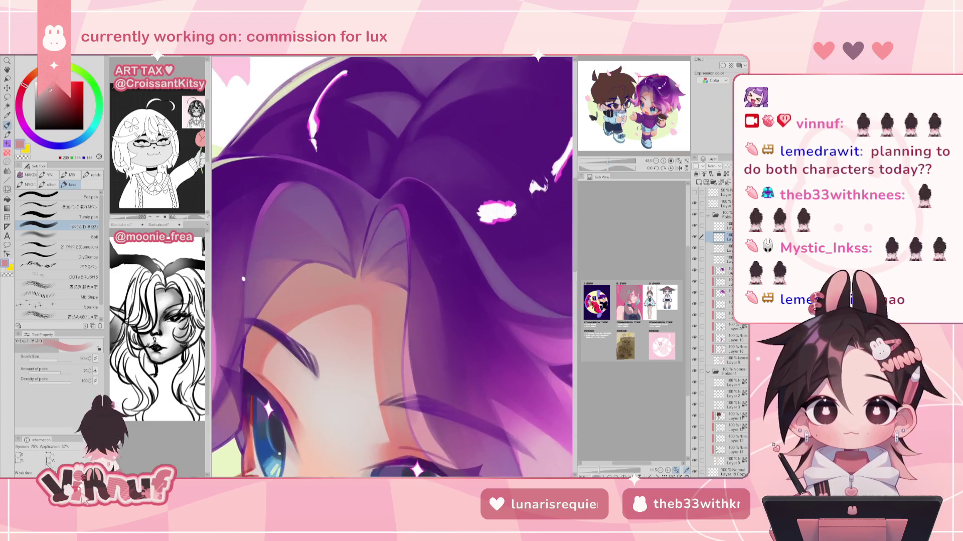
pyautogui.keyDown('alt'); pyautogui.click(399, 304); pyautogui.keyUp('alt')
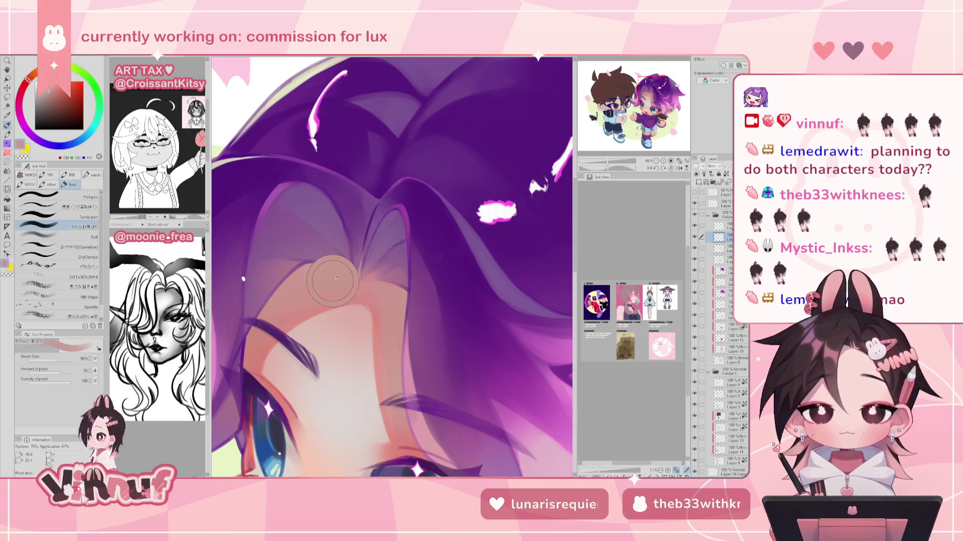
pyautogui.keyDown('alt'); pyautogui.click(316, 266); pyautogui.keyUp('alt')
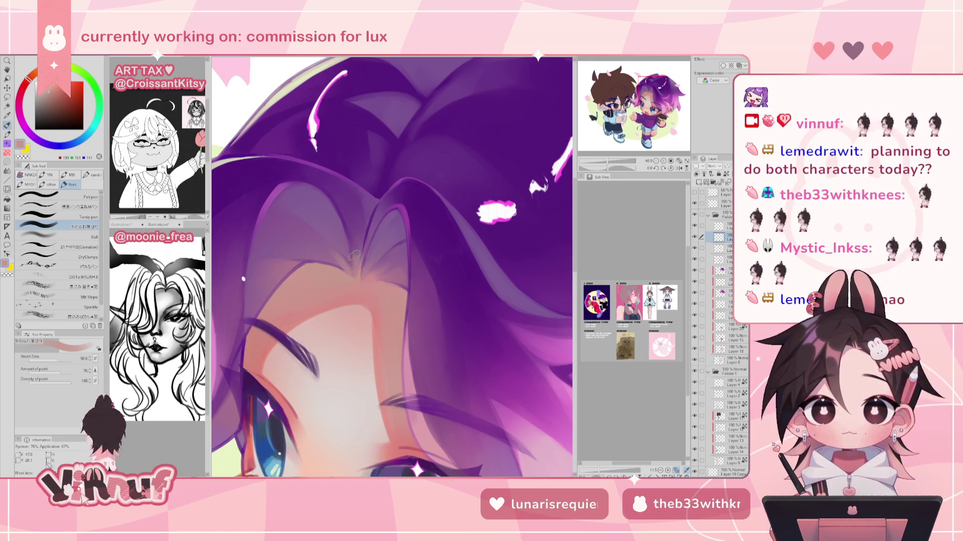
pyautogui.keyDown('alt'); pyautogui.click(341, 262); pyautogui.keyUp('alt')
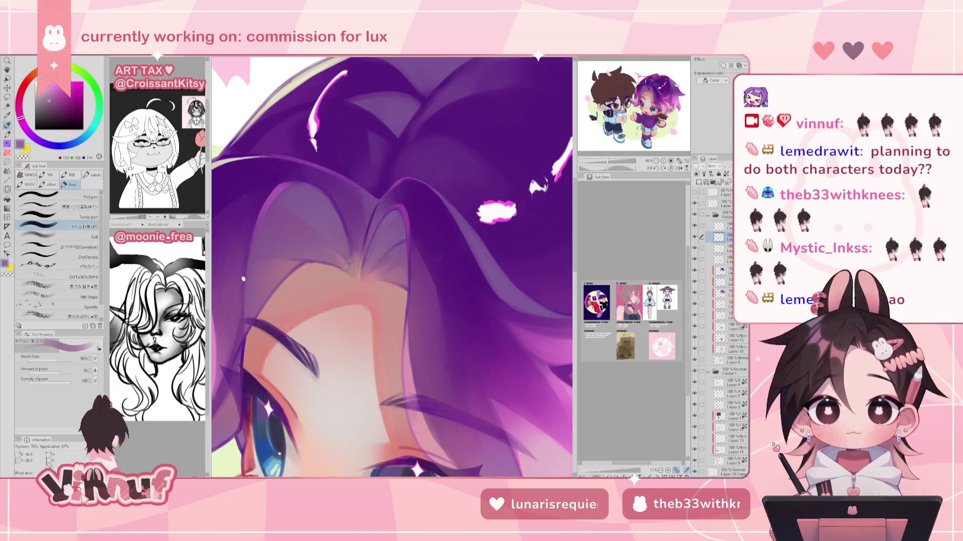
pyautogui.keyDown('alt'); pyautogui.click(320, 258); pyautogui.keyUp('alt')
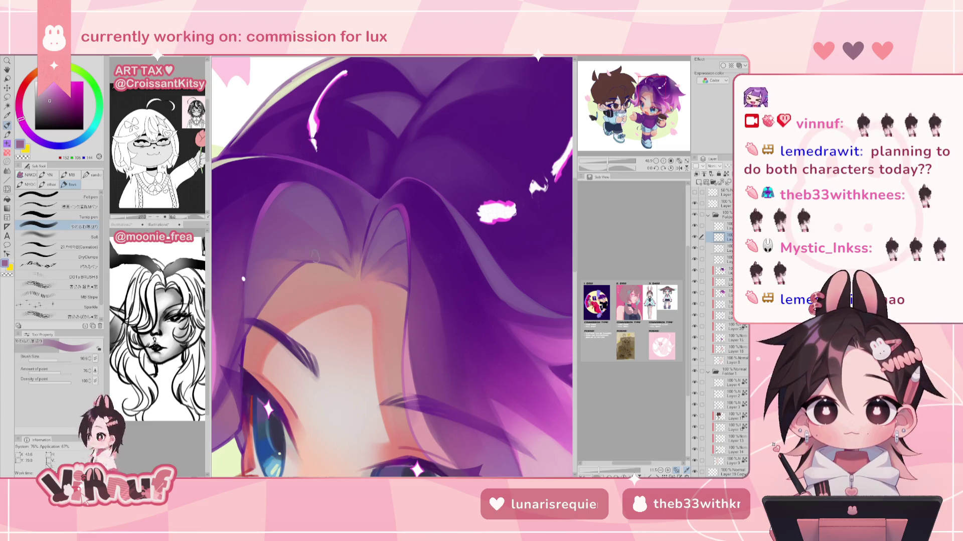
pyautogui.keyDown('alt'); pyautogui.click(286, 251); pyautogui.keyUp('alt')
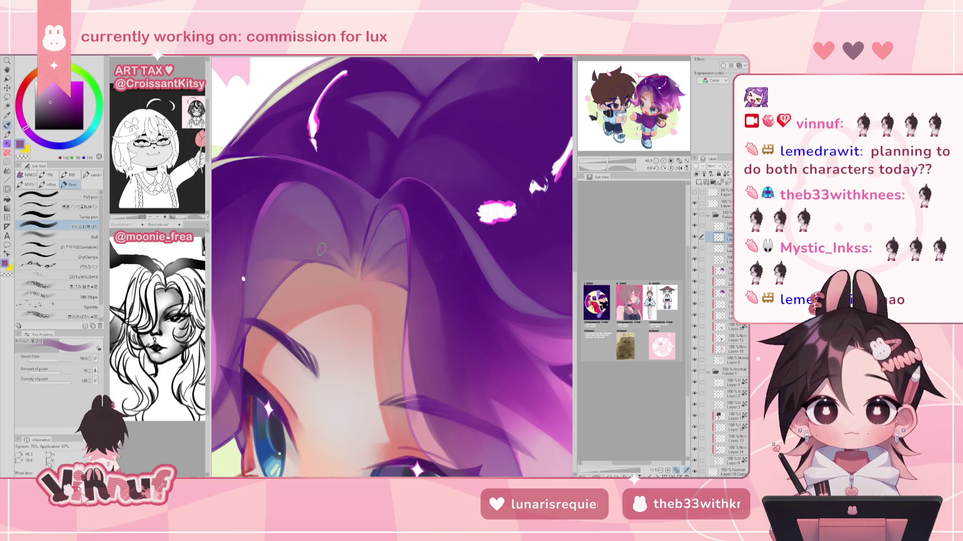
# Alternate forehead pink and dark-to-mid hair purples along the part, then zoom out to review.
pyautogui.keyDown('alt'); pyautogui.click(351, 248); pyautogui.keyUp('alt')
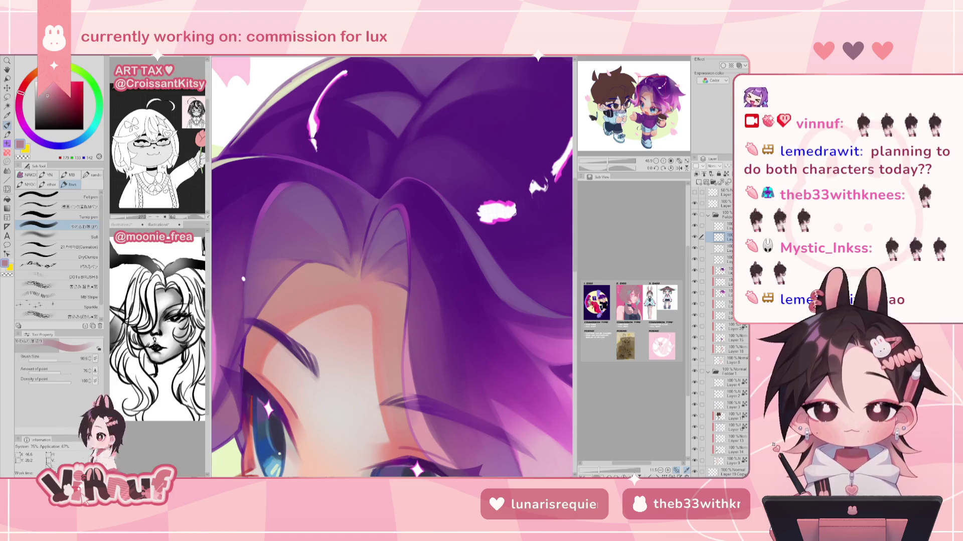
pyautogui.keyDown('alt'); pyautogui.click(341, 249); pyautogui.keyUp('alt')
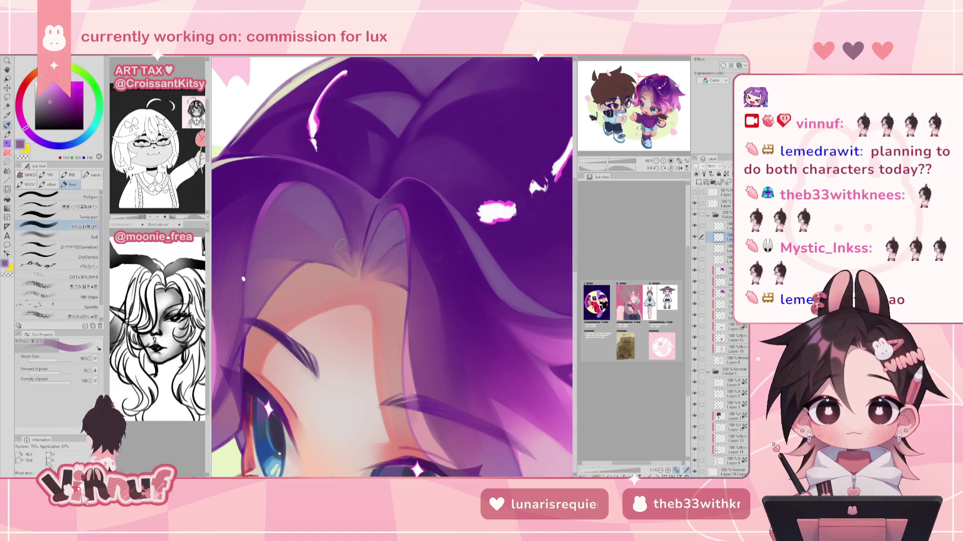
pyautogui.keyDown('alt'); pyautogui.click(349, 216); pyautogui.keyUp('alt')
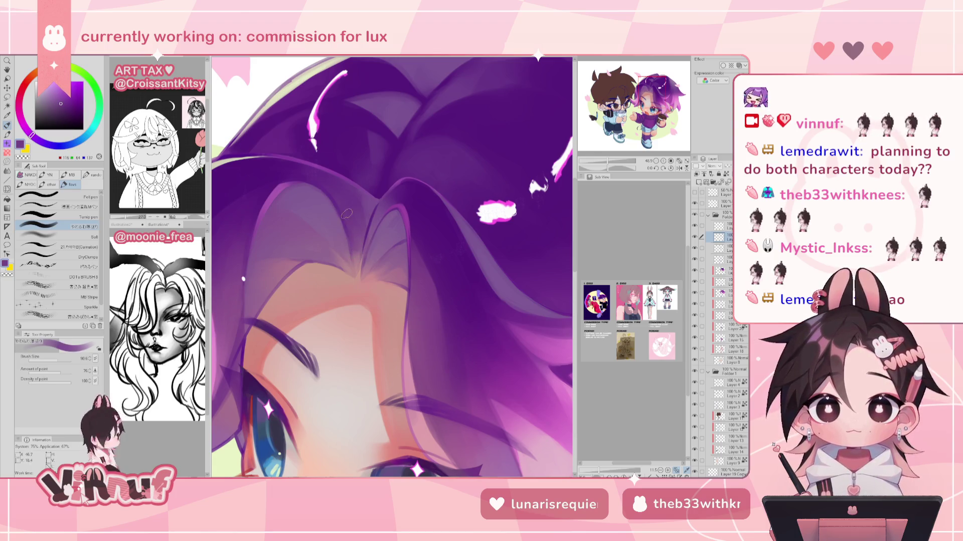
pyautogui.keyDown('alt'); pyautogui.click(359, 241); pyautogui.keyUp('alt')
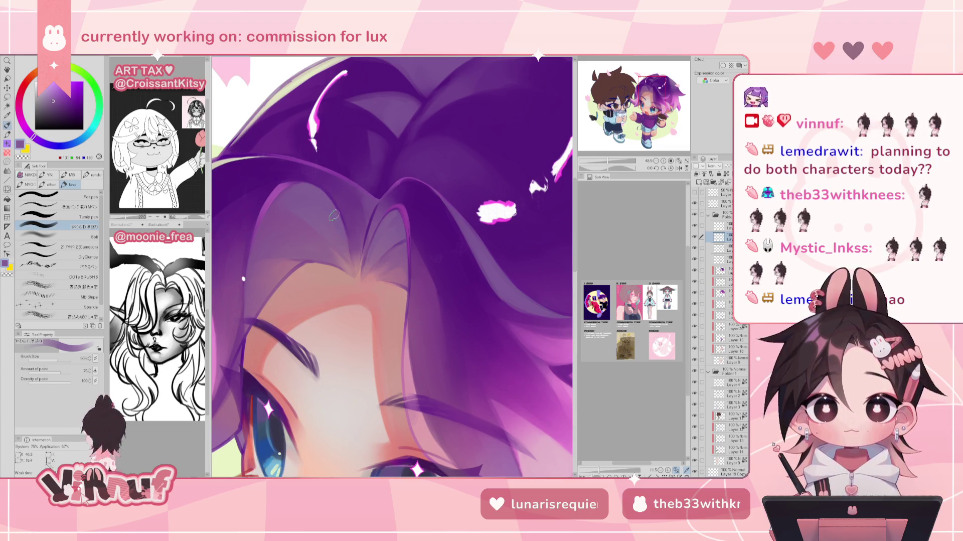
pyautogui.keyDown('alt'); pyautogui.click(352, 279); pyautogui.keyUp('alt')
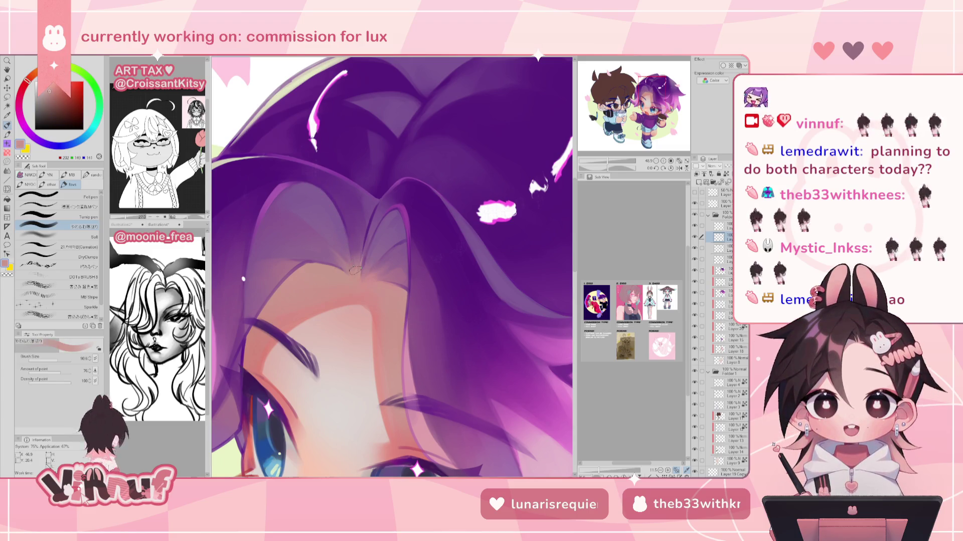
pyautogui.moveTo(615, 163); pyautogui.dragTo(609, 164)
pyautogui.keyDown('alt'); pyautogui.click(419, 243); pyautogui.keyUp('alt')
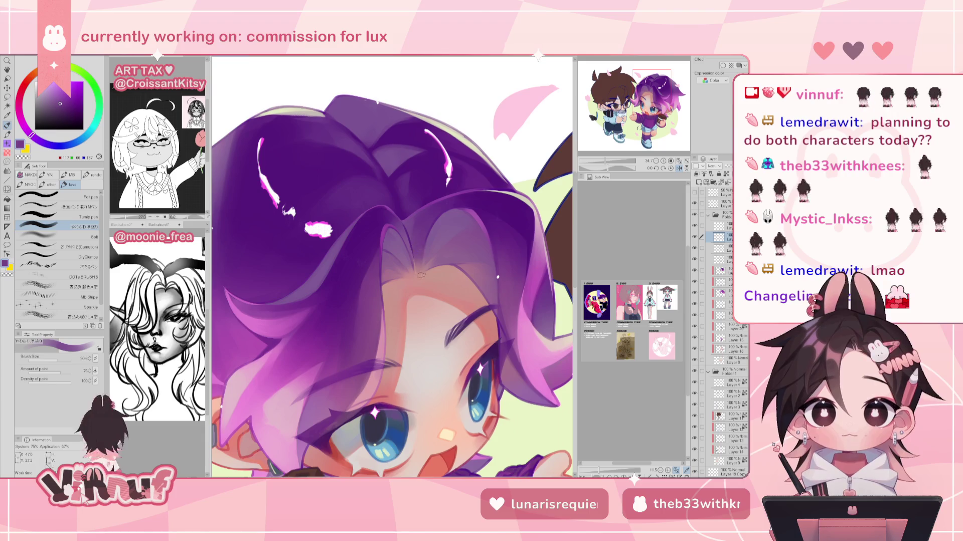
# Mirror the canvas to check proportions, then sample darker and pinker hair purples near the face.
pyautogui.press('h')
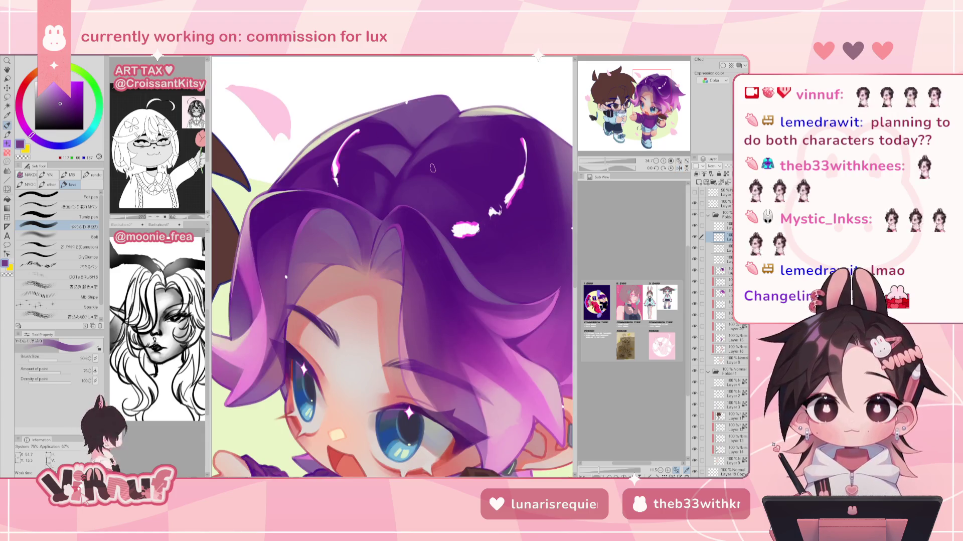
pyautogui.hotkey('ctrl', '+')
pyautogui.keyDown('alt'); pyautogui.click(372, 214); pyautogui.keyUp('alt')
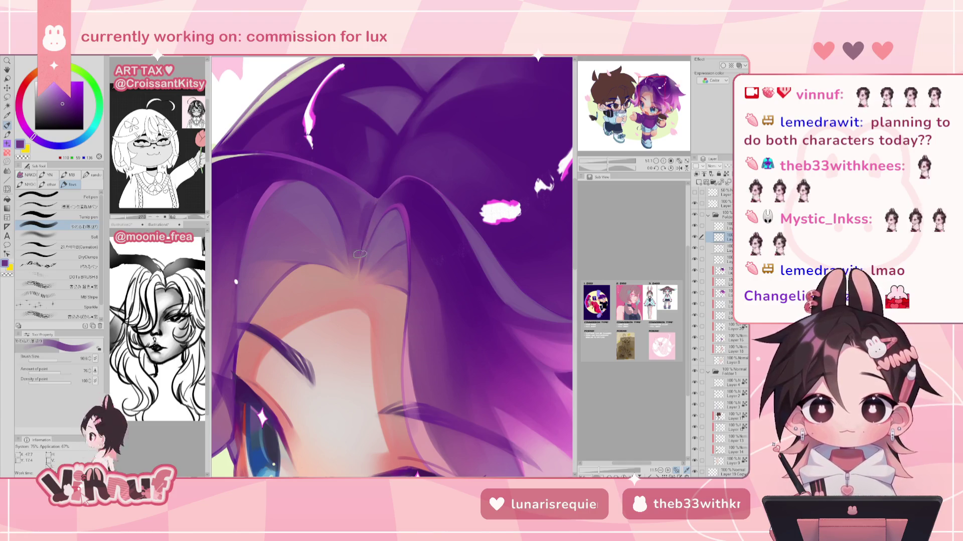
pyautogui.hotkey('ctrl', '0')
pyautogui.scroll(3, 392, 173)
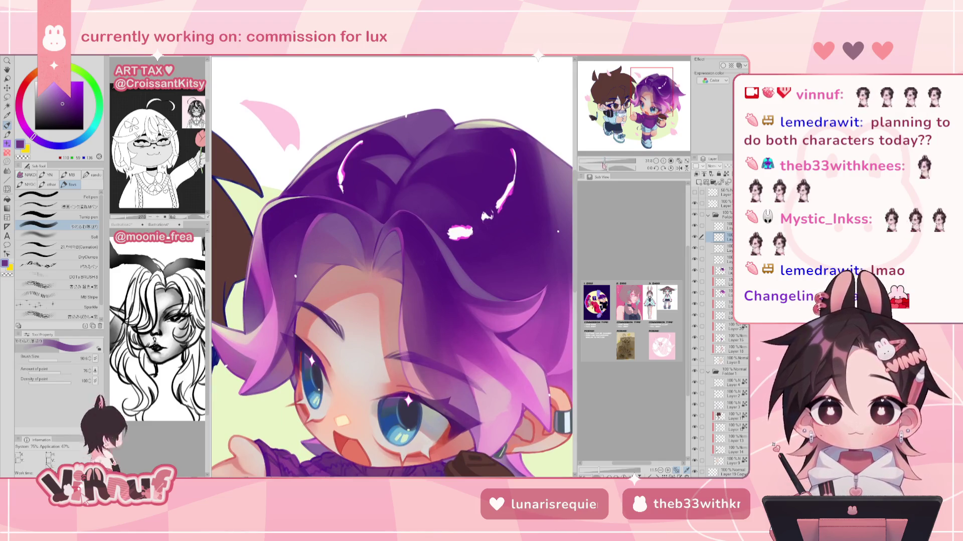
pyautogui.keyDown('alt'); pyautogui.click(407, 266); pyautogui.keyUp('alt')
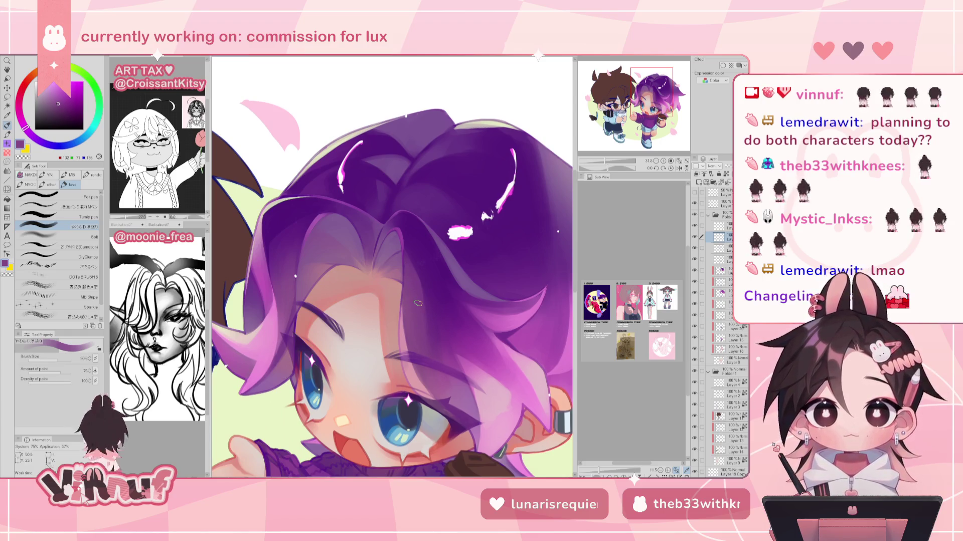
pyautogui.scroll(3, 418, 302)
pyautogui.scroll(2, 418, 303)
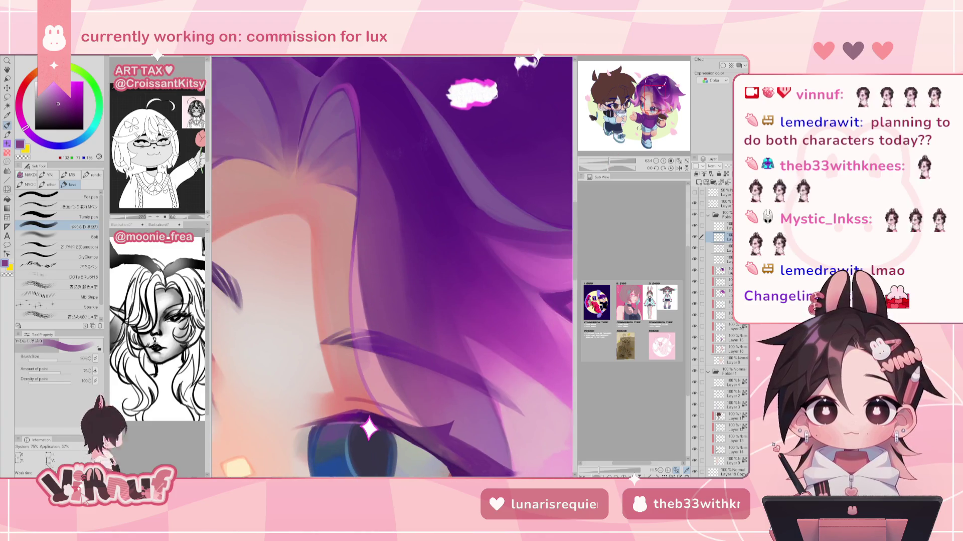
# Choose the Carnation blending brush and eyedrop a pink from the hair.
pyautogui.click(78, 242)
pyautogui.keyDown('alt'); pyautogui.click(370, 177); pyautogui.keyUp('alt')
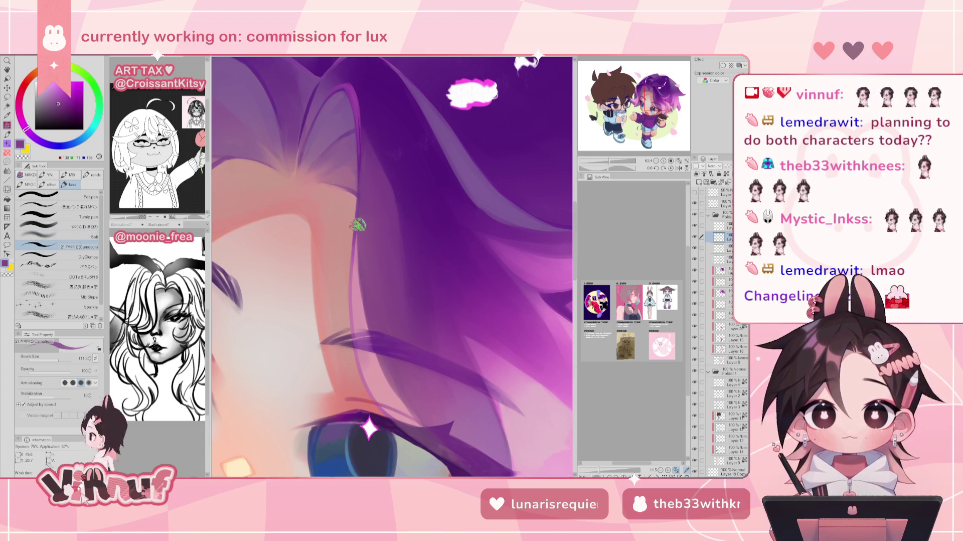
pyautogui.keyDown('alt'); pyautogui.click(355, 257); pyautogui.keyUp('alt')
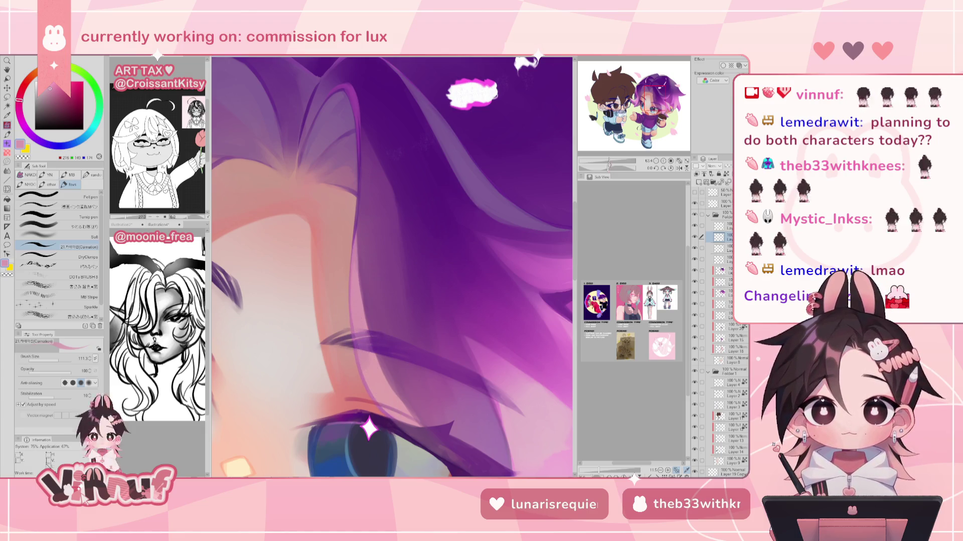
pyautogui.moveTo(620, 161); pyautogui.dragTo(604, 169)
# Blend sampled pinks and purples into the hair strands around the ear in a mirrored view.
pyautogui.press('h')
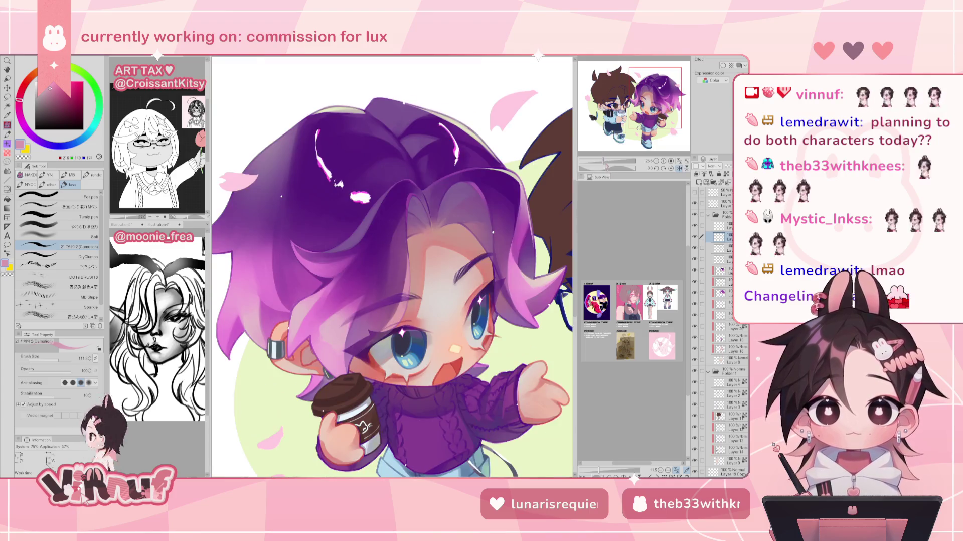
pyautogui.press('h')
pyautogui.scroll(3, 381, 301)
pyautogui.press('h')
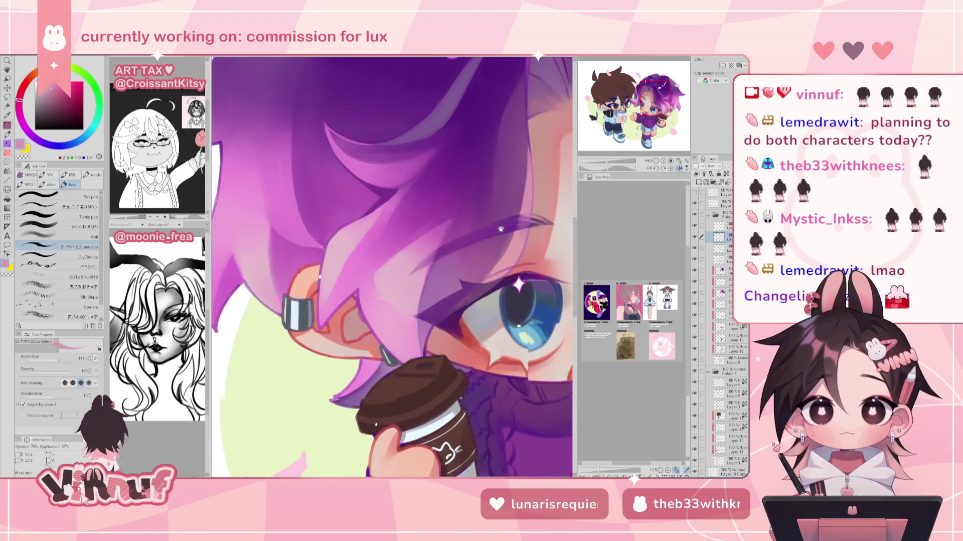
pyautogui.keyDown('alt'); pyautogui.click(364, 283); pyautogui.keyUp('alt')
pyautogui.keyDown('alt'); pyautogui.click(377, 321); pyautogui.keyUp('alt')
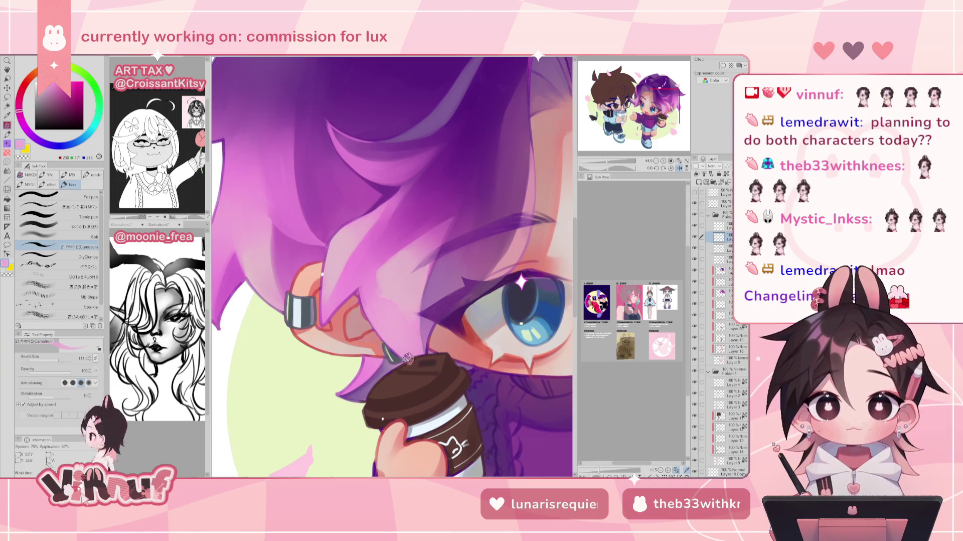
pyautogui.keyDown('alt'); pyautogui.click(394, 351); pyautogui.keyUp('alt')
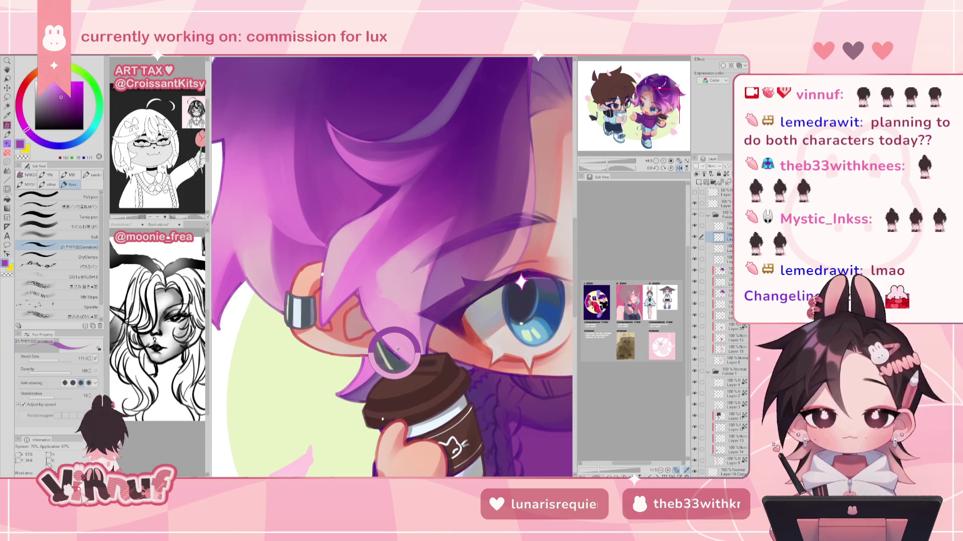
pyautogui.keyDown('alt'); pyautogui.click(397, 346); pyautogui.keyUp('alt')
pyautogui.keyDown('alt'); pyautogui.click(336, 301); pyautogui.keyUp('alt')
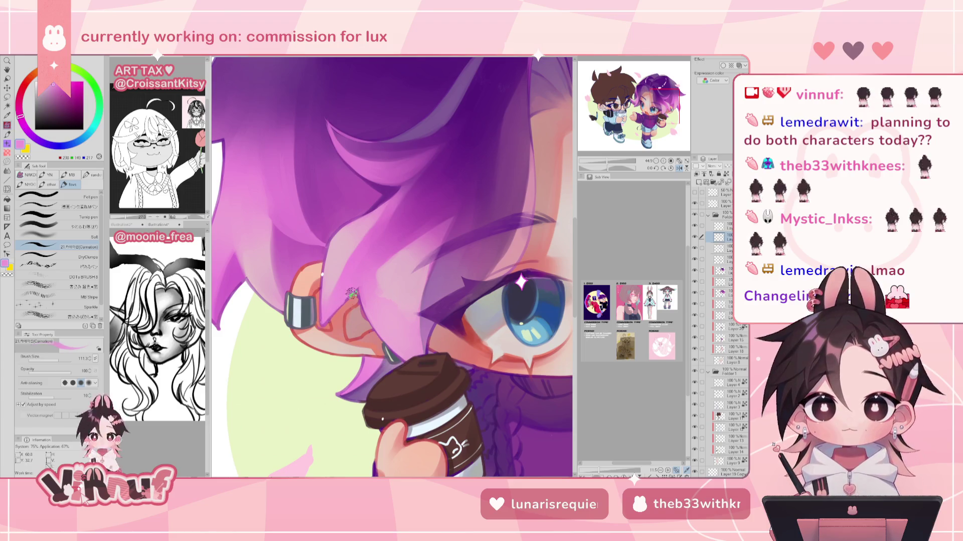
pyautogui.keyDown('alt'); pyautogui.click(323, 306); pyautogui.keyUp('alt')
pyautogui.keyDown('alt'); pyautogui.click(336, 255); pyautogui.keyUp('alt')
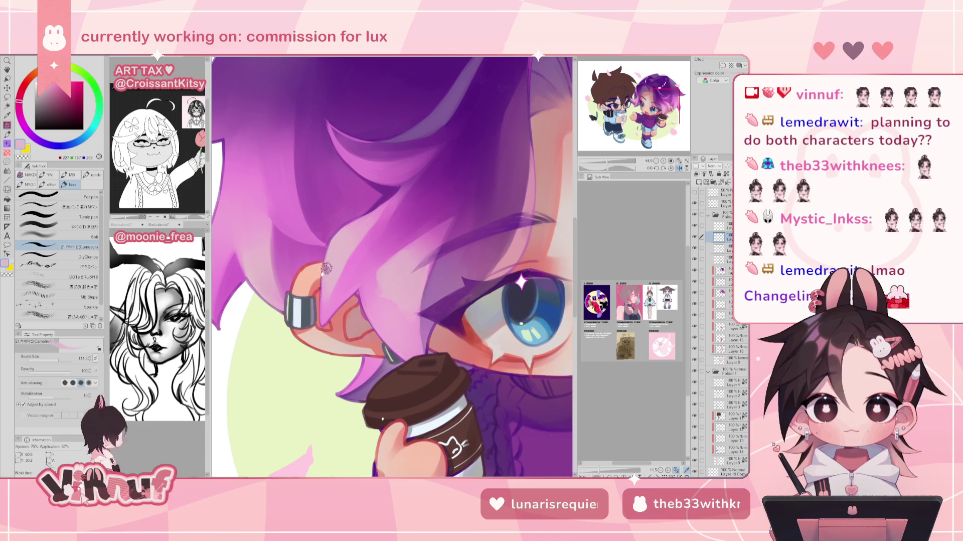
# Rotate the view to paint purple and pale pink strands, then reset rotation over the ear.
pyautogui.press('h')
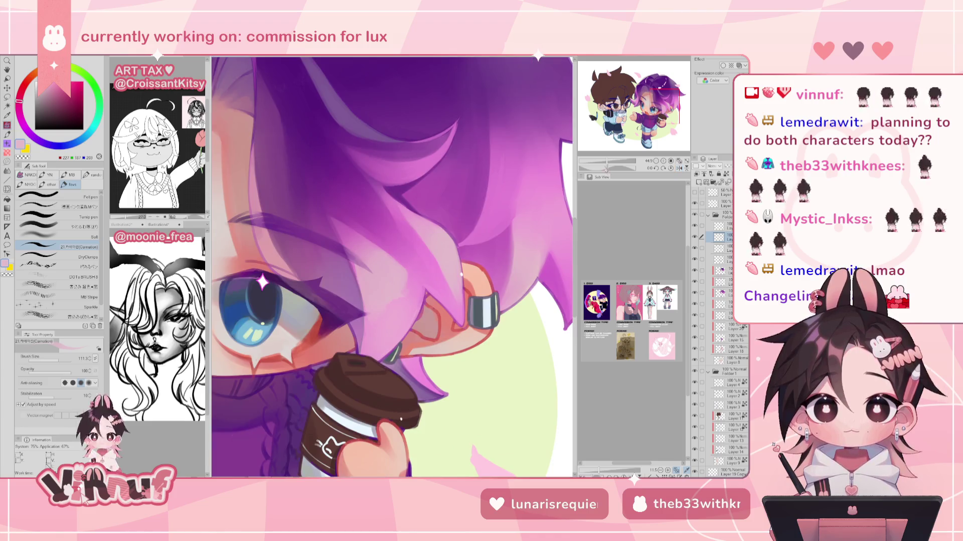
pyautogui.moveTo(356, 204); pyautogui.dragTo(360, 156)
pyautogui.keyDown('alt'); pyautogui.click(332, 226); pyautogui.keyUp('alt')
pyautogui.keyDown('alt'); pyautogui.click(344, 232); pyautogui.keyUp('alt')
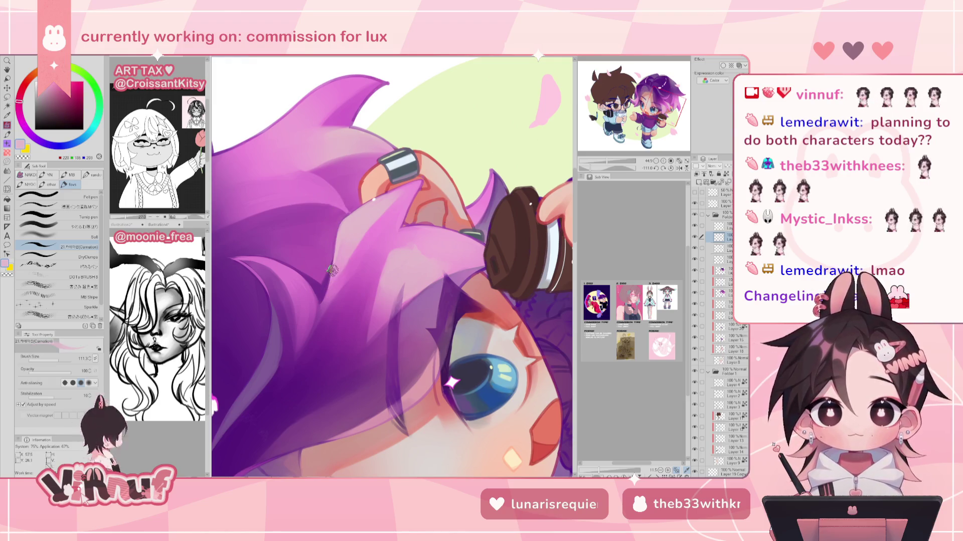
pyautogui.click(671, 168)
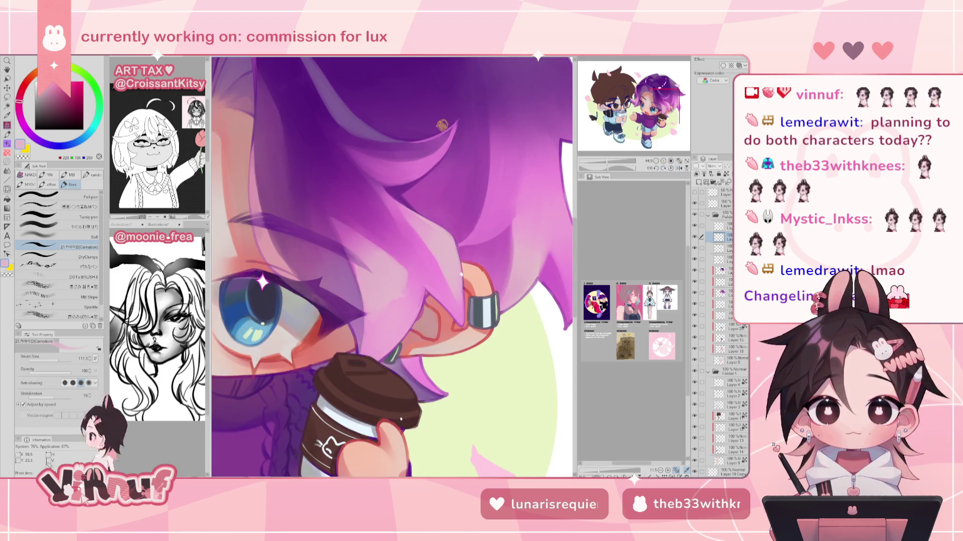
pyautogui.moveTo(483, 168); pyautogui.dragTo(506, 220)
pyautogui.press('h')
pyautogui.keyDown('alt'); pyautogui.click(323, 206); pyautogui.keyUp('alt')
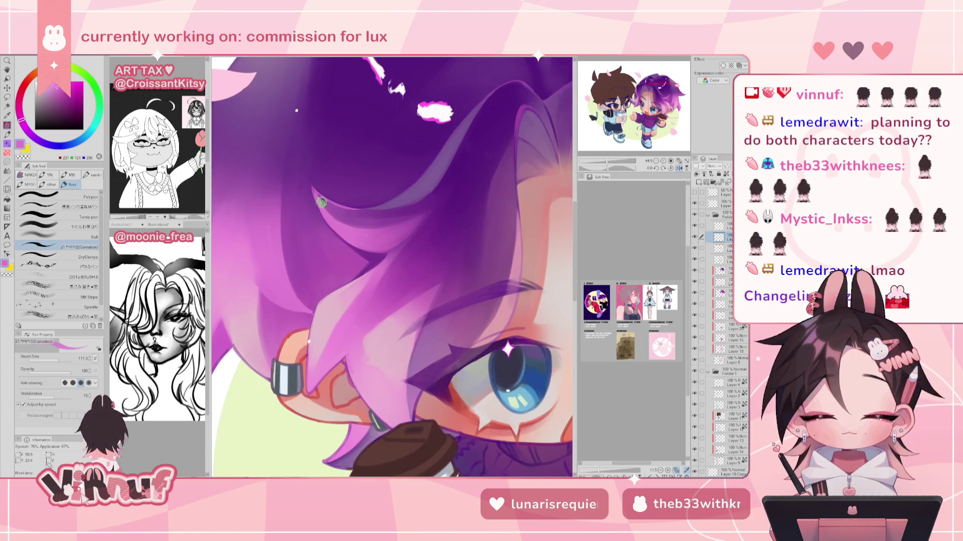
pyautogui.keyDown('alt'); pyautogui.click(309, 184); pyautogui.keyUp('alt')
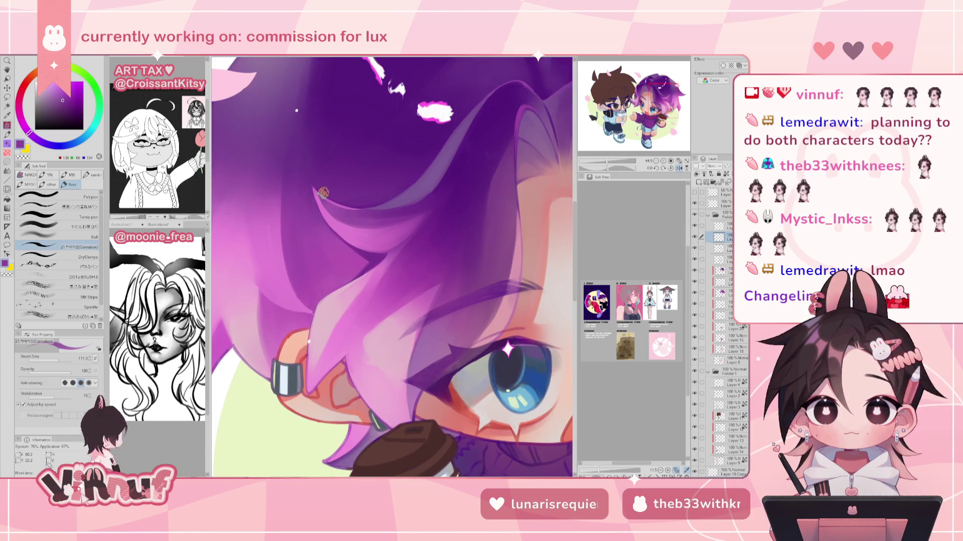
# Refine the side locks with darker and lighter purples, mirroring and zooming out to check.
pyautogui.press('h')
pyautogui.scroll(-2, 317, 171)
pyautogui.scroll(-3, 318, 170)
pyautogui.scroll(1, 318, 171)
pyautogui.scroll(-3, 318, 171)
pyautogui.scroll(3, 380, 265)
pyautogui.scroll(1, 380, 265)
pyautogui.press('h')
pyautogui.keyDown('alt'); pyautogui.click(379, 262); pyautogui.keyUp('alt')
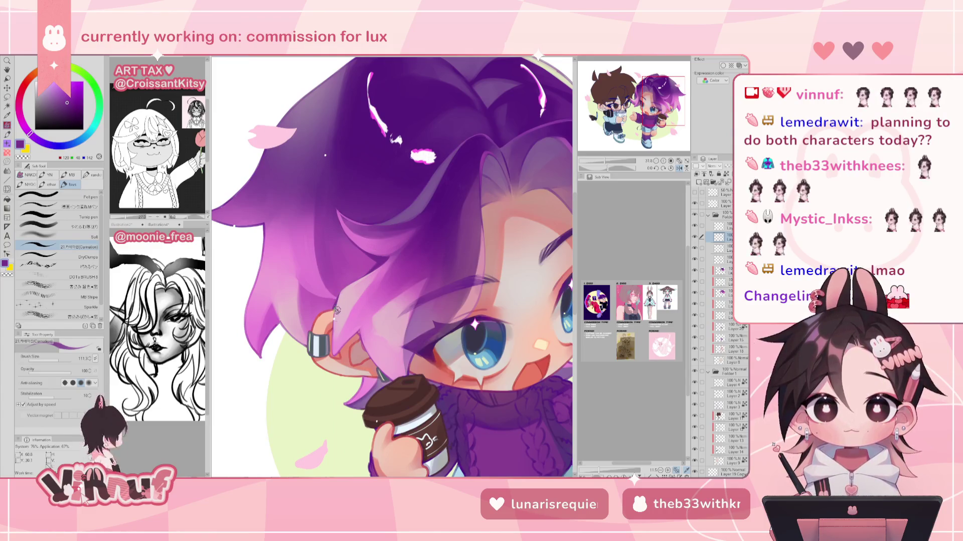
pyautogui.press('h')
pyautogui.press('h')
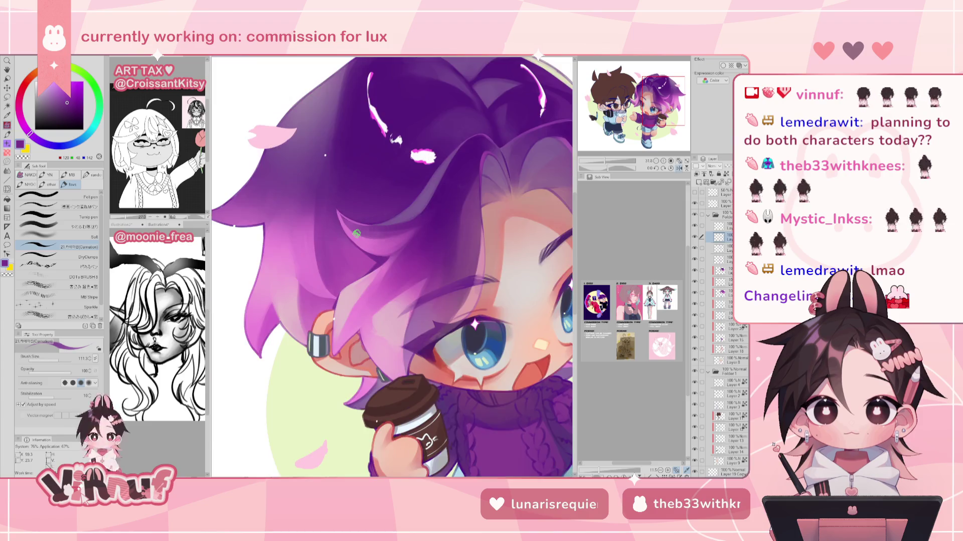
pyautogui.keyDown('alt'); pyautogui.click(318, 250); pyautogui.keyUp('alt')
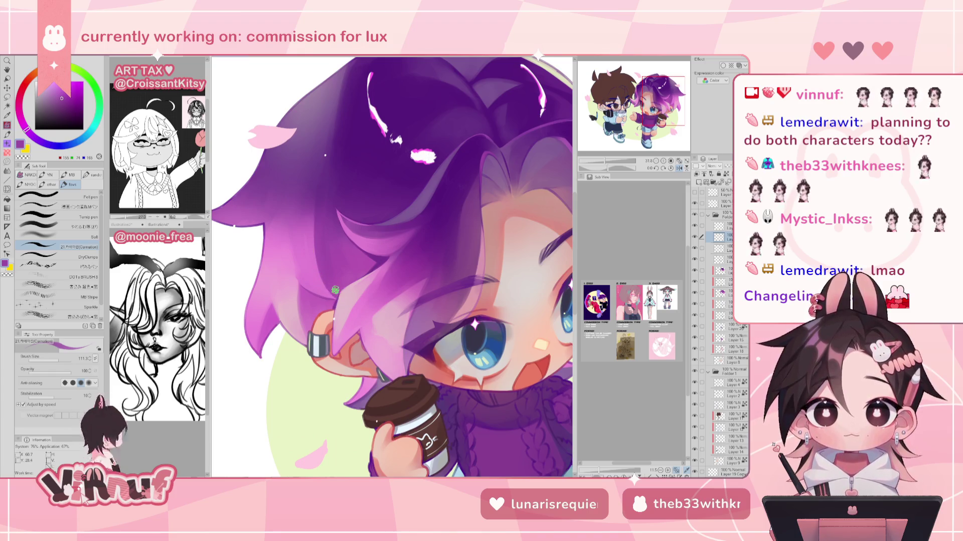
pyautogui.moveTo(606, 160); pyautogui.dragTo(603, 158)
pyautogui.press('h')
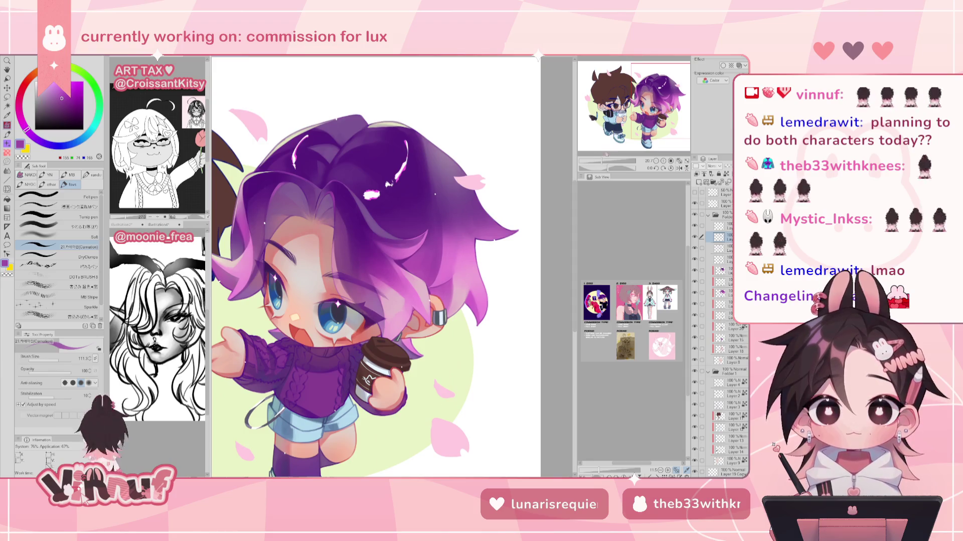
pyautogui.moveTo(606, 156); pyautogui.dragTo(604, 161)
# Paint light, bright and deeper pink-violet along the outer hair tips, mirroring the view to check.
pyautogui.press('h')
pyautogui.keyDown('alt'); pyautogui.click(307, 312); pyautogui.keyUp('alt')
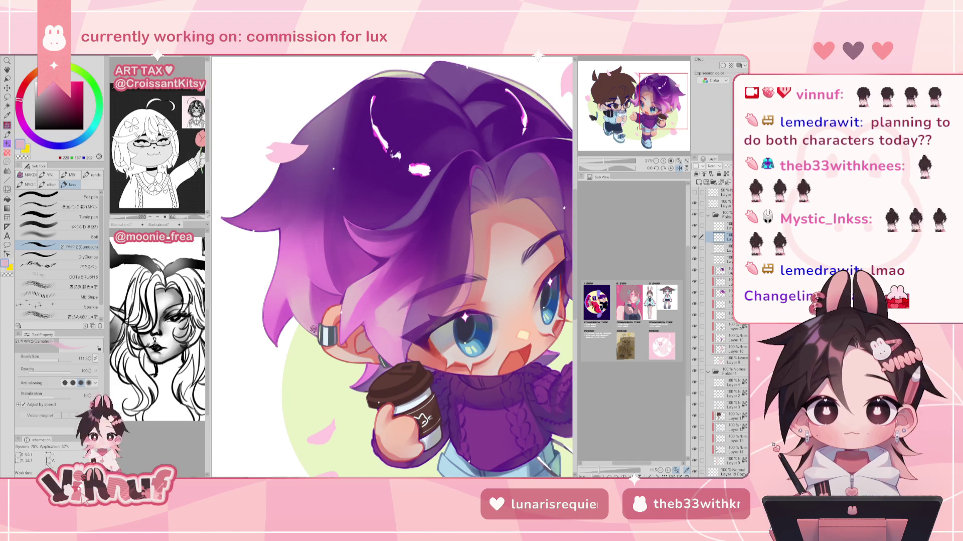
pyautogui.keyDown('alt'); pyautogui.click(280, 272); pyautogui.keyUp('alt')
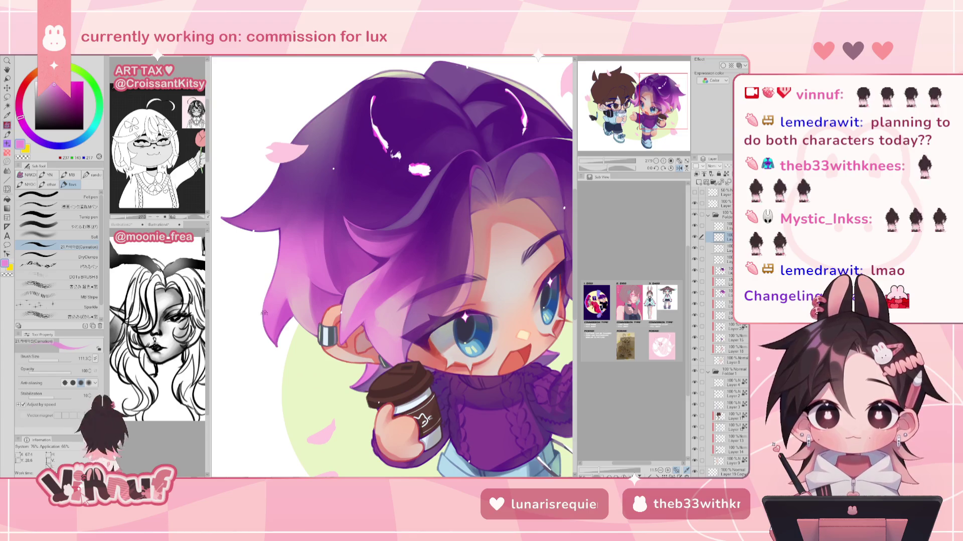
pyautogui.keyDown('alt'); pyautogui.click(273, 342); pyautogui.keyUp('alt')
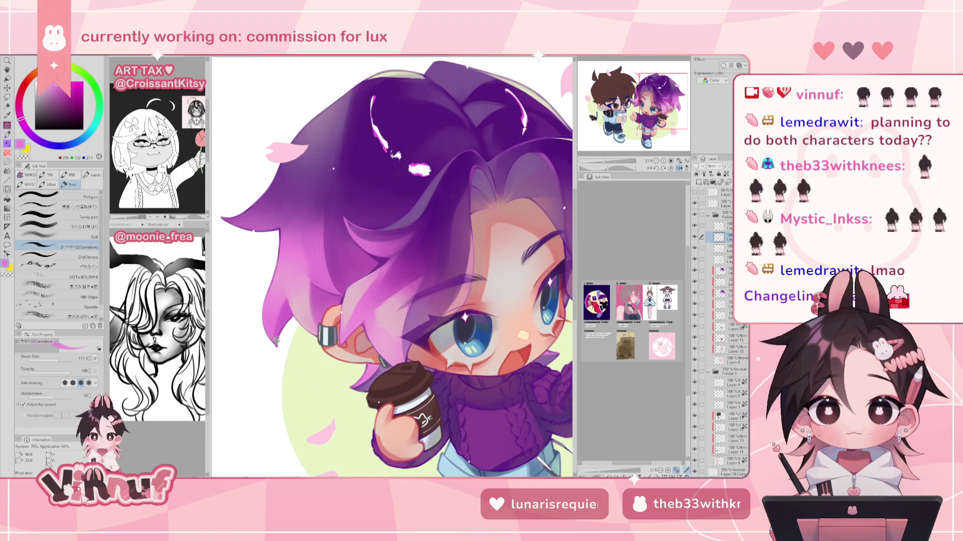
pyautogui.keyDown('alt'); pyautogui.click(276, 345); pyautogui.keyUp('alt')
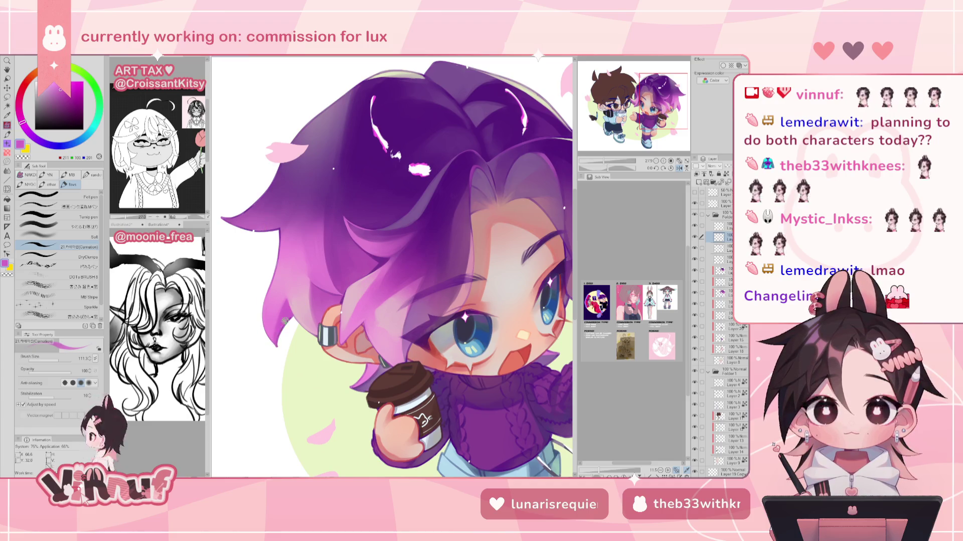
pyautogui.press('h')
pyautogui.scroll(4, 468, 210)
pyautogui.press('h')
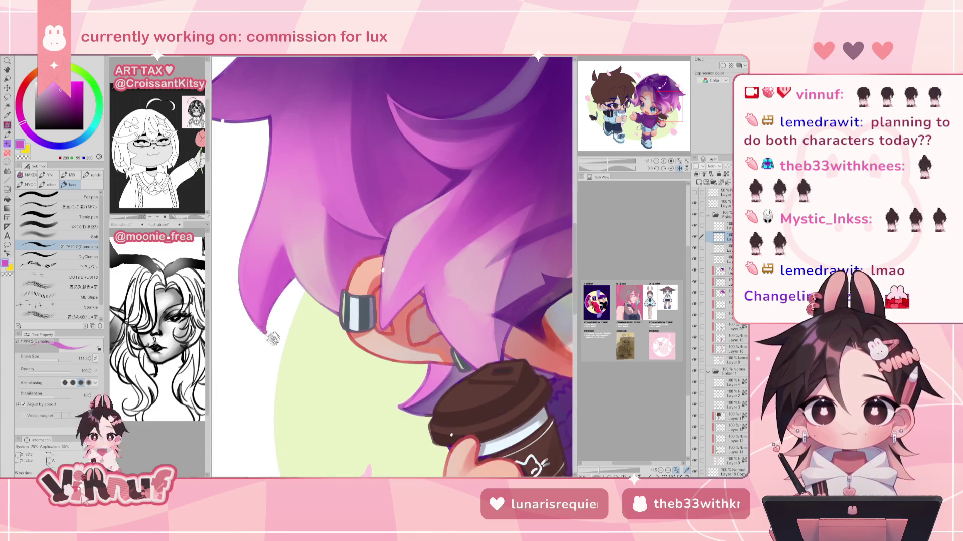
pyautogui.keyDown('alt'); pyautogui.click(240, 284); pyautogui.keyUp('alt')
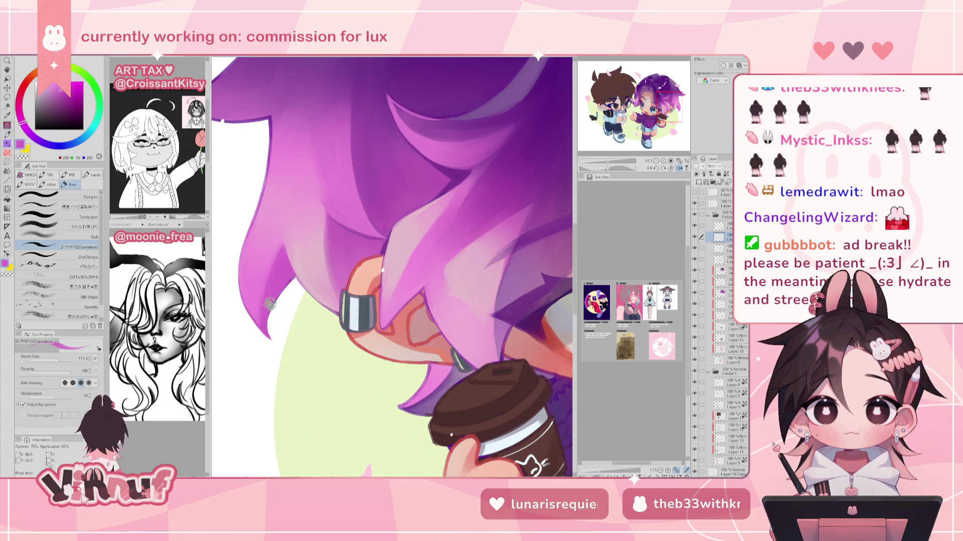
pyautogui.hotkey('ctrl', '-')
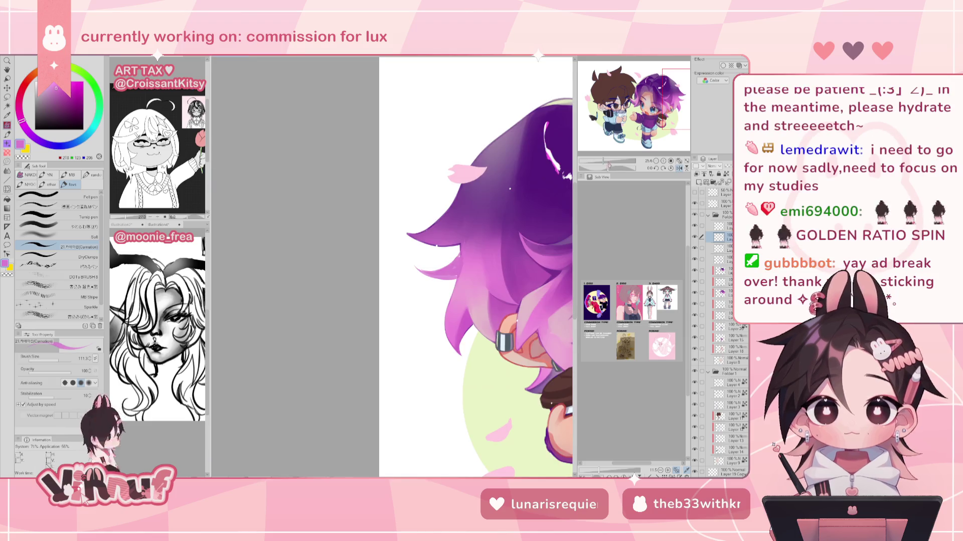
# Clean up and smooth the lower hair strand tip in a zoomed, mirrored view.
pyautogui.moveTo(603, 161); pyautogui.dragTo(608, 165)
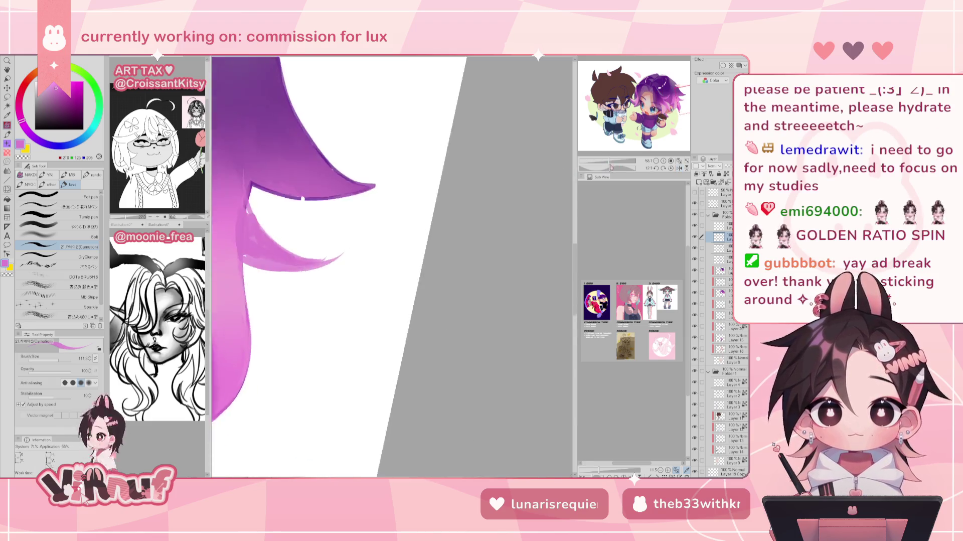
pyautogui.press('h')
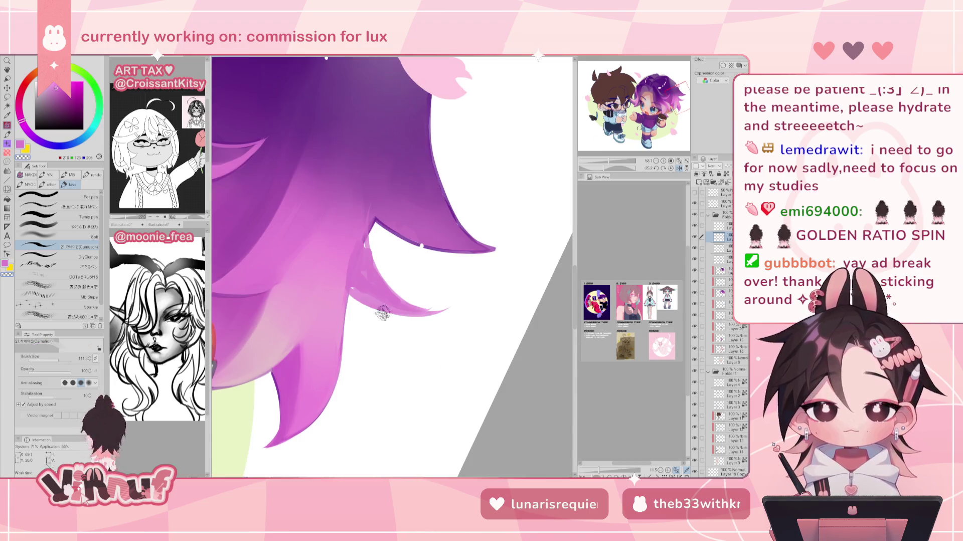
pyautogui.moveTo(383, 313); pyautogui.dragTo(441, 307)
pyautogui.moveTo(361, 251); pyautogui.dragTo(432, 300)
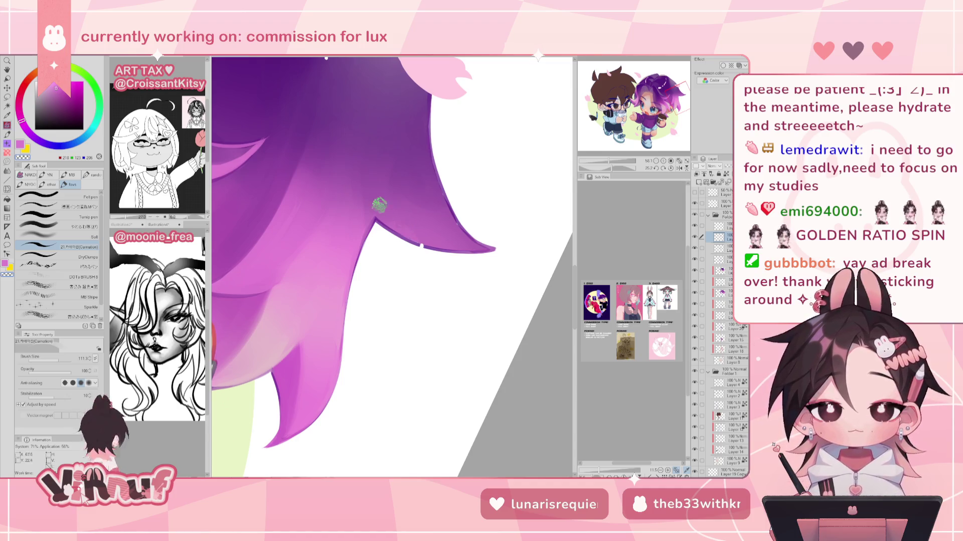
# Match purples along the hair edge and blend darker purple and lighter magenta with the soft brush.
pyautogui.keyDown('alt'); pyautogui.click(391, 220); pyautogui.keyUp('alt')
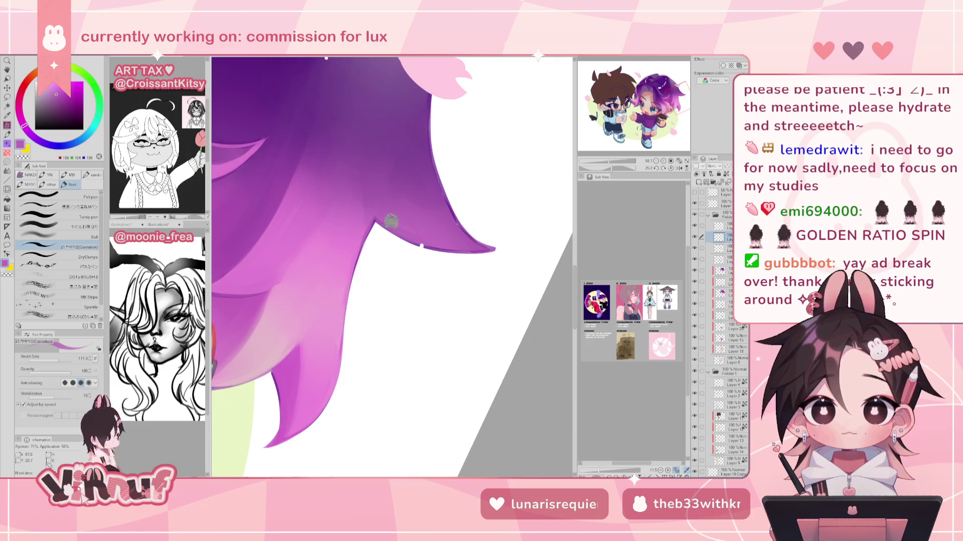
pyautogui.keyDown('alt'); pyautogui.click(453, 241); pyautogui.keyUp('alt')
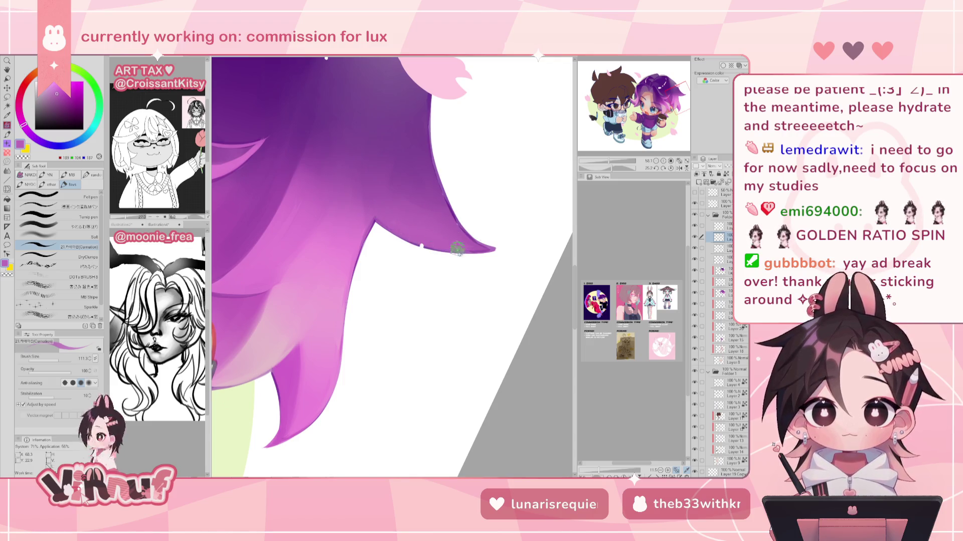
pyautogui.keyDown('alt'); pyautogui.click(441, 184); pyautogui.keyUp('alt')
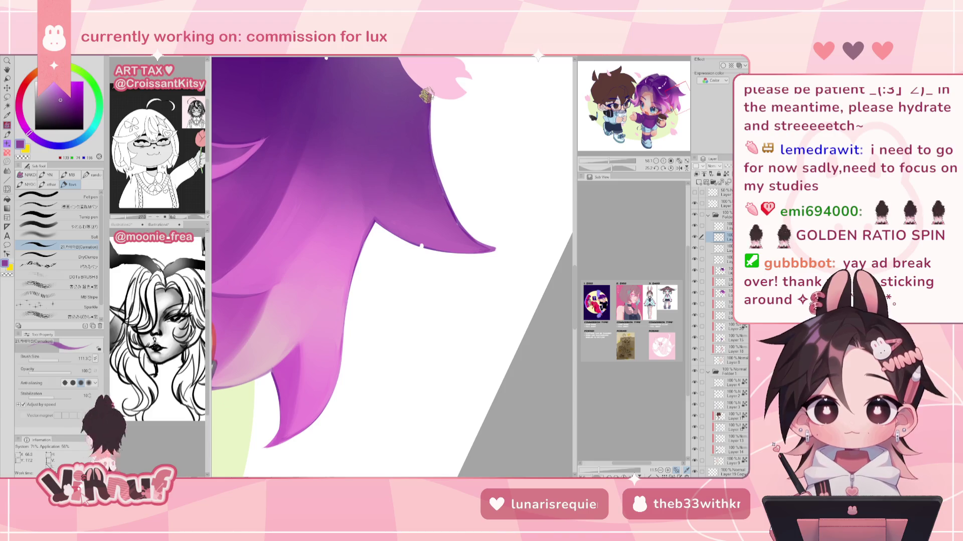
pyautogui.keyDown('alt'); pyautogui.click(428, 131); pyautogui.keyUp('alt')
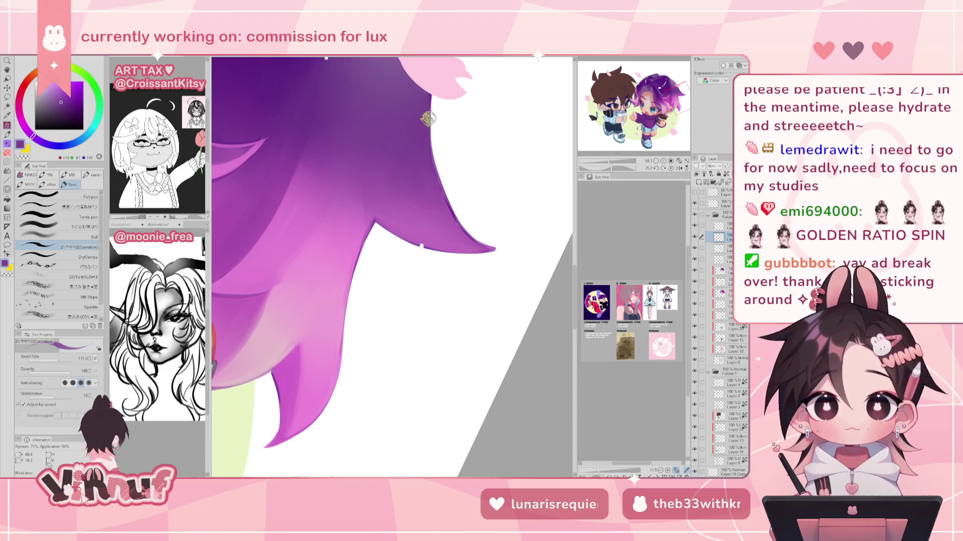
pyautogui.keyDown('alt'); pyautogui.click(442, 185); pyautogui.keyUp('alt')
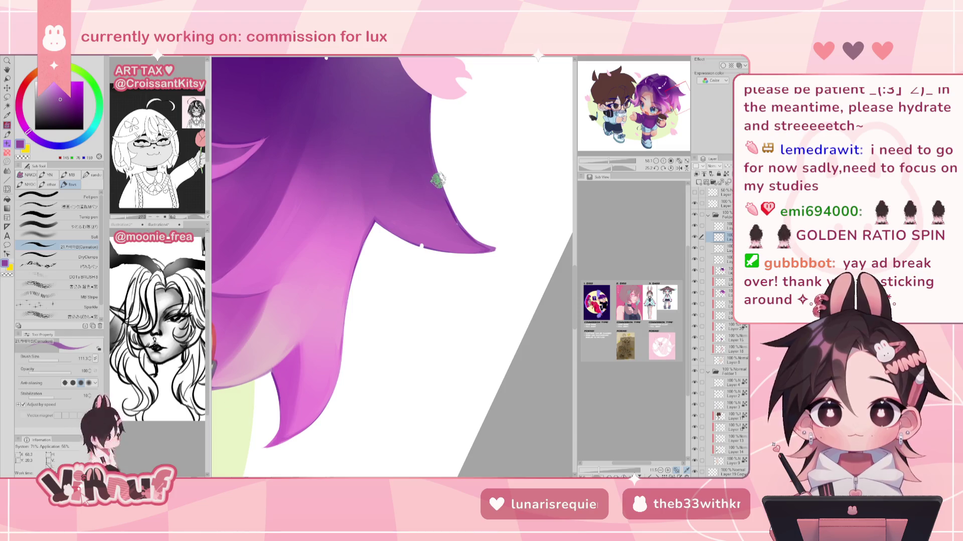
pyautogui.keyDown('alt'); pyautogui.click(439, 186); pyautogui.keyUp('alt')
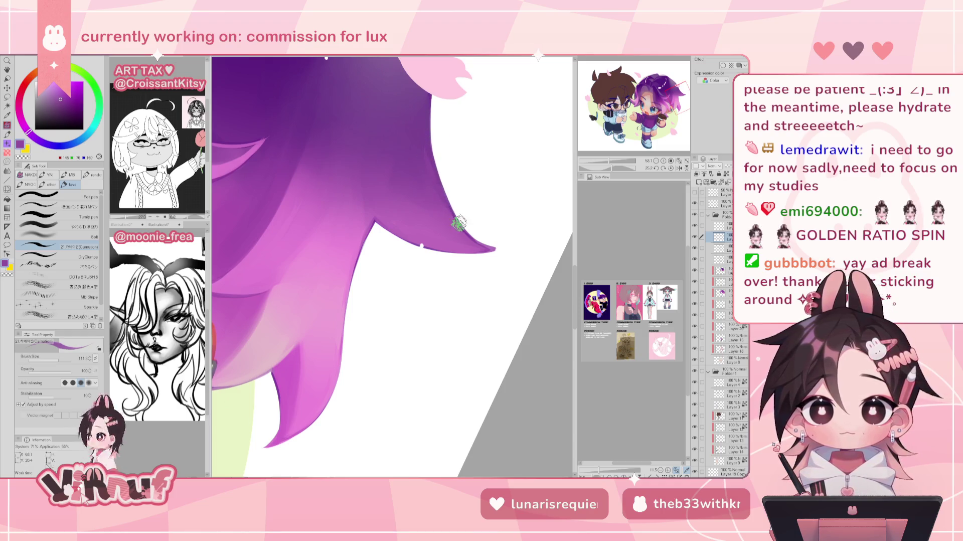
pyautogui.click(60, 226)
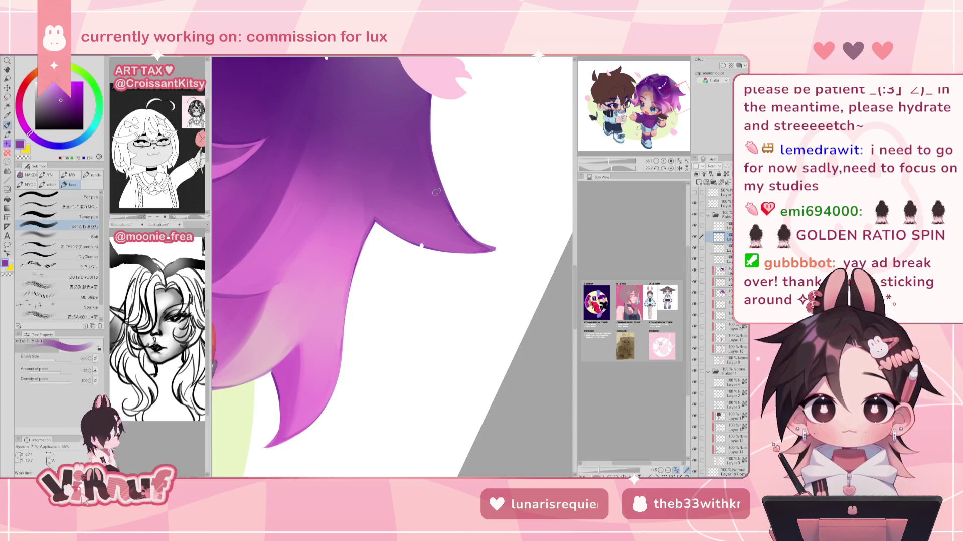
pyautogui.keyDown('alt'); pyautogui.click(424, 142); pyautogui.keyUp('alt')
pyautogui.keyDown('alt'); pyautogui.click(444, 202); pyautogui.keyUp('alt')
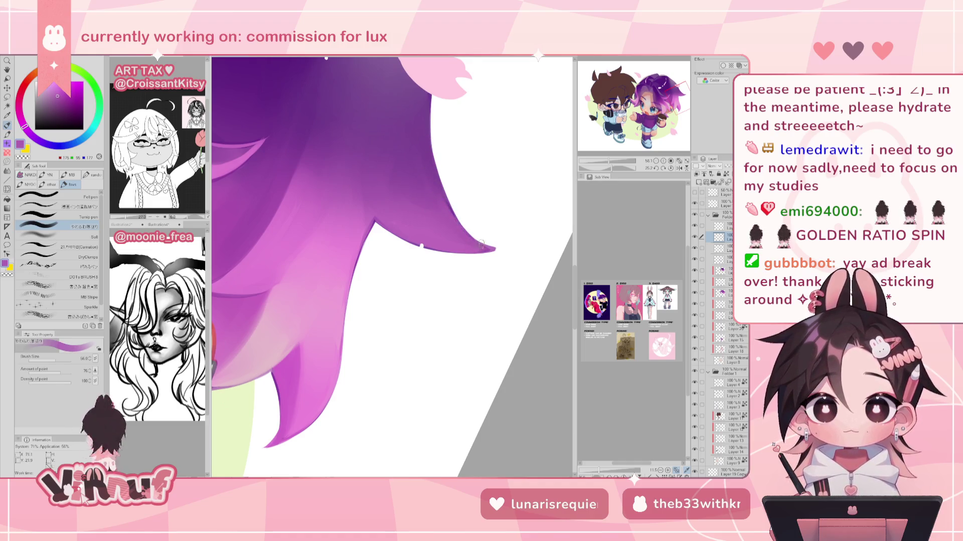
# Rotate the view to extend and sharpen the purple hair tip, then reset rotation upright.
pyautogui.click(61, 247)
pyautogui.moveTo(490, 287); pyautogui.dragTo(411, 329)
pyautogui.moveTo(246, 100)
pyautogui.mouseDown()
pyautogui.moveTo(321, 61)
pyautogui.moveTo(395, 56)
pyautogui.mouseUp()
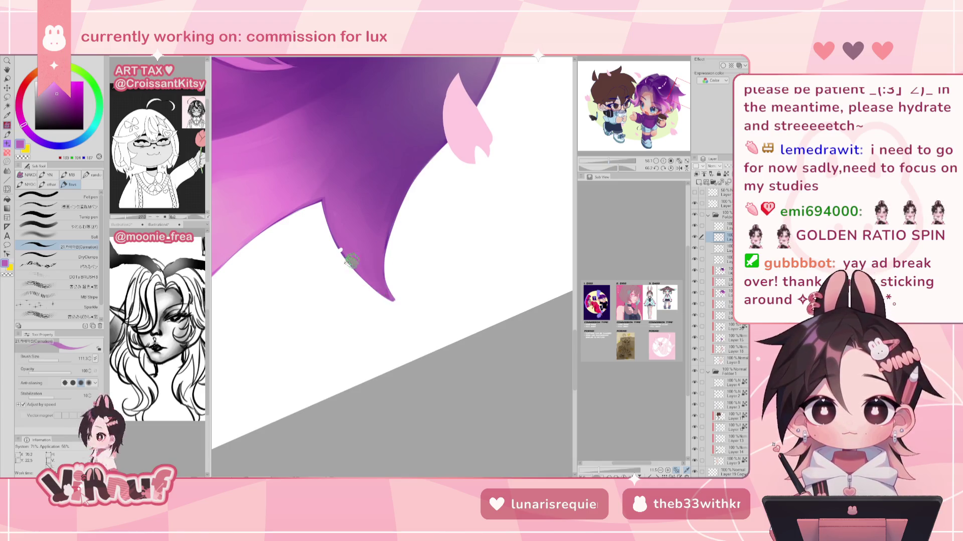
pyautogui.keyDown('alt'); pyautogui.click(377, 267); pyautogui.keyUp('alt')
pyautogui.moveTo(377, 267); pyautogui.dragTo(396, 303)
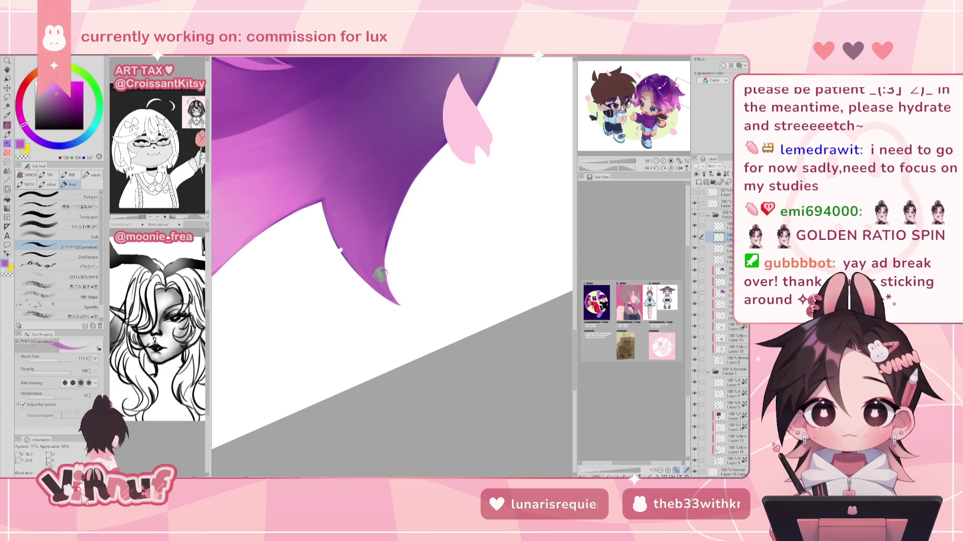
pyautogui.click(70, 226)
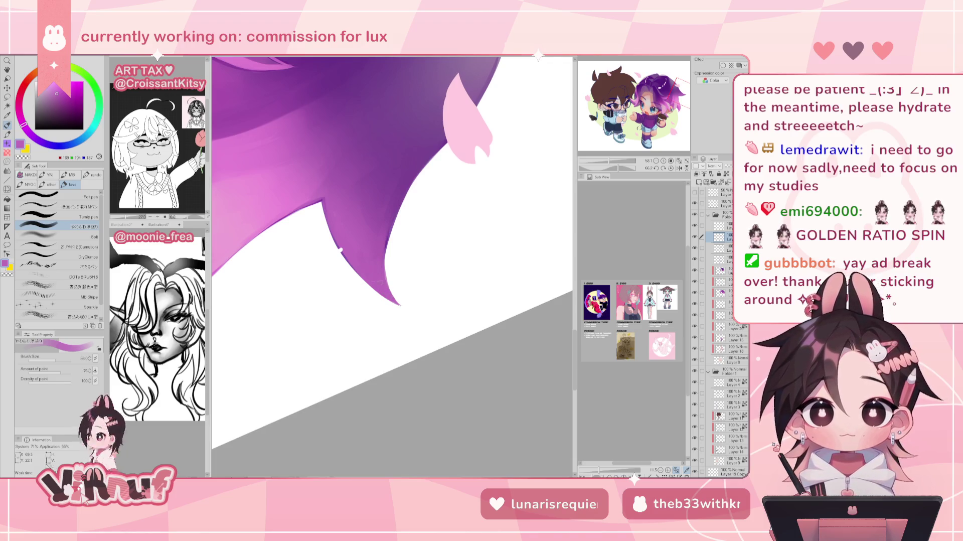
pyautogui.click(671, 168)
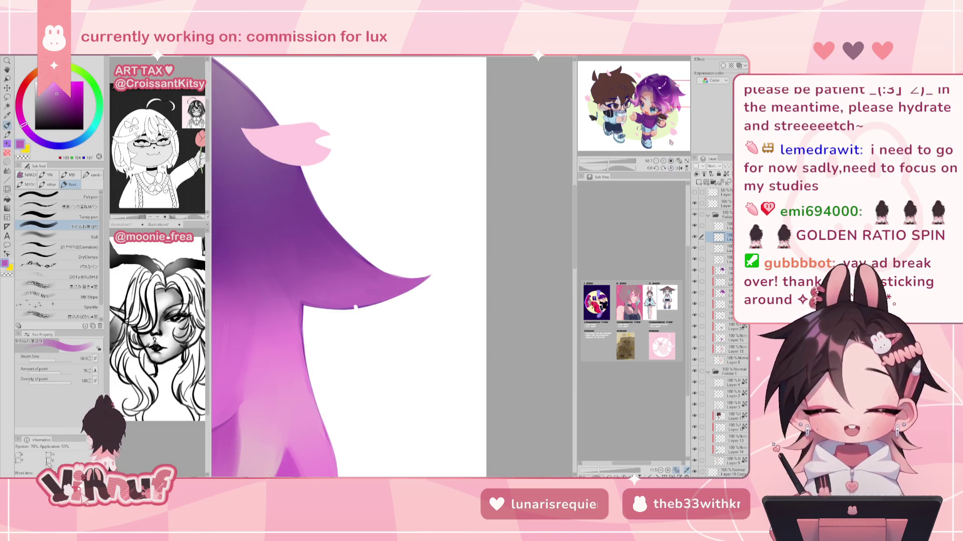
pyautogui.scroll(-3, 651, 104)
# Zoom out to frame the purple-haired chibi's face and glossy violet hair.
pyautogui.moveTo(651, 116); pyautogui.dragTo(650, 104)
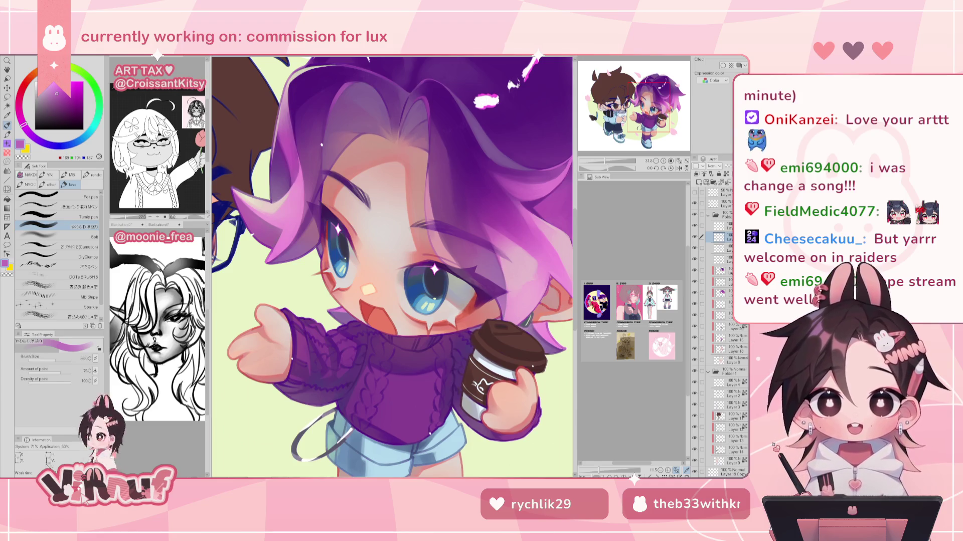
# Zoom out over both chibis and open secret santa 2025.png as a reference.
pyautogui.scroll(-2, 392, 265)
pyautogui.scroll(-2, 391, 265)
pyautogui.scroll(-2, 392, 266)
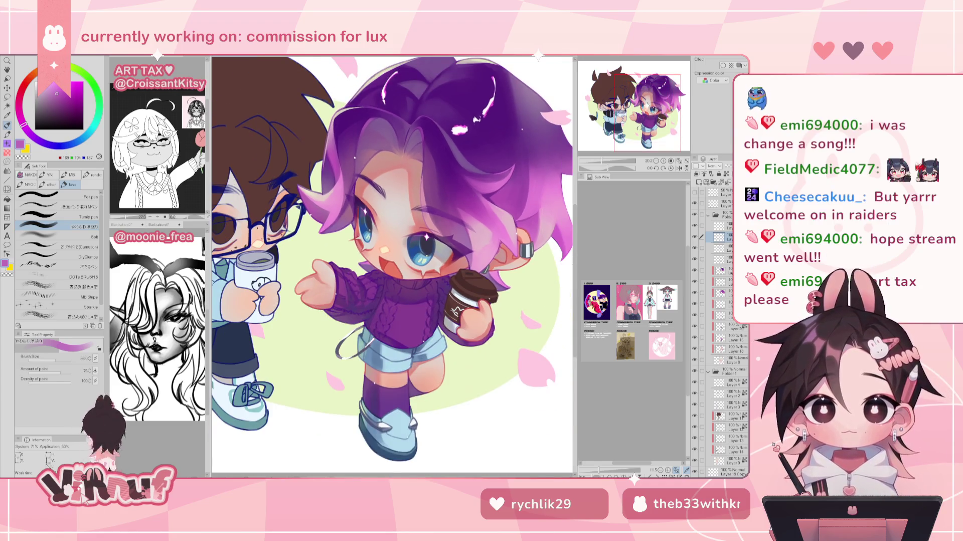
pyautogui.scroll(-2, 392, 265)
pyautogui.scroll(2, 392, 266)
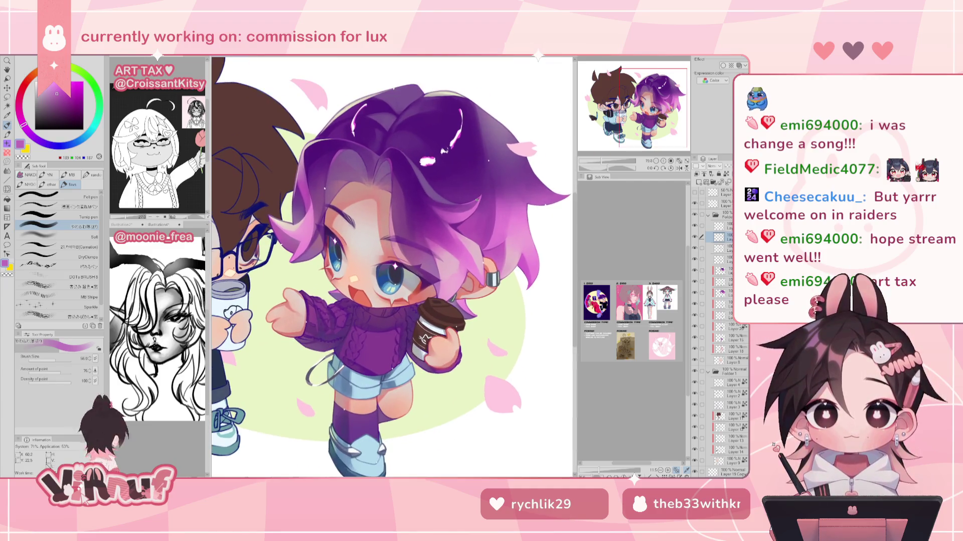
pyautogui.moveTo(392, 266); pyautogui.dragTo(375, 240)
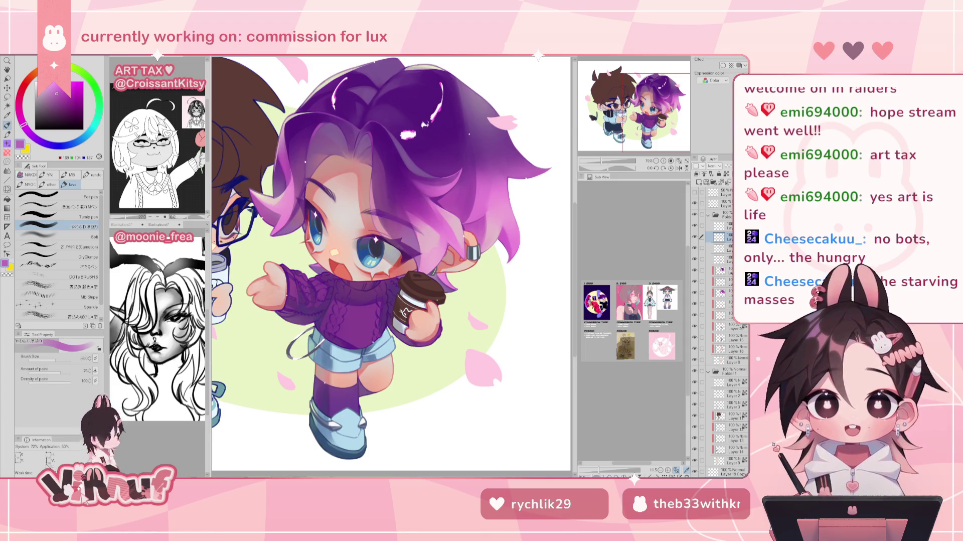
pyautogui.press('Return')
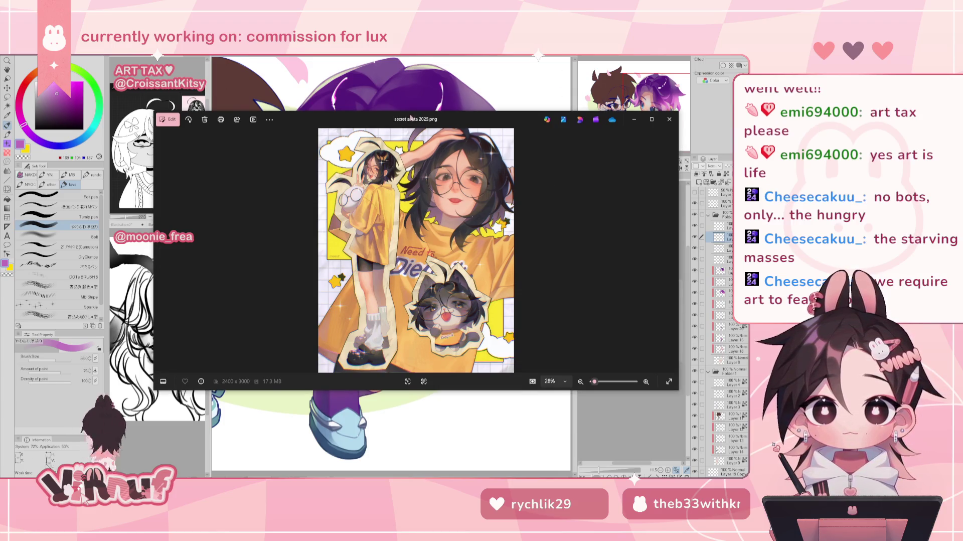
# Move the Photos window higher, make it taller and narrow it.
pyautogui.moveTo(410, 117); pyautogui.dragTo(432, 50)
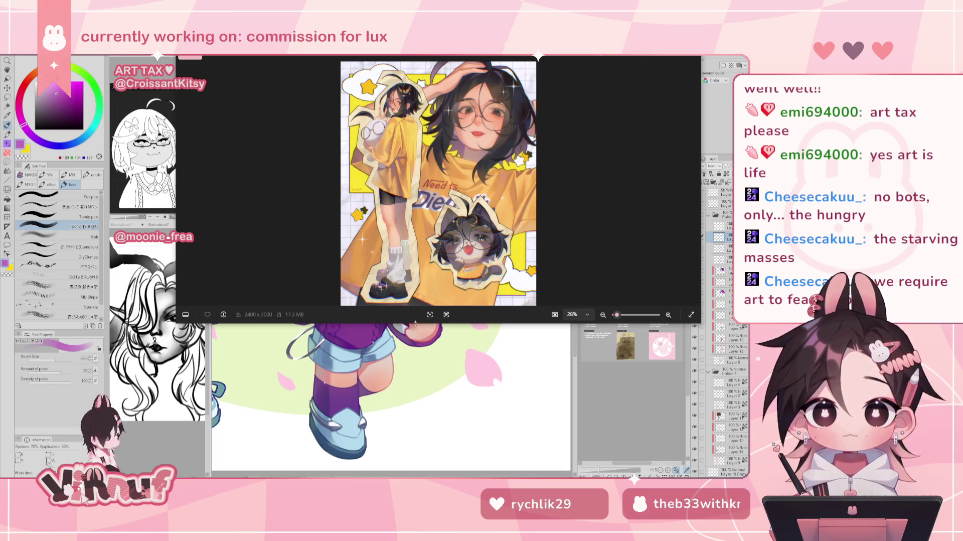
pyautogui.moveTo(415, 323); pyautogui.dragTo(417, 472)
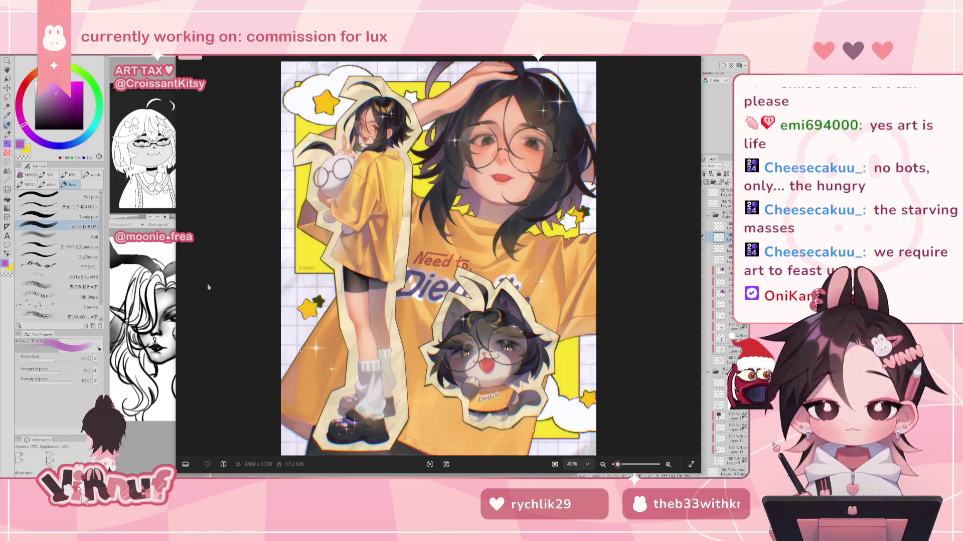
pyautogui.moveTo(178, 271); pyautogui.dragTo(248, 281)
# Zoom into the cat sticker and back out, then leave Photos for the mantistella canvas.
pyautogui.scroll(5, 497, 283)
pyautogui.scroll(-5, 497, 283)
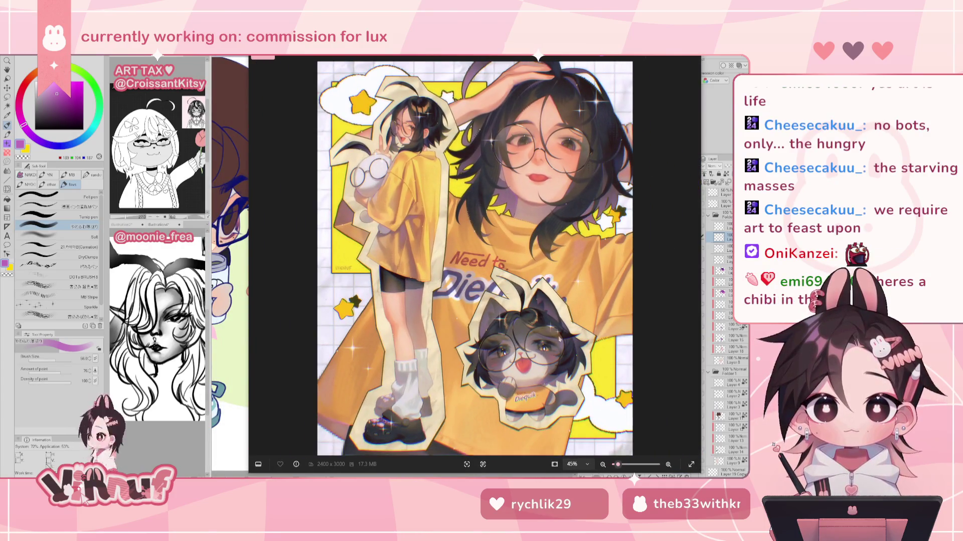
pyautogui.scroll(3, 494, 314)
pyautogui.scroll(2, 494, 314)
pyautogui.scroll(1, 493, 313)
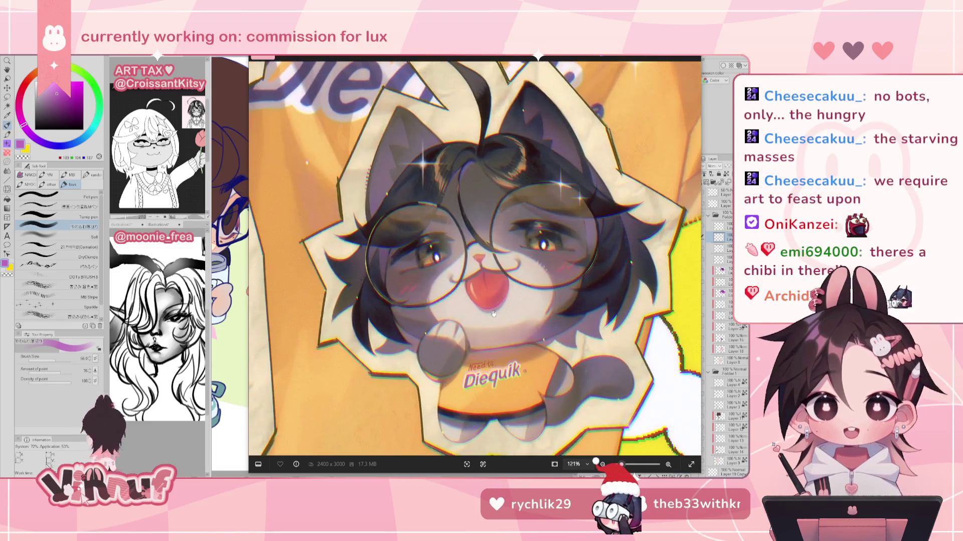
pyautogui.scroll(1, 494, 313)
pyautogui.scroll(-3, 494, 314)
pyautogui.scroll(-2, 512, 301)
pyautogui.scroll(2, 512, 301)
pyautogui.scroll(1, 481, 321)
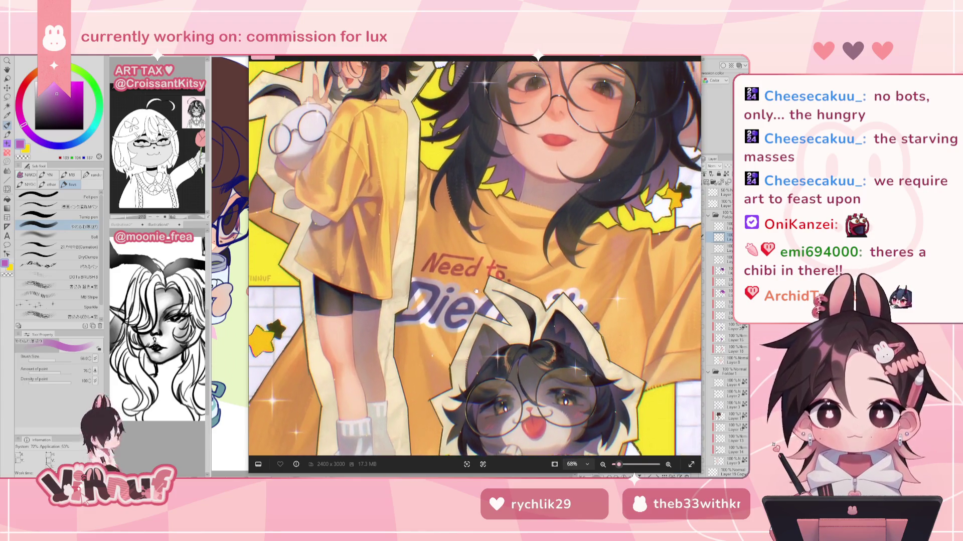
pyautogui.scroll(-1, 473, 330)
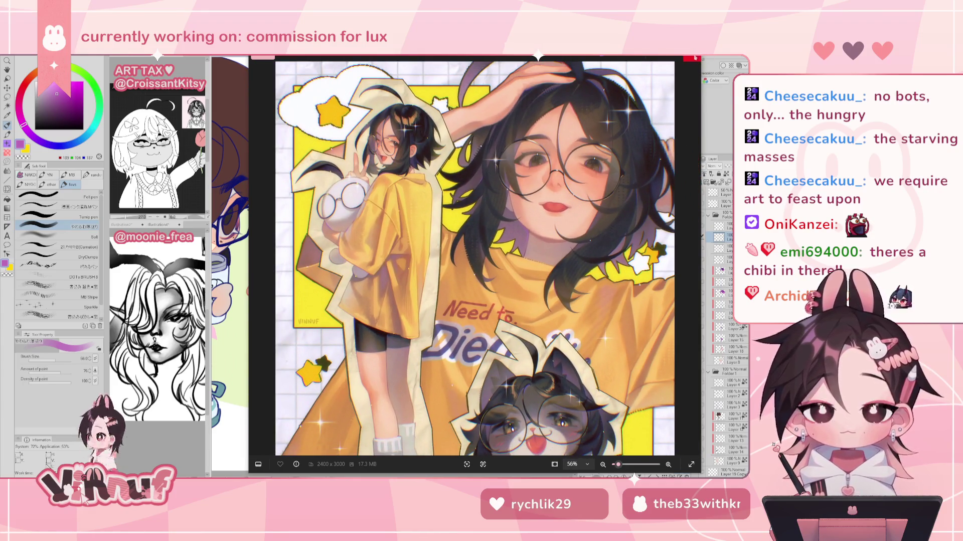
pyautogui.hotkey('alt', 'Tab')
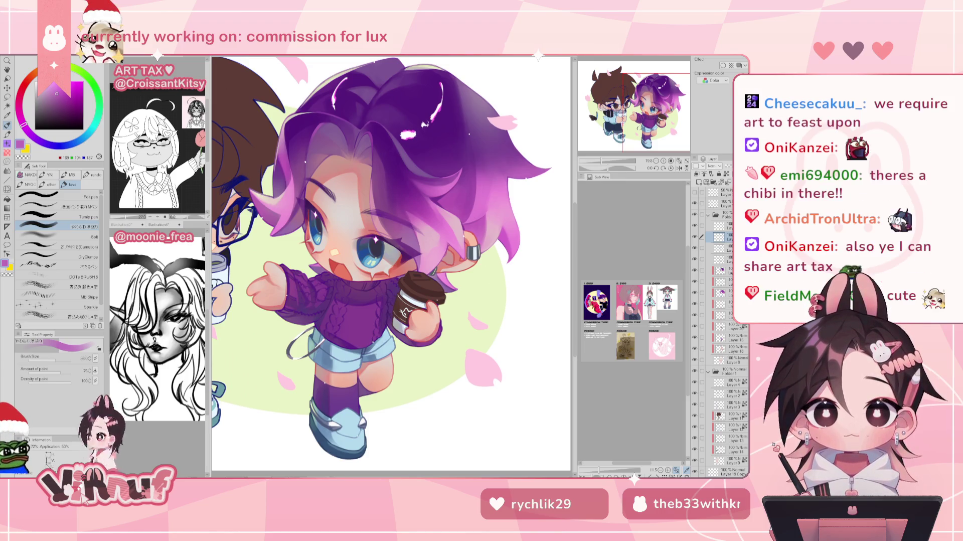
pyautogui.hotkey('ctrl', 'Tab')
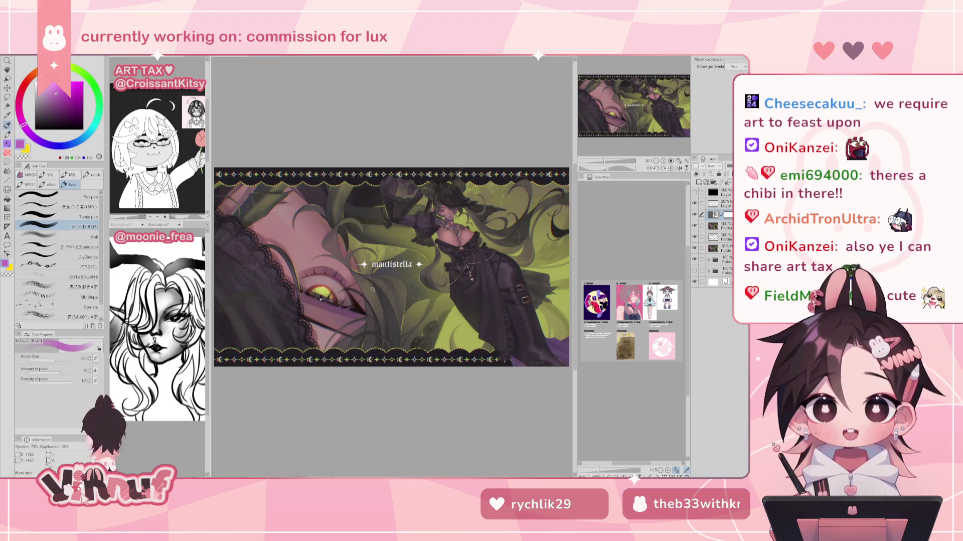
pyautogui.scroll(3, 372, 290)
pyautogui.scroll(2, 619, 113)
pyautogui.scroll(-2, 346, 296)
pyautogui.scroll(-2, 346, 296)
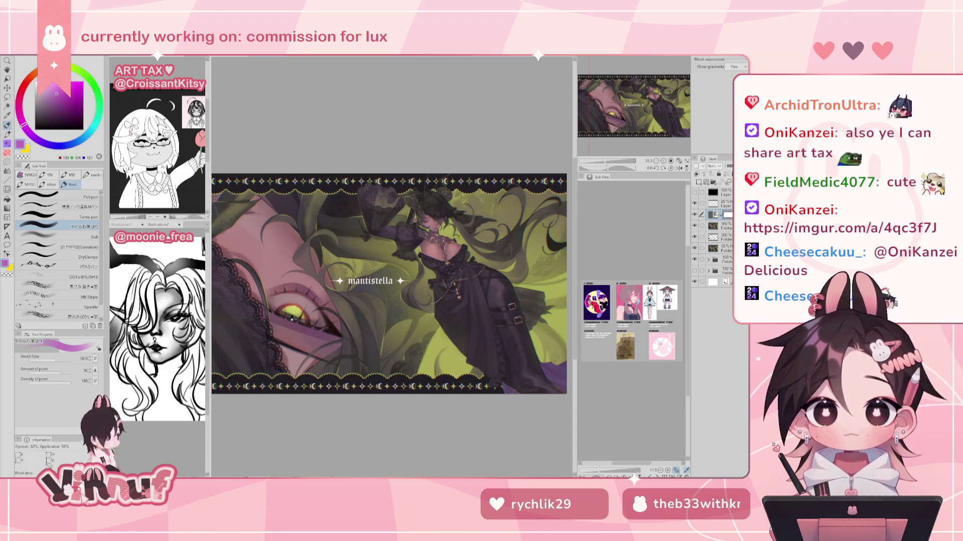
# Cycle canvas tabs past the purple-haired chibi to the cat-girl artwork and zoom in.
pyautogui.hotkey('alt', 'f')
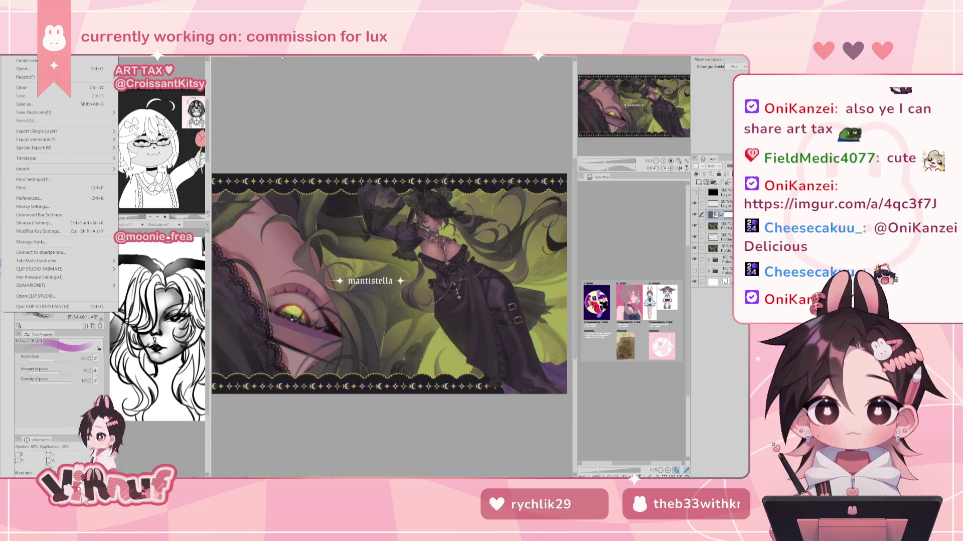
pyautogui.press('Escape')
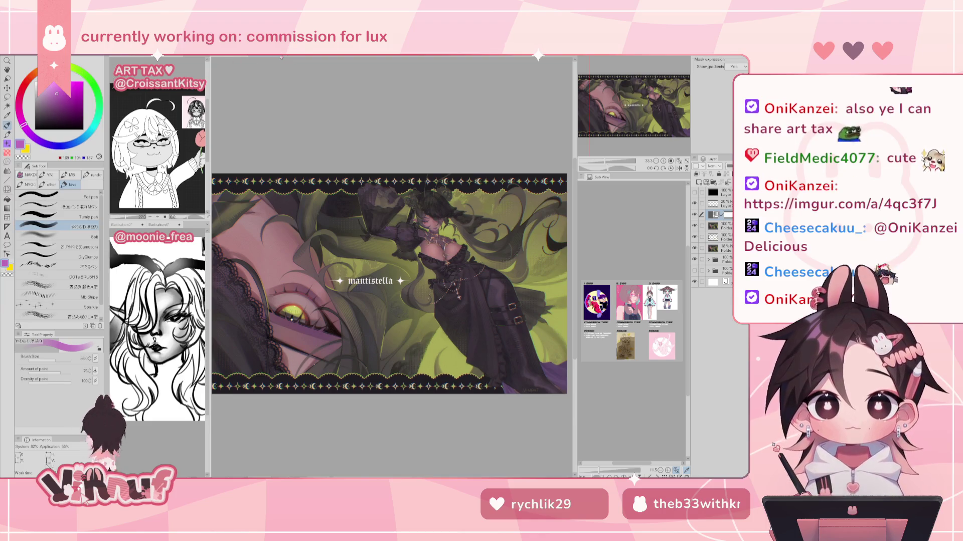
pyautogui.hotkey('ctrl', 'Tab')
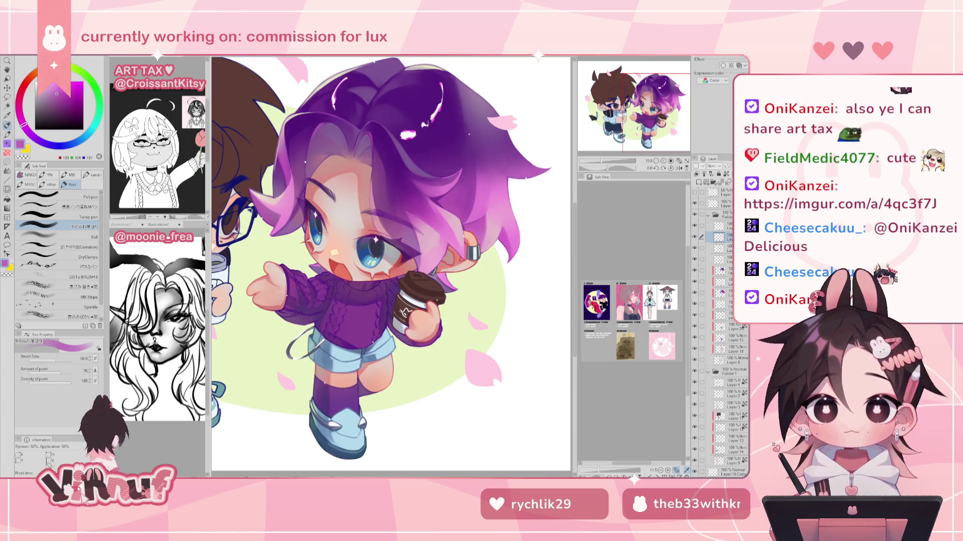
pyautogui.hotkey('alt', 'f')
pyautogui.press('Escape')
pyautogui.hotkey('ctrl', 'Tab')
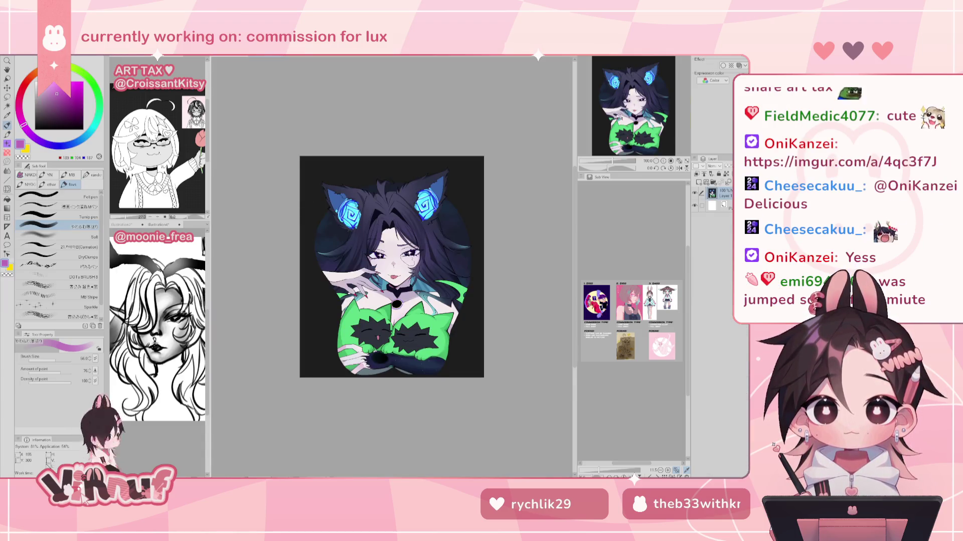
pyautogui.hotkey('ctrl', '+')
pyautogui.hotkey('ctrl', '+')
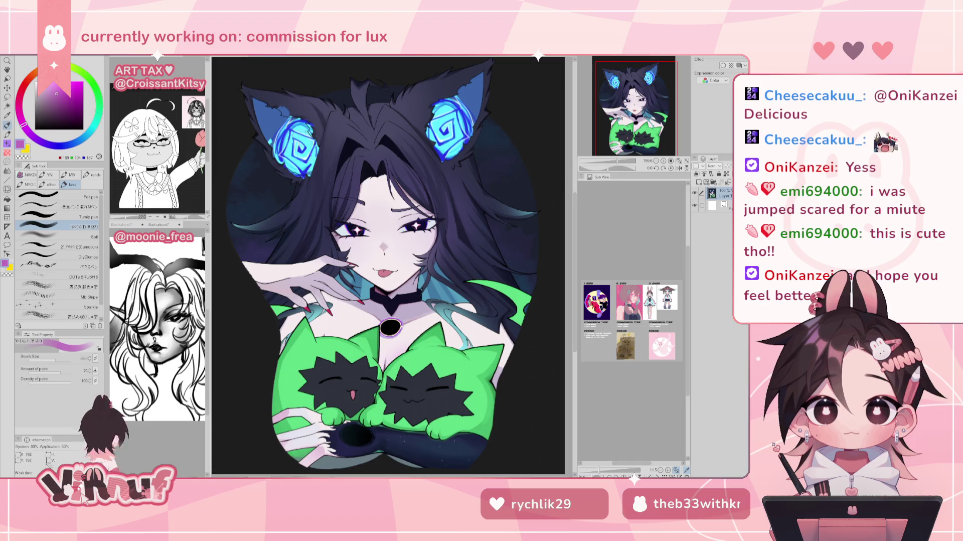
# Zoom in and out around the dark-haired character and recenter it in the view.
pyautogui.scroll(2, 296, 136)
pyautogui.scroll(2, 301, 146)
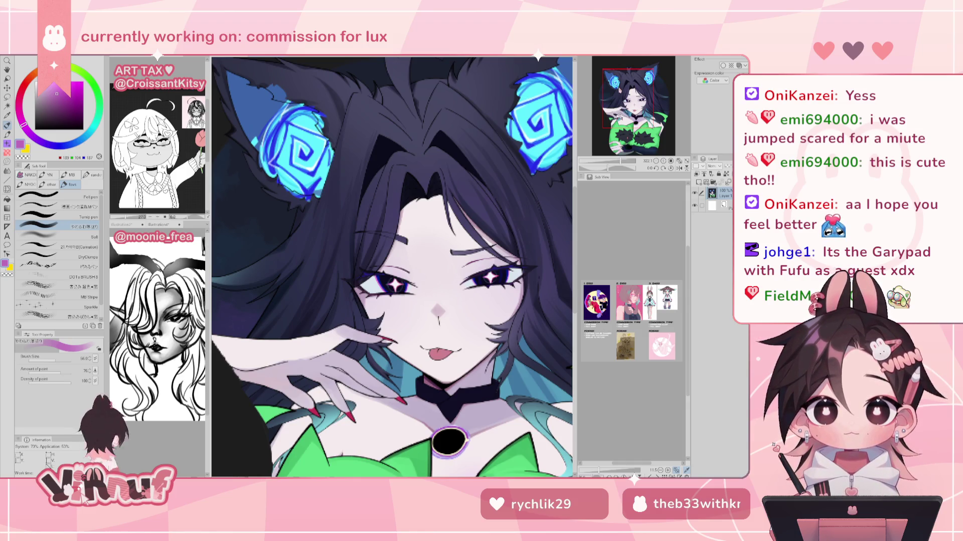
pyautogui.scroll(-3, 391, 266)
pyautogui.scroll(-5, 392, 266)
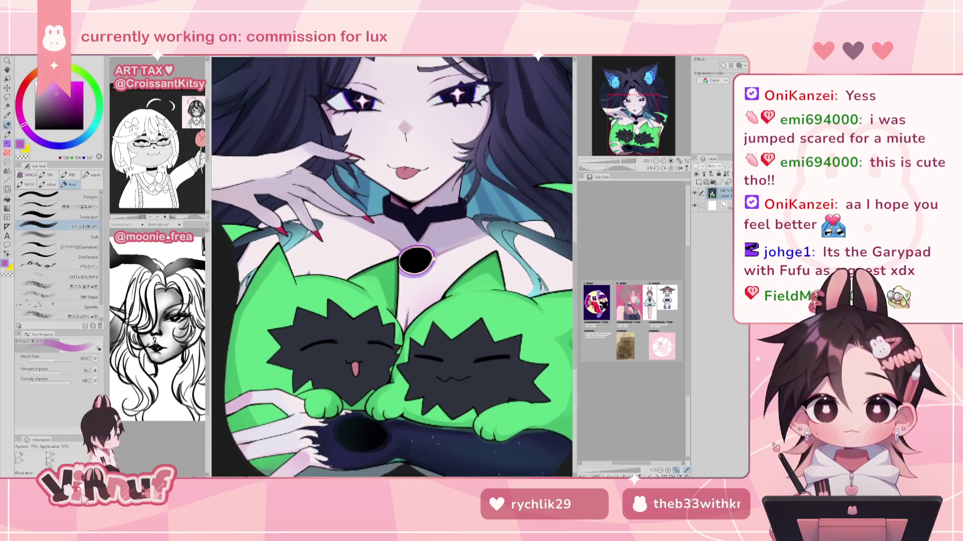
pyautogui.scroll(1, 391, 266)
pyautogui.scroll(3, 392, 266)
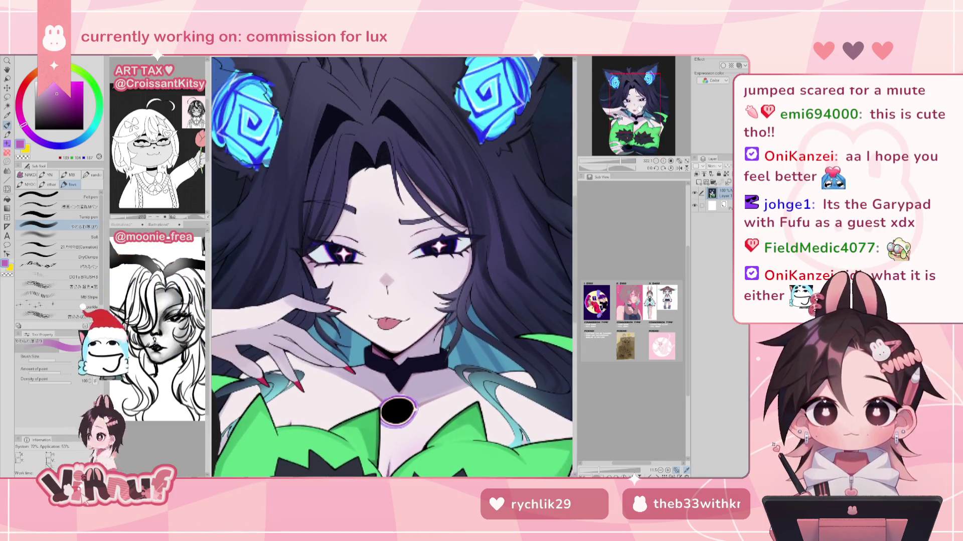
pyautogui.scroll(3, 392, 266)
pyautogui.scroll(-2, 391, 266)
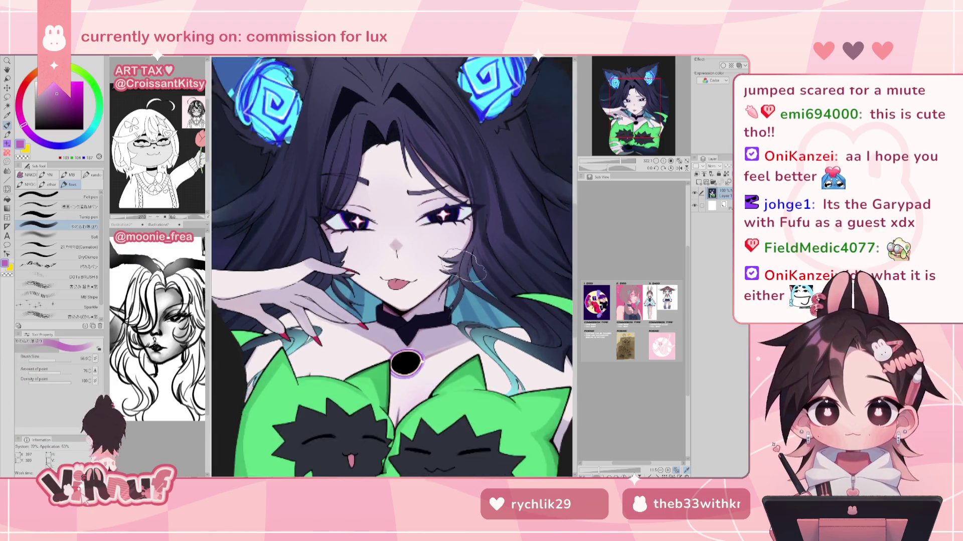
pyautogui.scroll(-3, 391, 265)
pyautogui.scroll(-3, 392, 265)
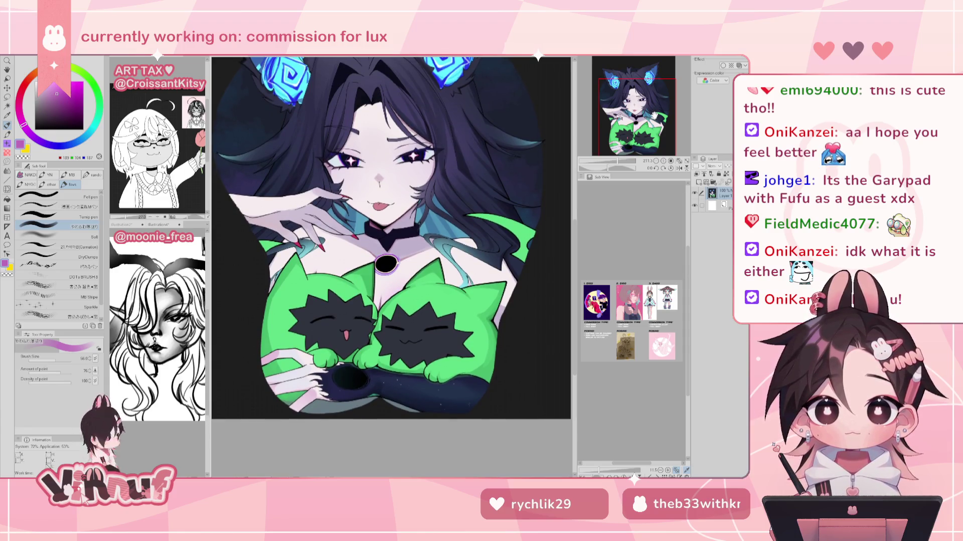
pyautogui.scroll(3, 391, 266)
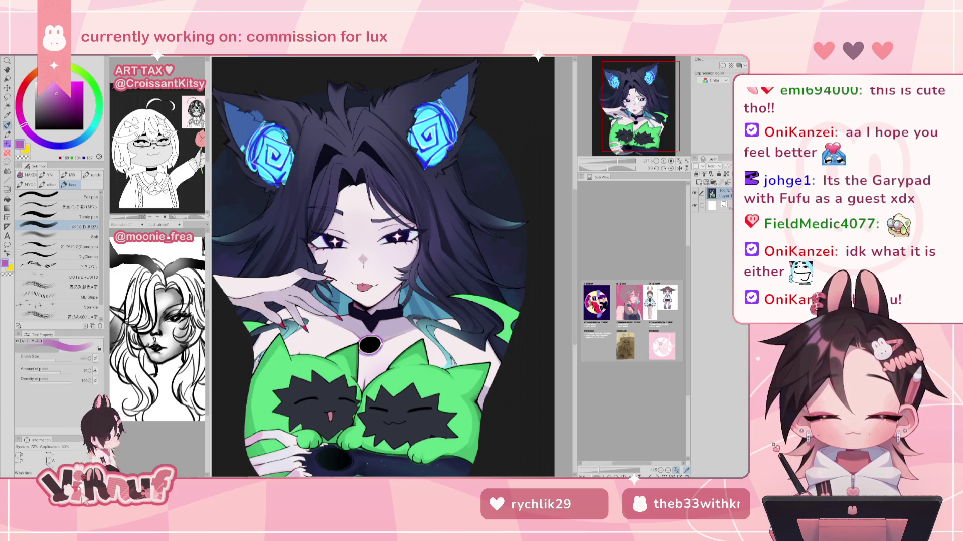
pyautogui.scroll(3, 233, 169)
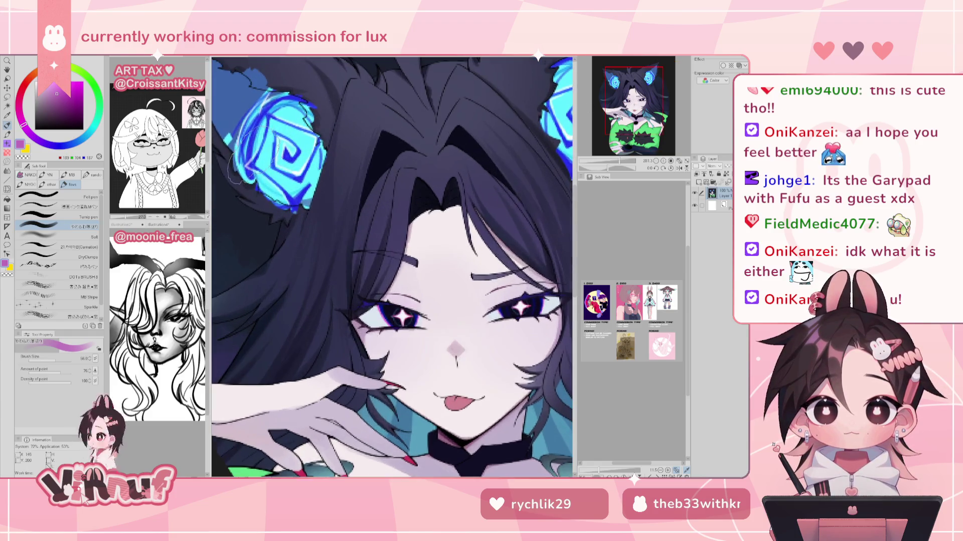
pyautogui.scroll(-1, 391, 265)
pyautogui.scroll(-1, 391, 266)
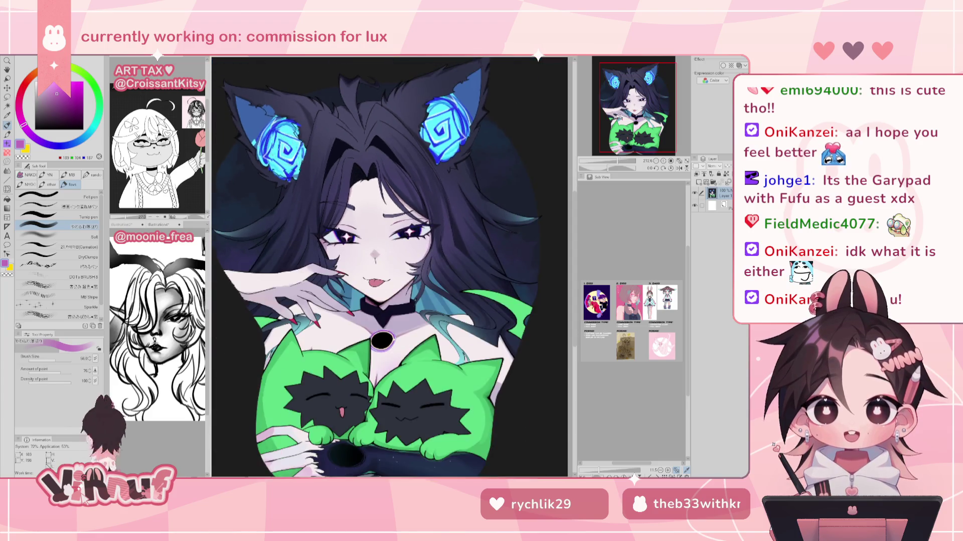
pyautogui.scroll(-1, 392, 266)
pyautogui.scroll(-1, 391, 266)
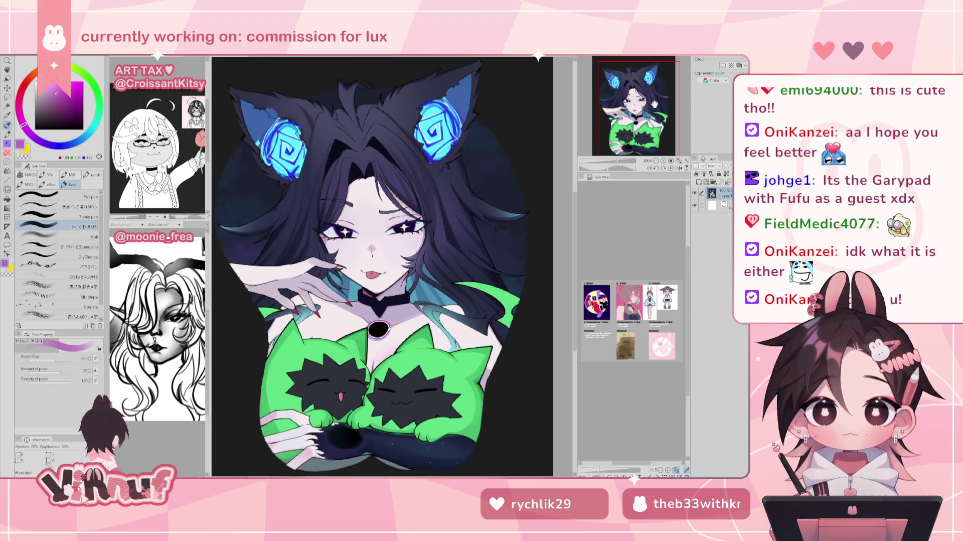
pyautogui.moveTo(654, 104); pyautogui.dragTo(656, 107)
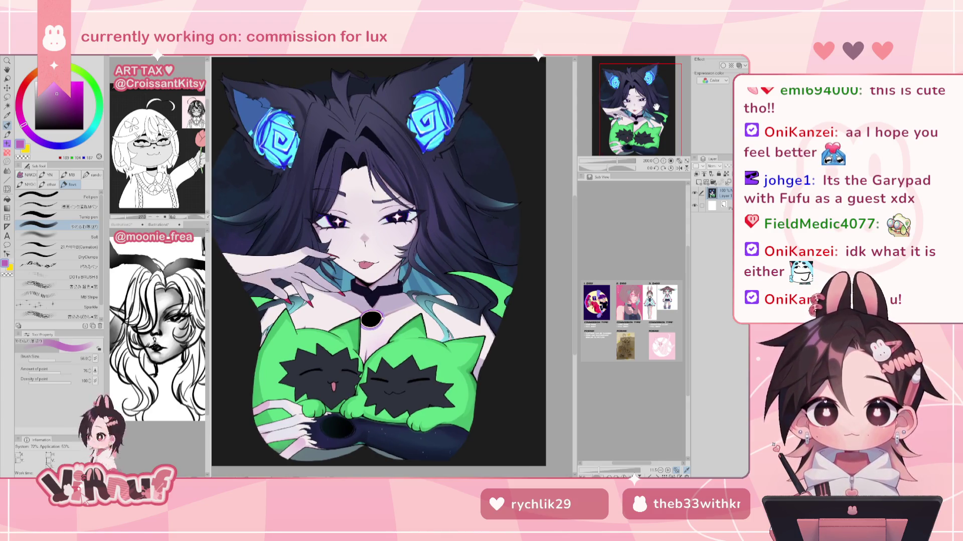
# Zoom into the eye and set the brush above the soft blending brush to size 6.2.
pyautogui.scroll(1, 341, 223)
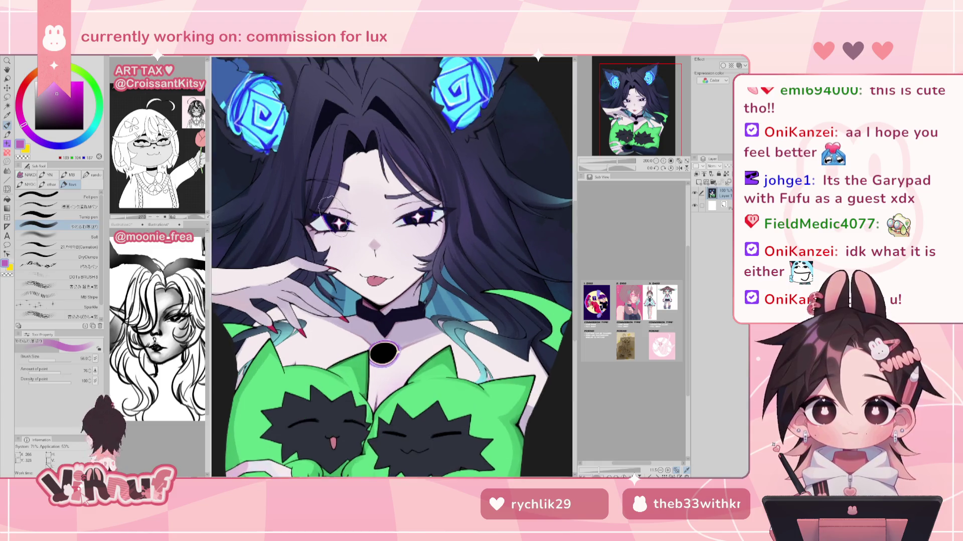
pyautogui.scroll(1, 341, 223)
pyautogui.scroll(2, 341, 223)
pyautogui.scroll(1, 341, 224)
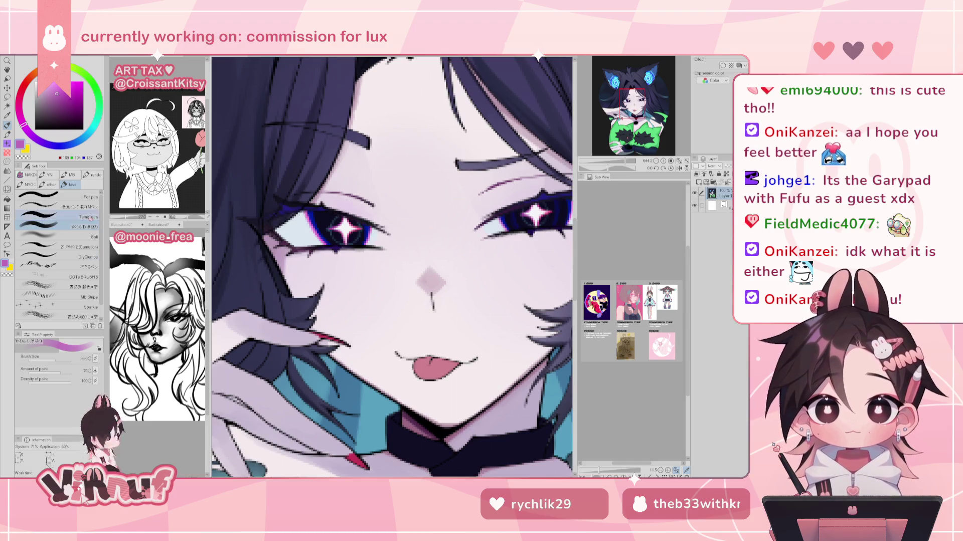
pyautogui.click(55, 205)
pyautogui.press('[')
pyautogui.press('[')
pyautogui.press('[')
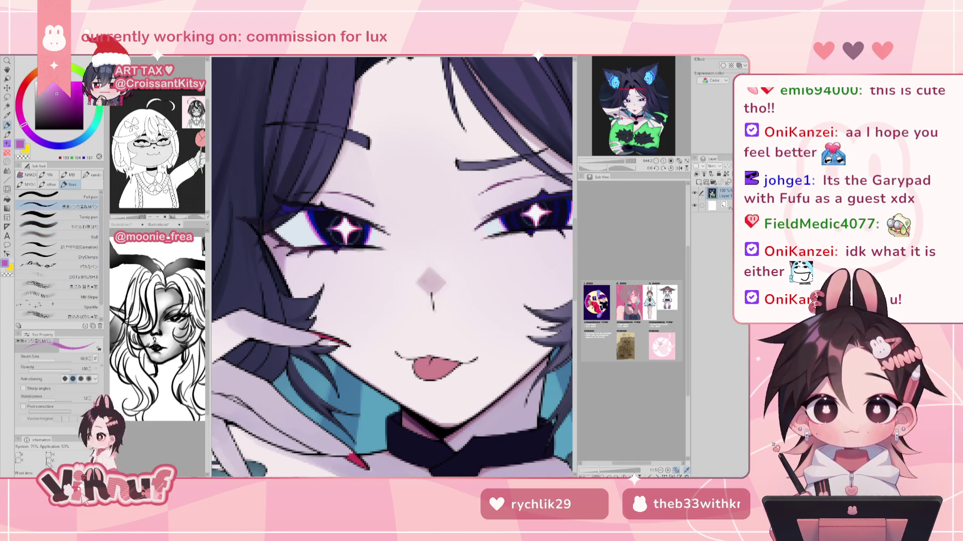
pyautogui.scroll(3, 328, 211)
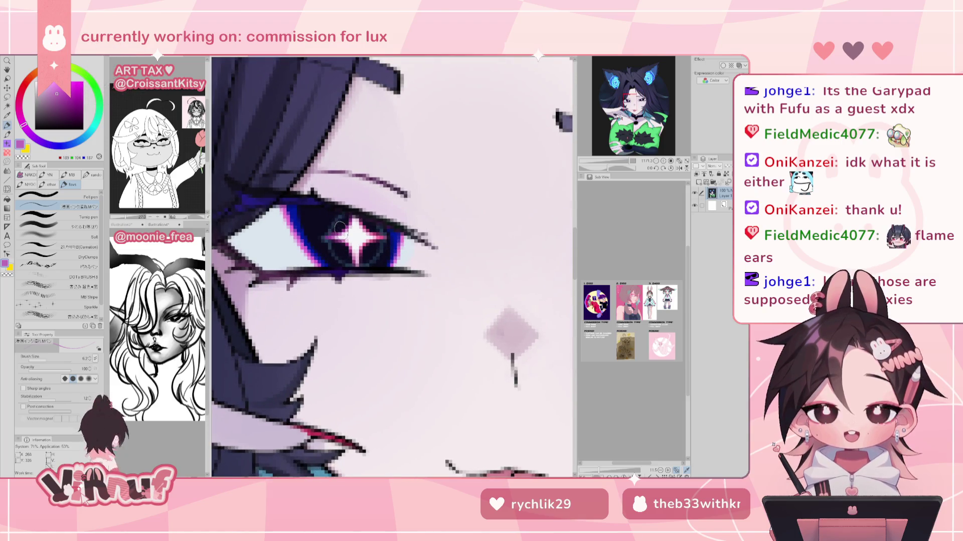
pyautogui.scroll(-3, 341, 230)
pyautogui.scroll(-2, 357, 221)
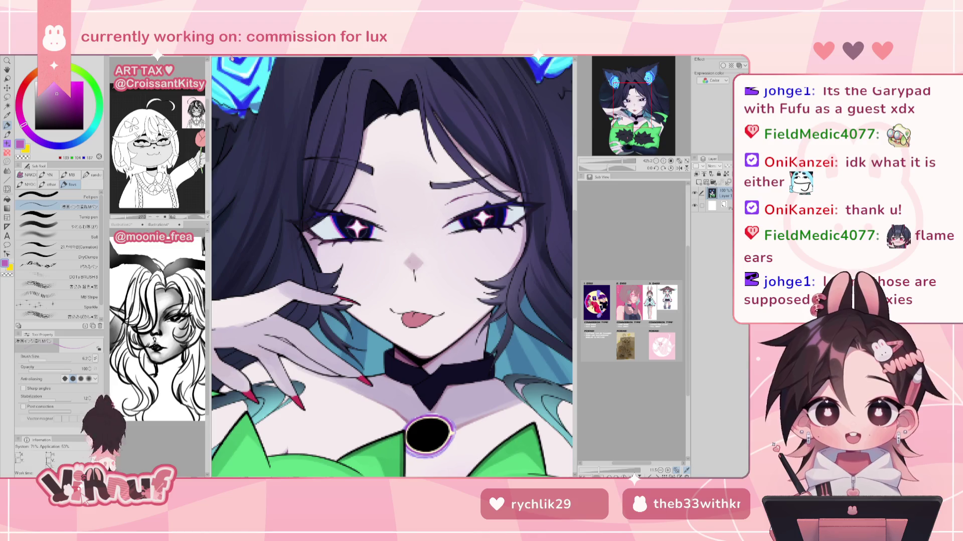
pyautogui.hotkey('ctrl', 'Tab')
pyautogui.scroll(2, 237, 226)
pyautogui.scroll(2, 237, 226)
pyautogui.scroll(2, 238, 226)
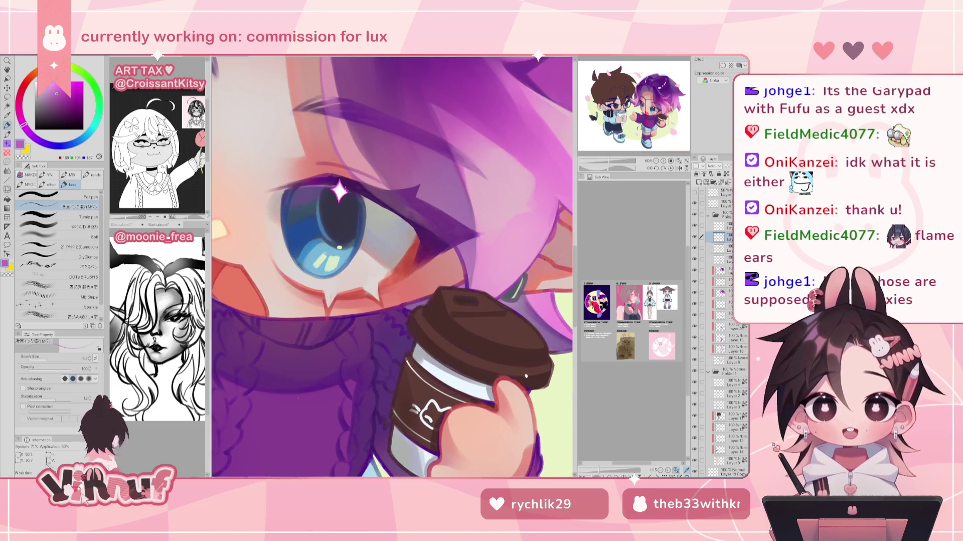
pyautogui.scroll(-2, 392, 266)
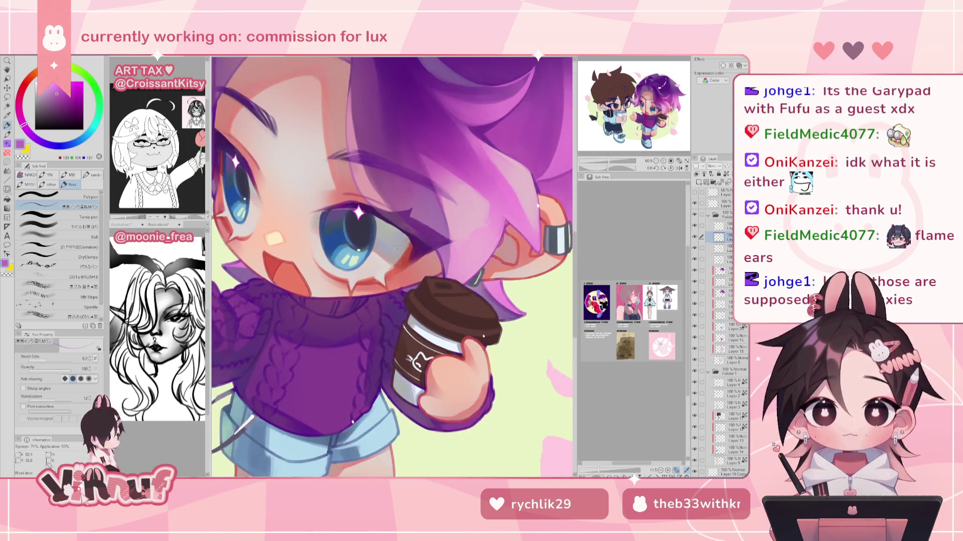
pyautogui.scroll(-2, 392, 266)
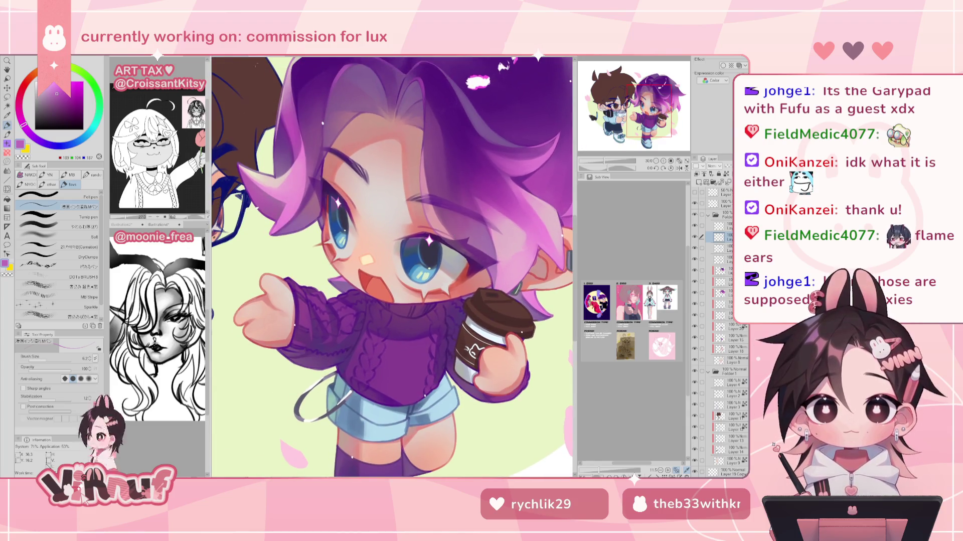
pyautogui.hotkey('ctrl', 'Tab')
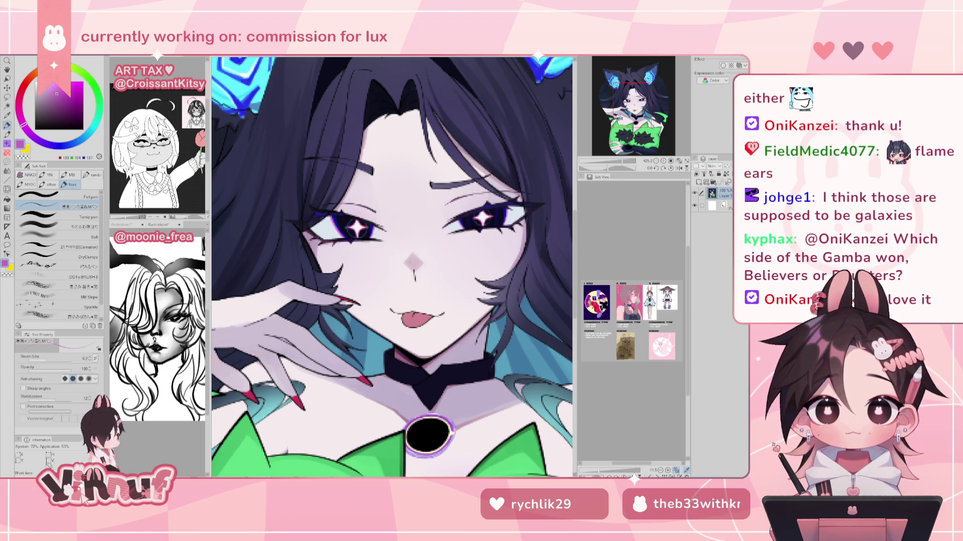
pyautogui.moveTo(391, 265); pyautogui.dragTo(438, 337)
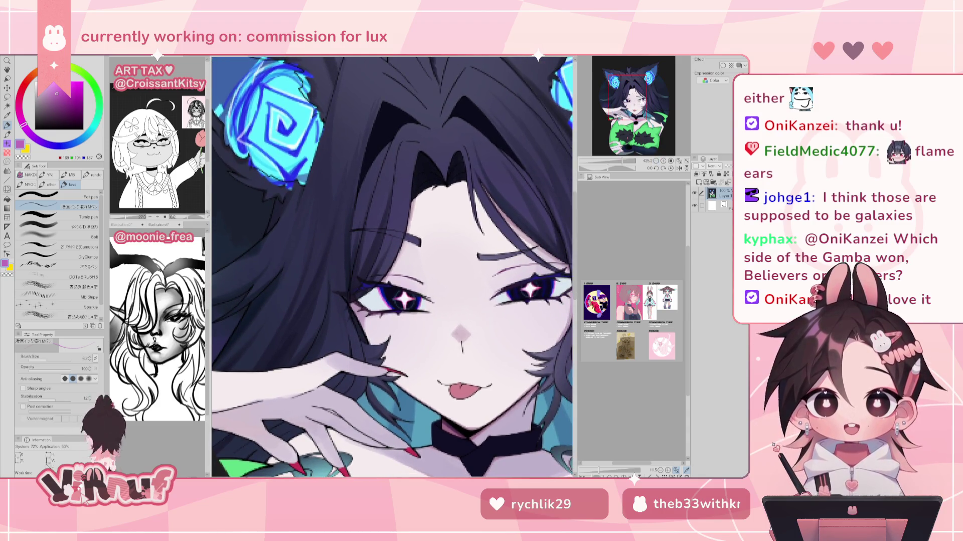
pyautogui.scroll(2, 415, 302)
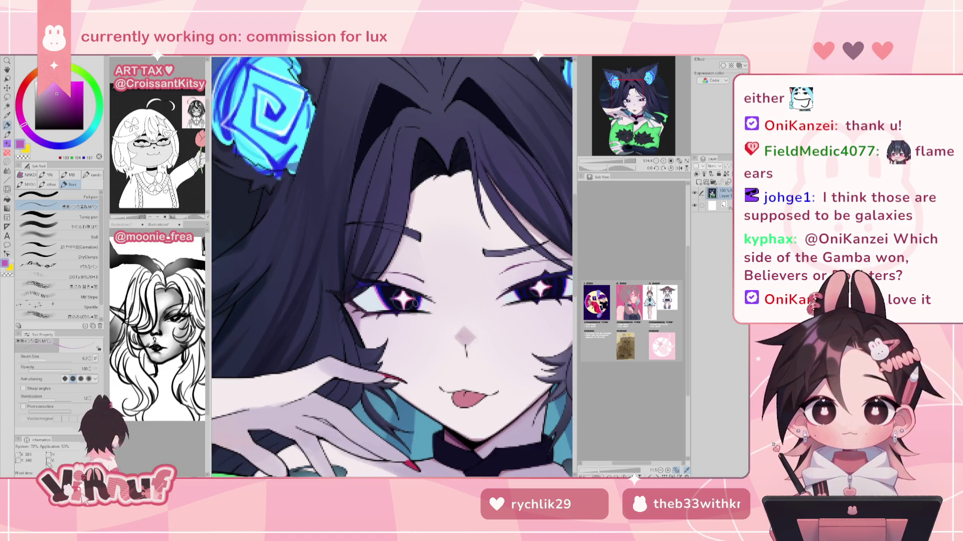
pyautogui.moveTo(401, 301); pyautogui.dragTo(321, 233)
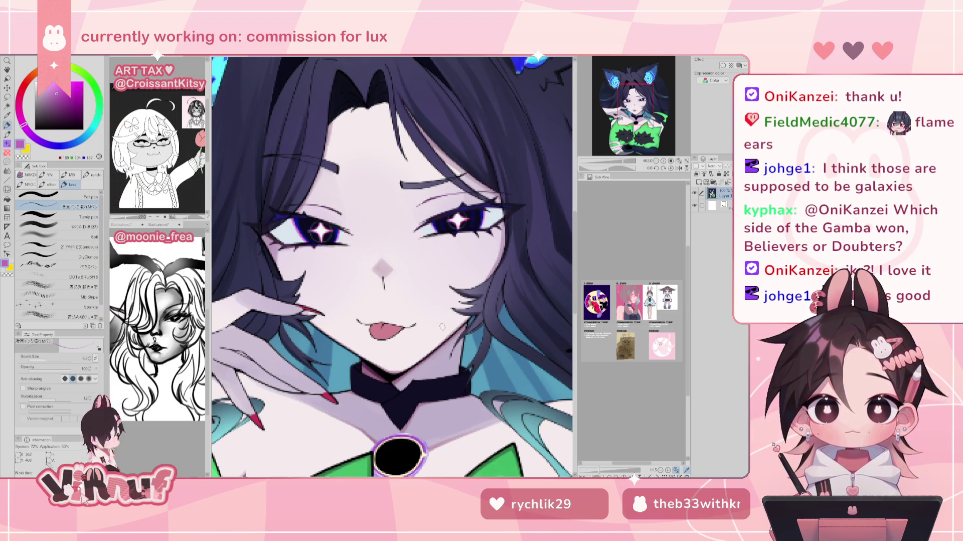
pyautogui.scroll(-2, 407, 211)
pyautogui.scroll(-2, 408, 211)
pyautogui.scroll(-2, 407, 211)
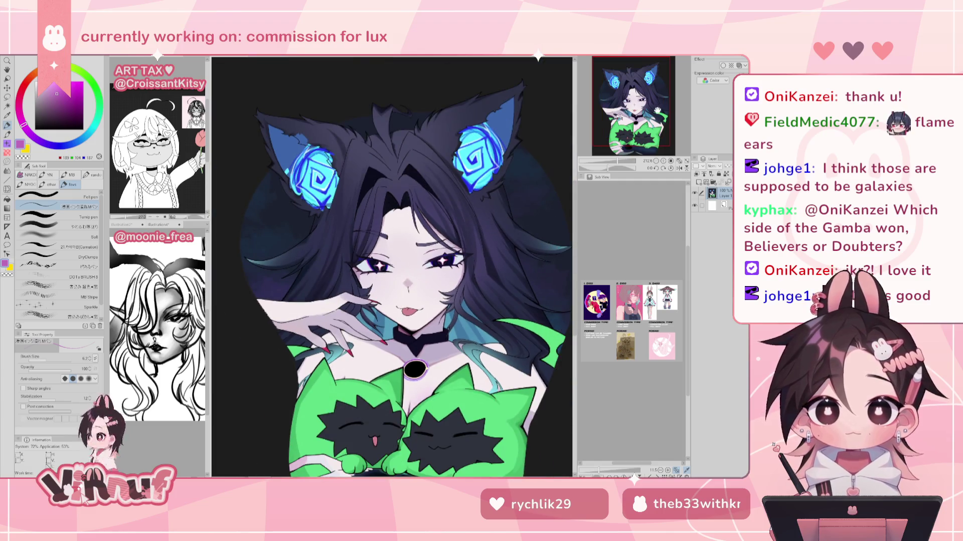
pyautogui.scroll(-1, 391, 265)
pyautogui.scroll(-1, 391, 266)
pyautogui.scroll(-1, 392, 266)
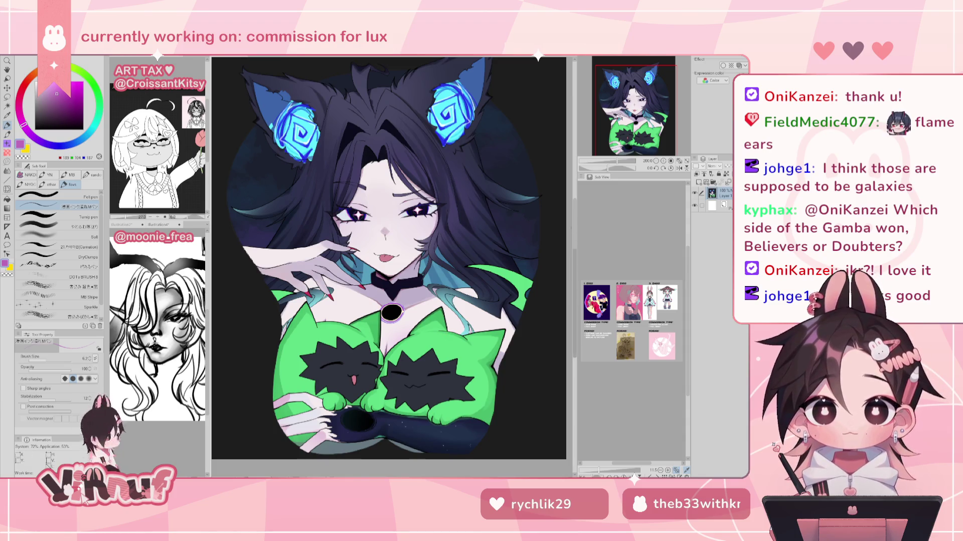
pyautogui.scroll(3, 375, 259)
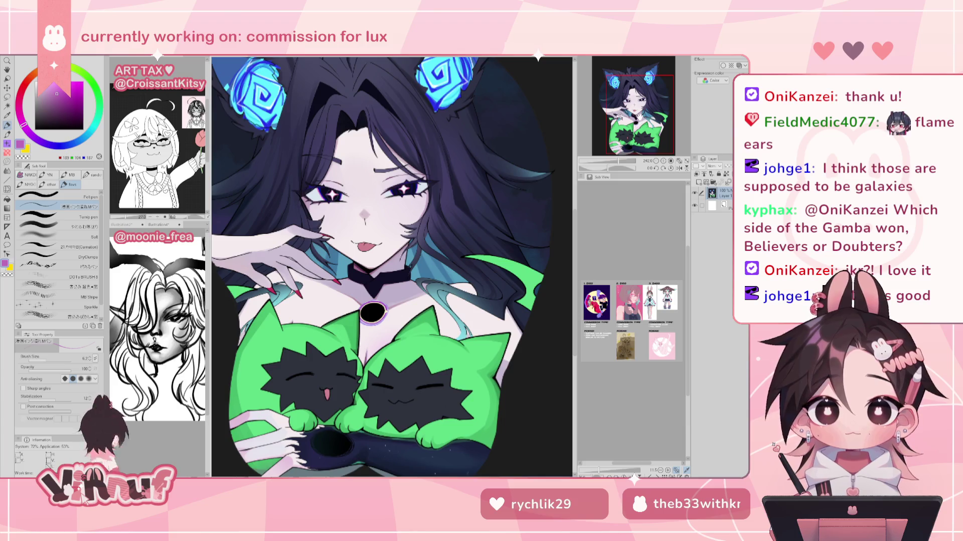
pyautogui.moveTo(560, 173); pyautogui.dragTo(575, 172)
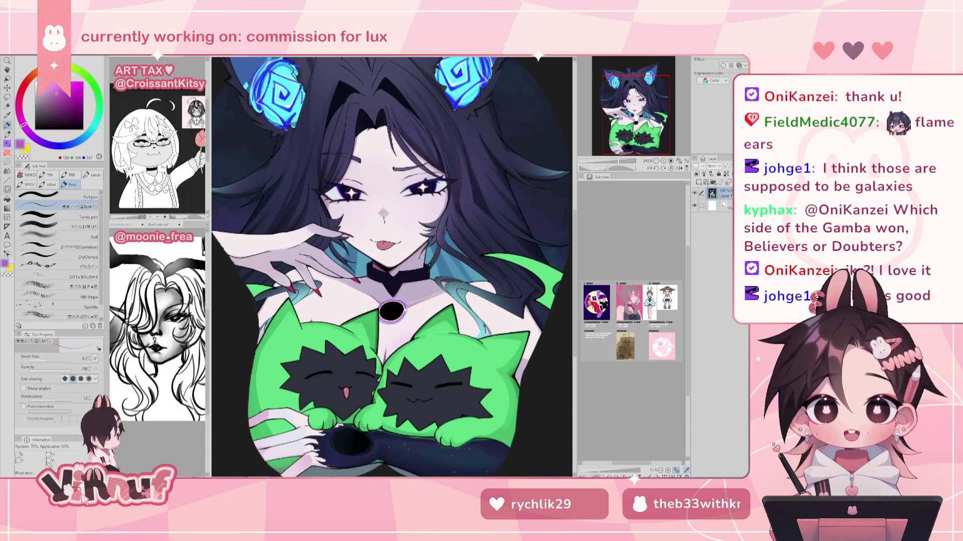
pyautogui.moveTo(391, 265); pyautogui.dragTo(401, 275)
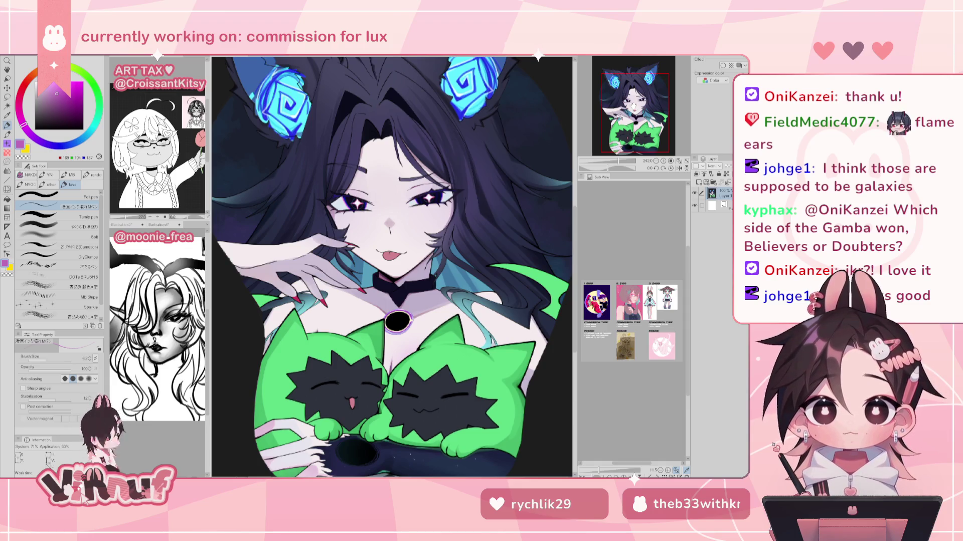
pyautogui.moveTo(391, 265); pyautogui.dragTo(372, 276)
pyautogui.scroll(-2, 391, 266)
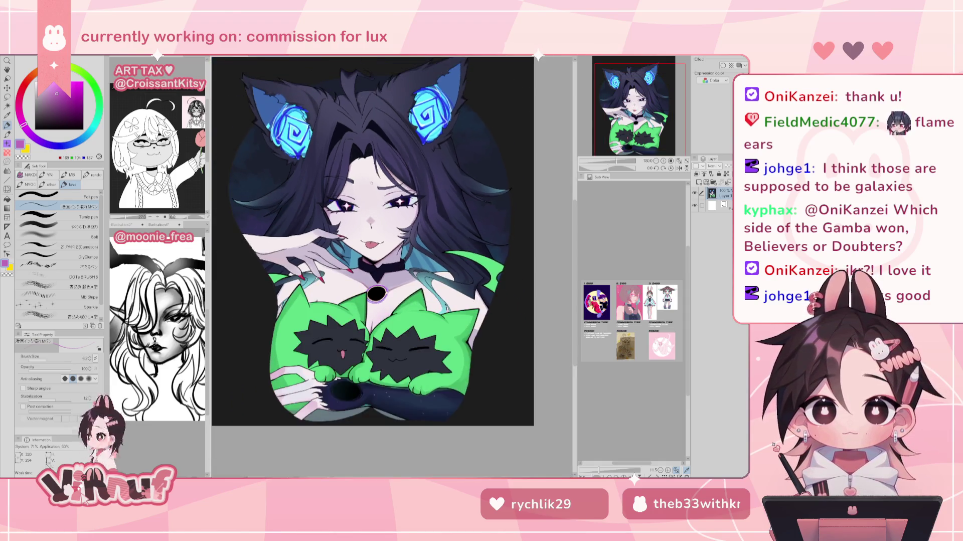
pyautogui.moveTo(377, 242); pyautogui.dragTo(380, 243)
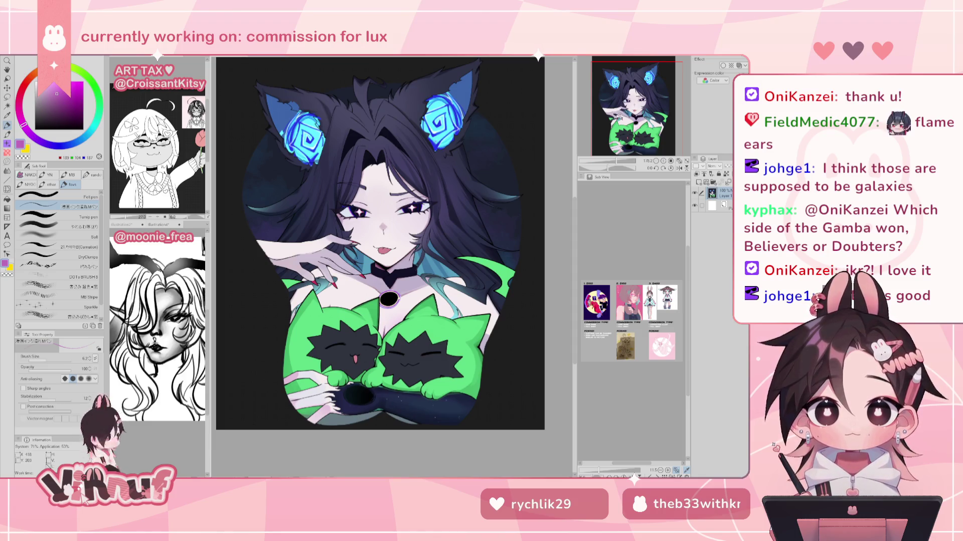
pyautogui.scroll(1, 485, 235)
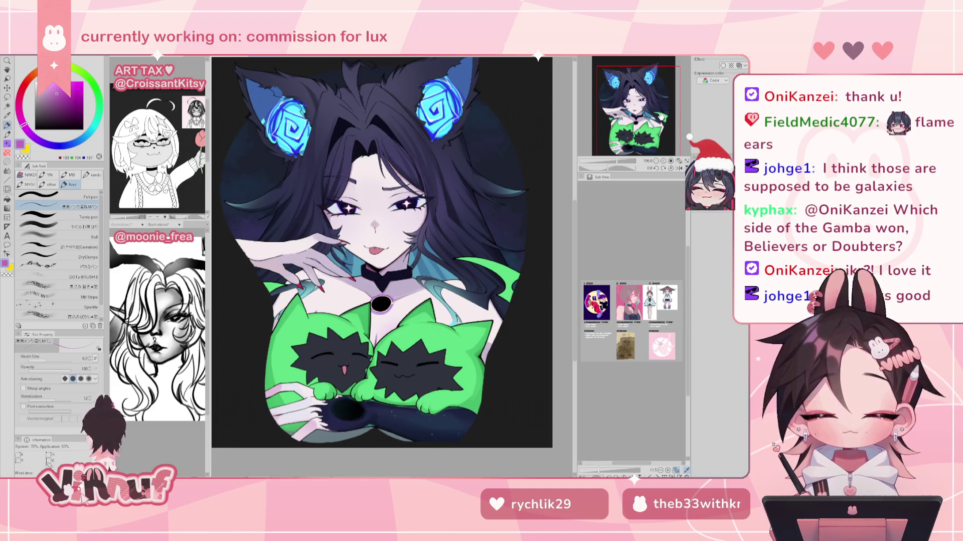
pyautogui.scroll(1, 381, 251)
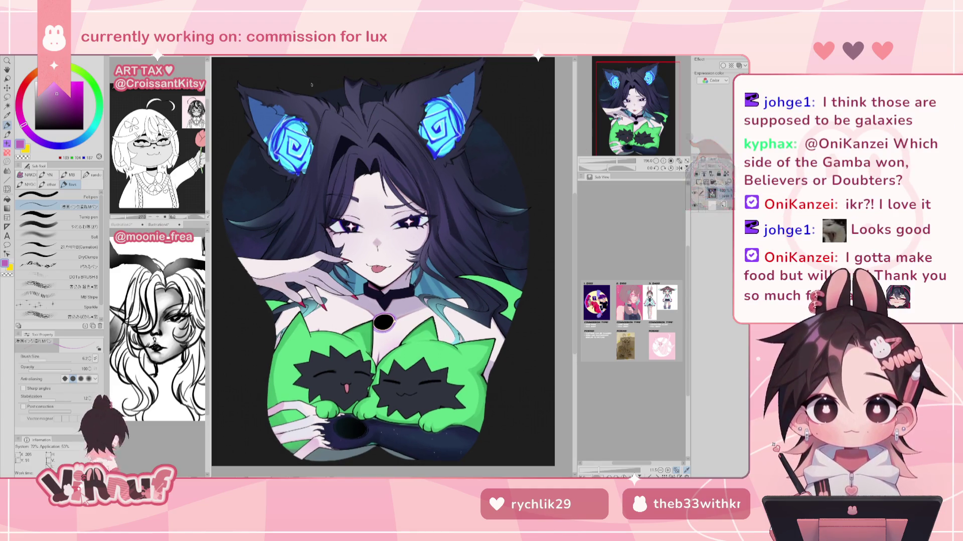
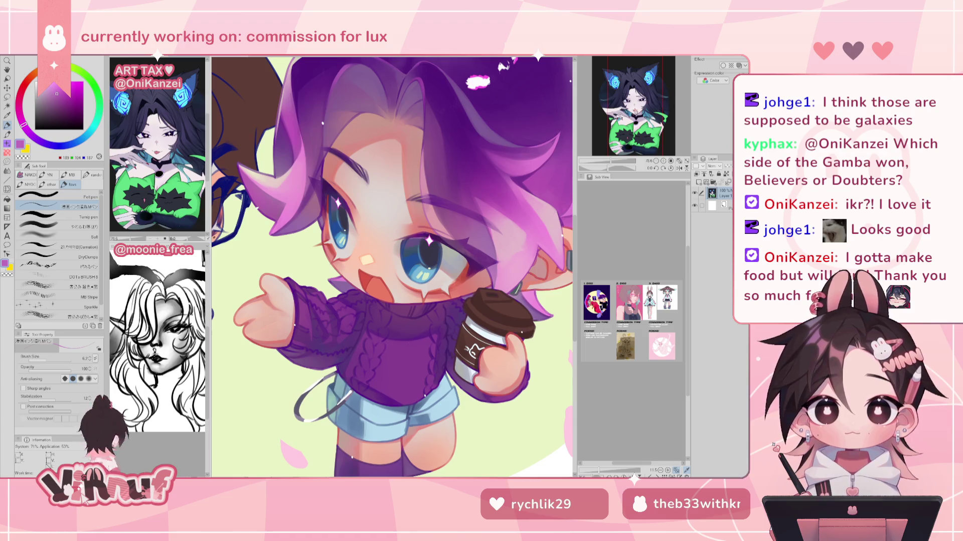
# Zoom in on the purple-haired chibi, then mirror and rotate the view to angle the hair.
pyautogui.moveTo(609, 161); pyautogui.dragTo(603, 165)
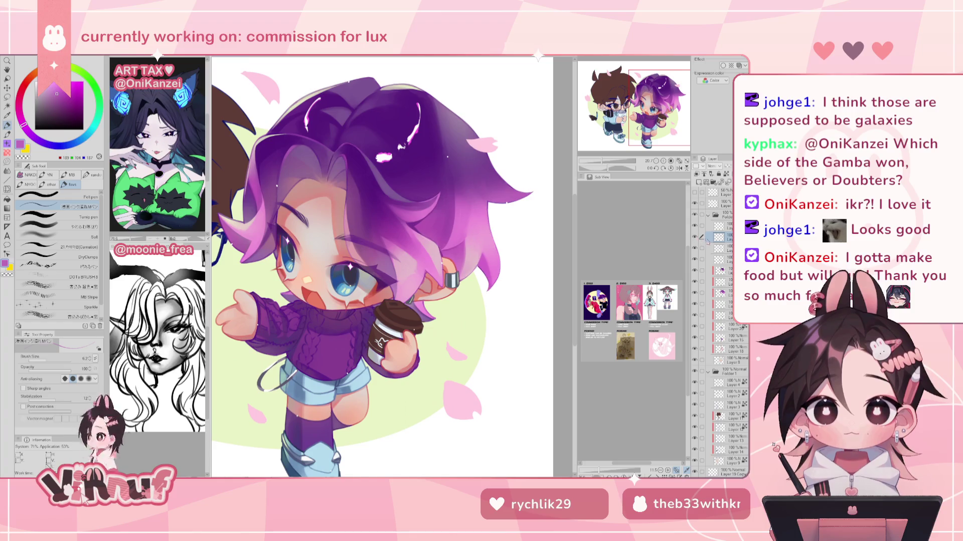
pyautogui.moveTo(601, 161); pyautogui.dragTo(609, 141)
pyautogui.click(679, 168)
pyautogui.scroll(1, 506, 329)
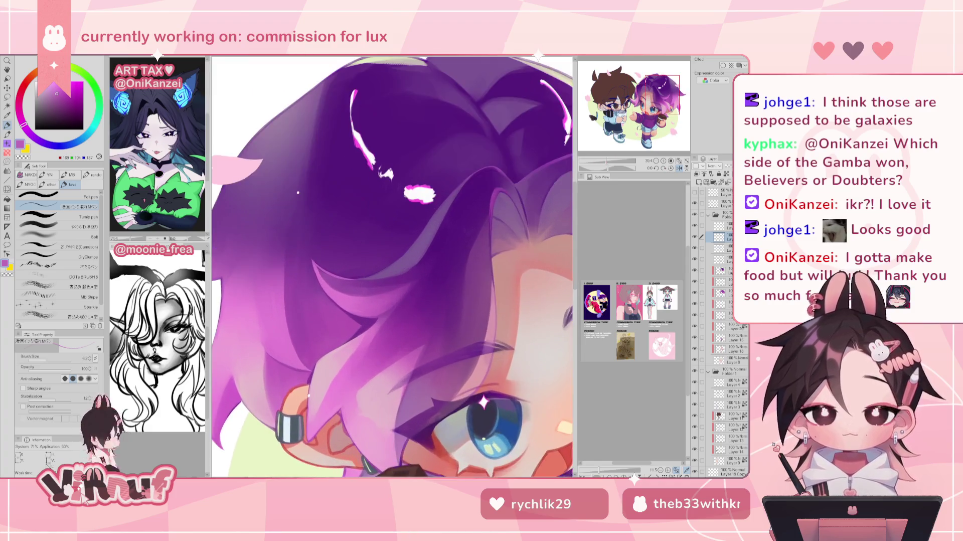
pyautogui.scroll(2, 507, 328)
pyautogui.moveTo(506, 328)
pyautogui.mouseDown()
pyautogui.moveTo(526, 369)
pyautogui.moveTo(611, 150)
pyautogui.mouseUp()
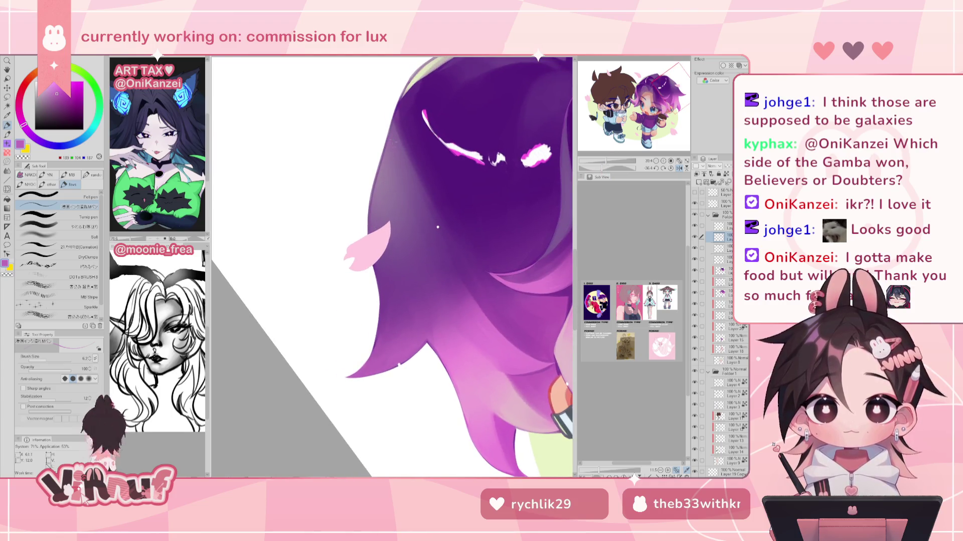
# Switch to the Carnation and soft blending brushes and sample greyer purples from the hair.
pyautogui.click(76, 245)
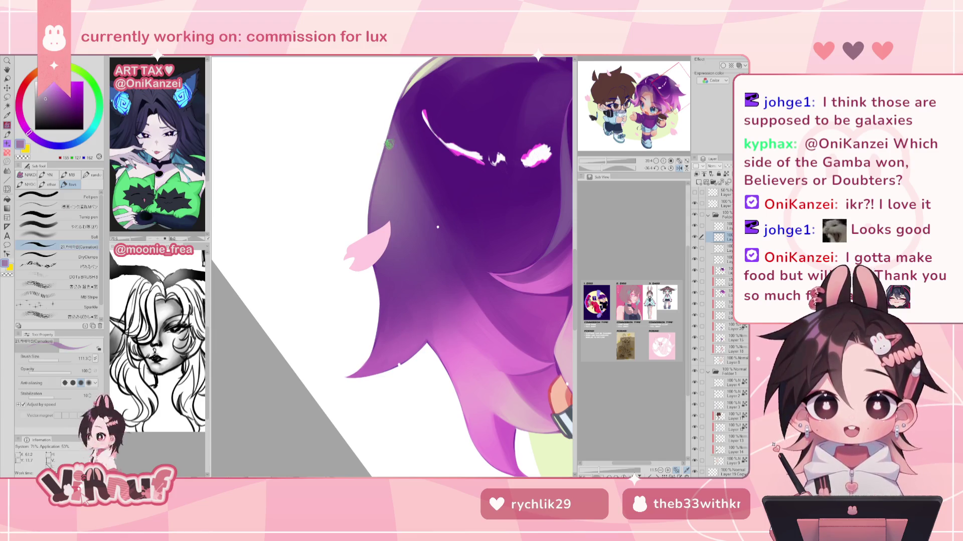
pyautogui.keyDown('alt'); pyautogui.click(375, 190); pyautogui.keyUp('alt')
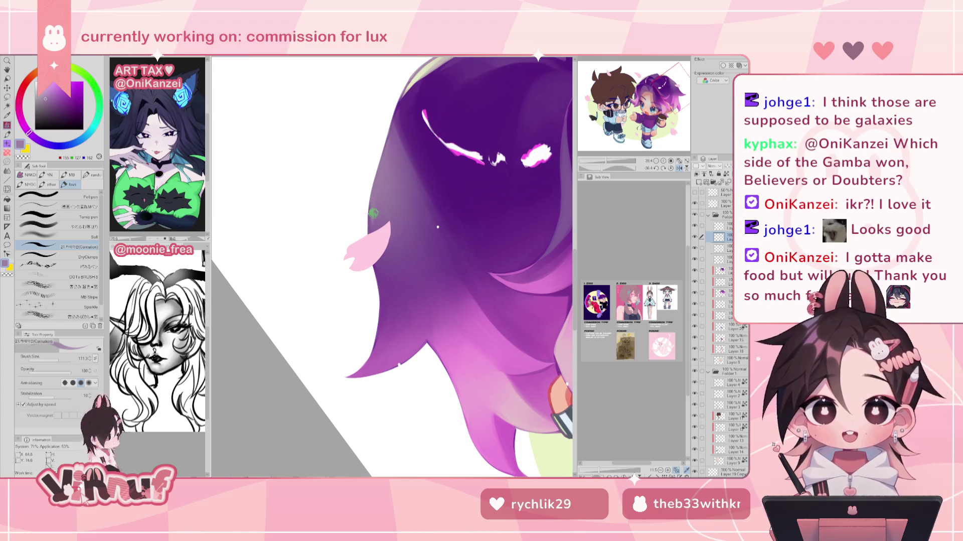
pyautogui.press('b')
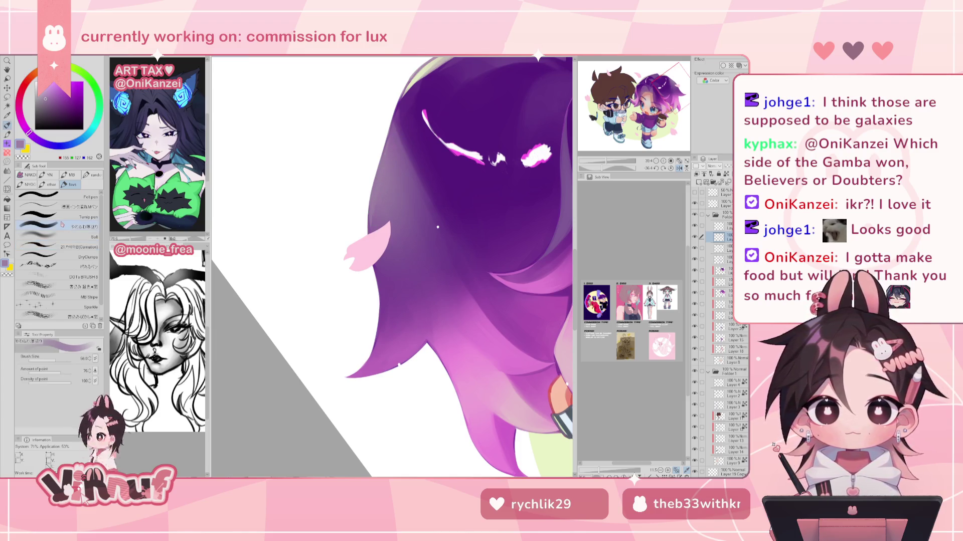
pyautogui.keyDown('alt'); pyautogui.click(377, 209); pyautogui.keyUp('alt')
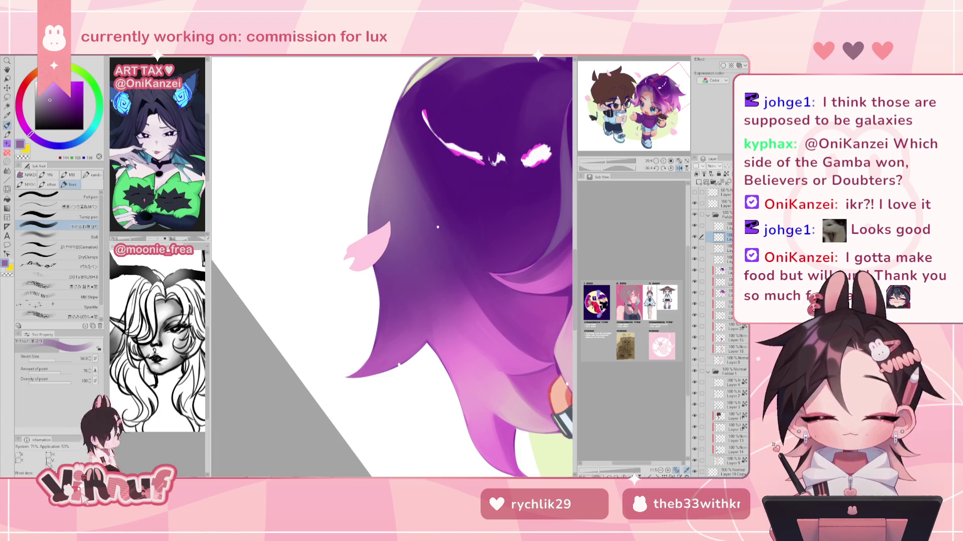
pyautogui.moveTo(454, 194); pyautogui.dragTo(436, 232)
# Shrink the brush to about 160 and settle on a lighter muted grey-purple from the hair.
pyautogui.press('[')
pyautogui.press('[')
pyautogui.keyDown('alt'); pyautogui.click(394, 161); pyautogui.keyUp('alt')
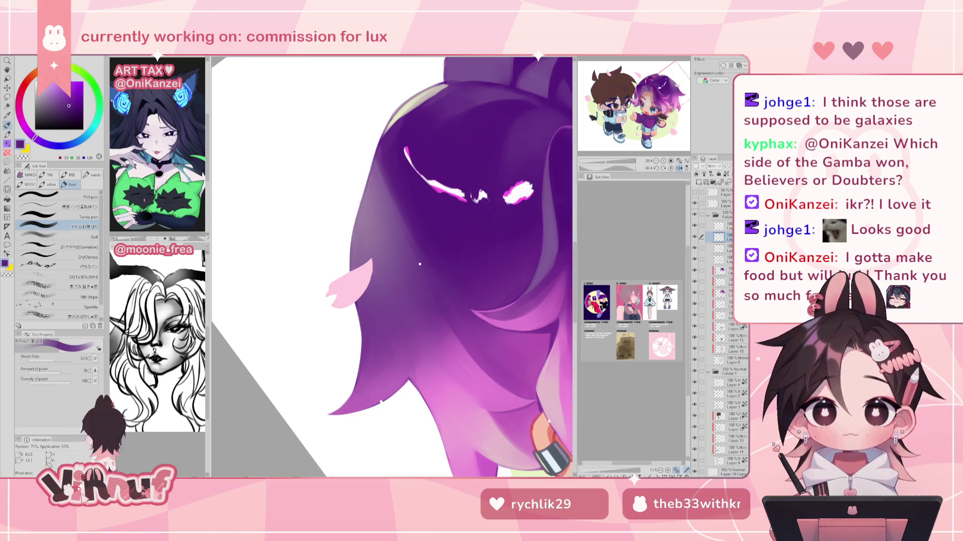
pyautogui.keyDown('alt'); pyautogui.click(359, 230); pyautogui.keyUp('alt')
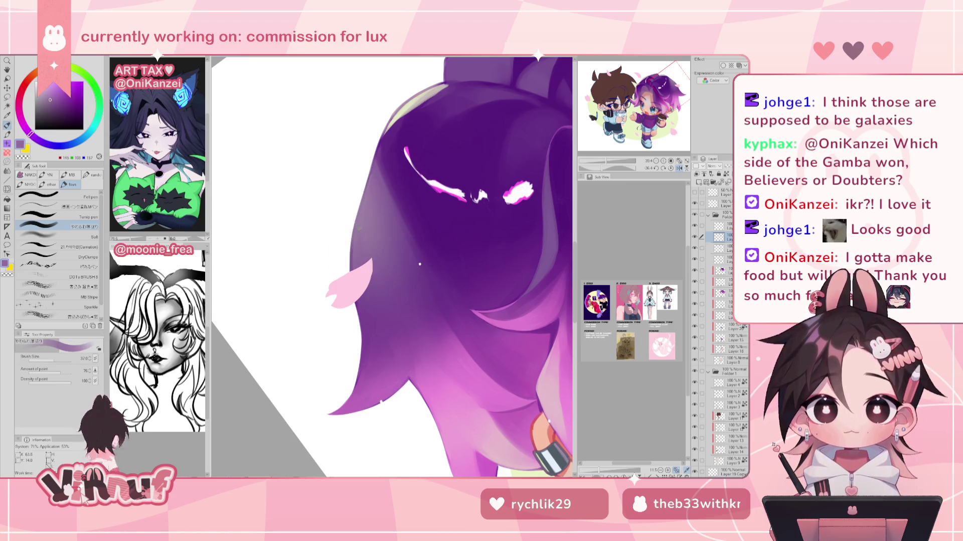
pyautogui.keyDown('alt'); pyautogui.click(351, 271); pyautogui.keyUp('alt')
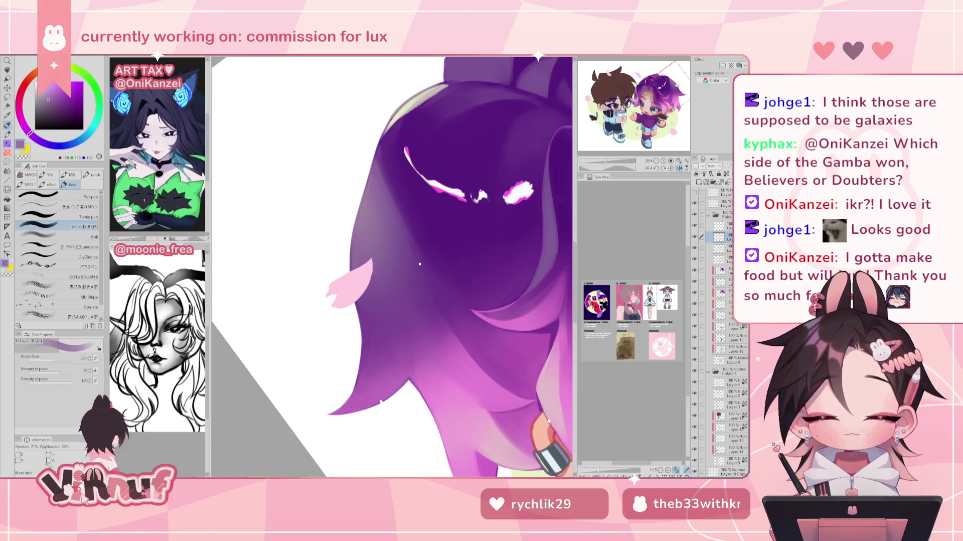
pyautogui.moveTo(392, 267); pyautogui.dragTo(363, 245)
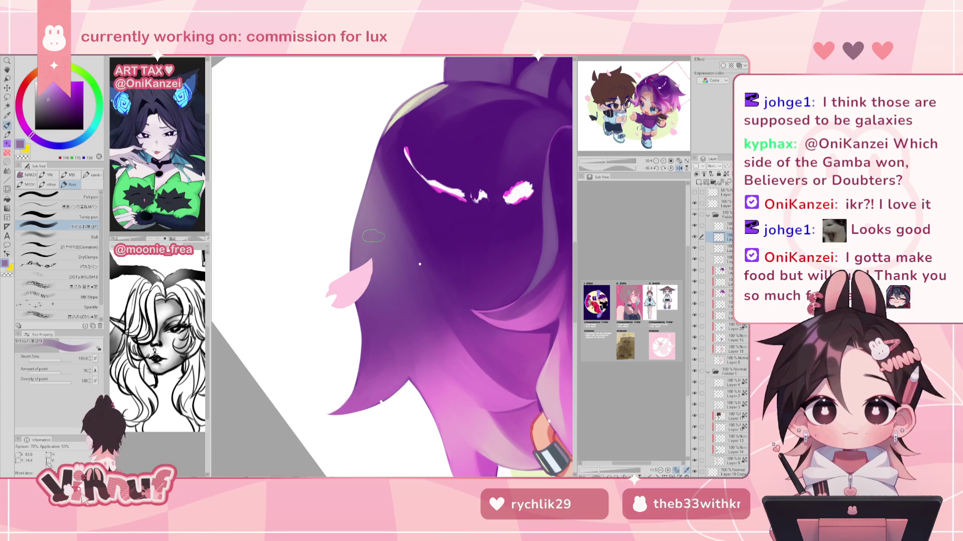
pyautogui.moveTo(373, 235); pyautogui.dragTo(351, 261)
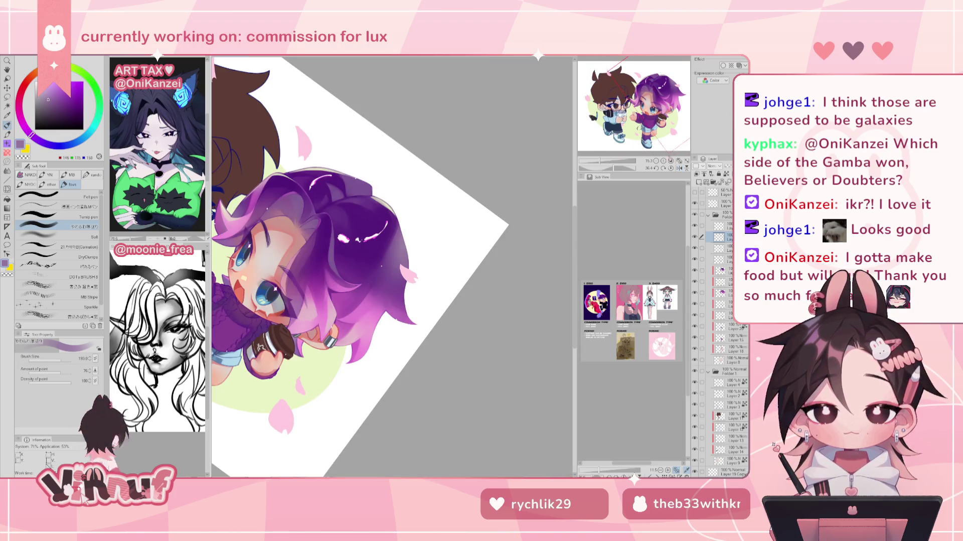
# Straighten the view onto the head, sample dark hair purple and select the textured Carnation brush.
pyautogui.click(671, 167)
pyautogui.moveTo(600, 161); pyautogui.dragTo(603, 158)
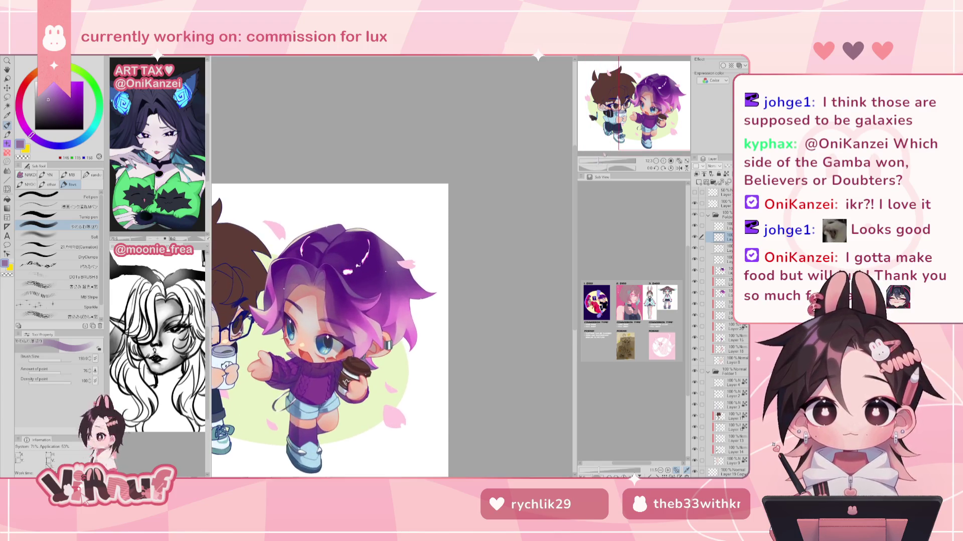
pyautogui.moveTo(603, 159)
pyautogui.mouseDown()
pyautogui.moveTo(602, 147)
pyautogui.moveTo(617, 151)
pyautogui.mouseUp()
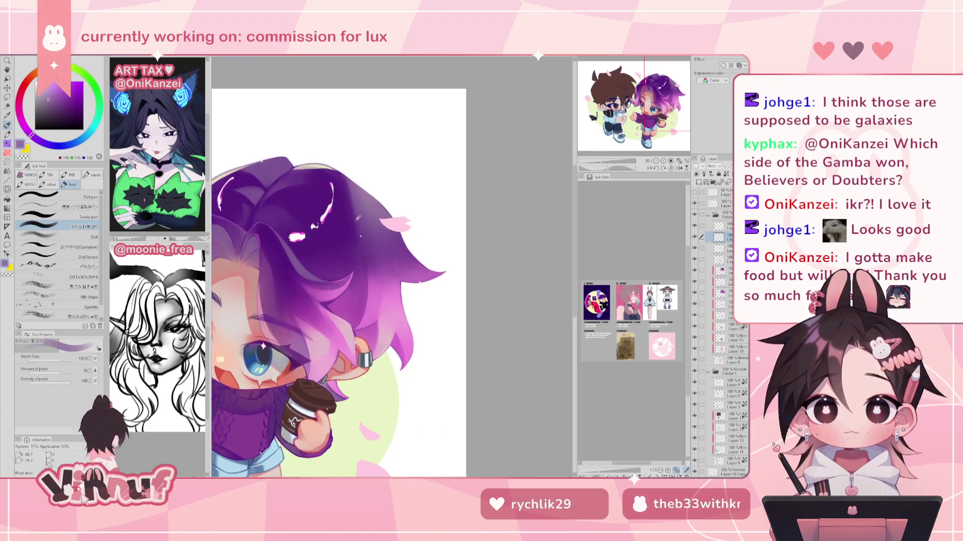
pyautogui.keyDown('alt'); pyautogui.click(388, 208); pyautogui.keyUp('alt')
pyautogui.click(55, 246)
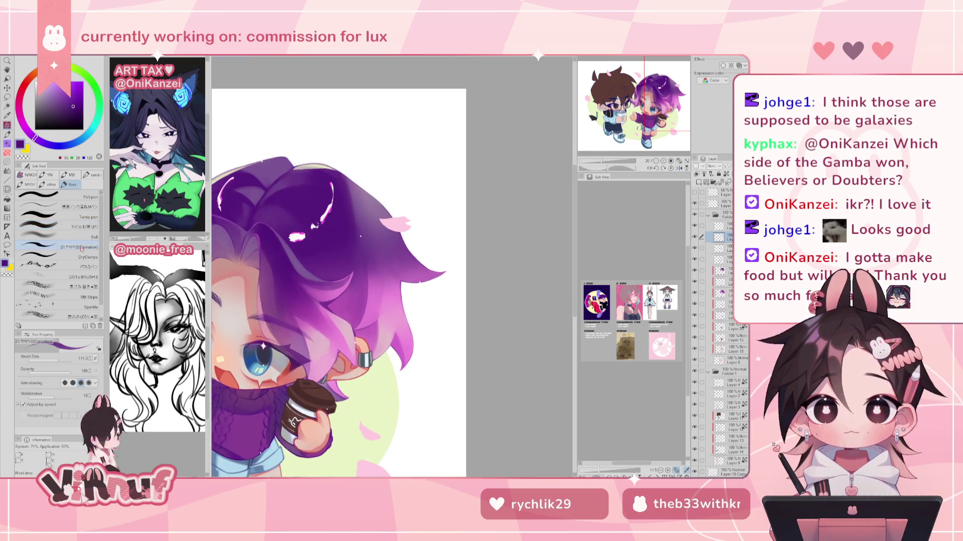
pyautogui.moveTo(609, 160); pyautogui.dragTo(602, 166)
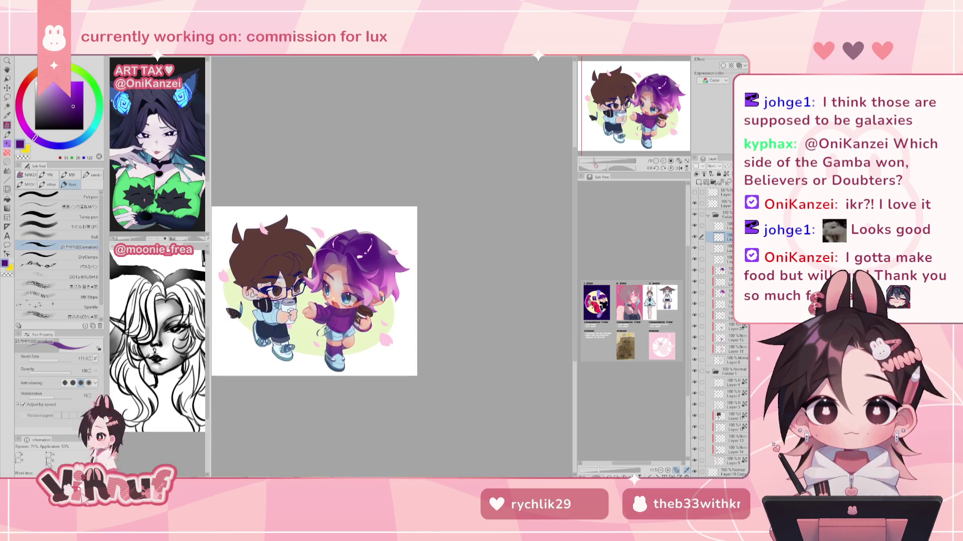
pyautogui.click(679, 168)
# Choose a light pink-purple, then a muted grey-purple, and paint light highlight strokes on the hair.
pyautogui.keyDown('alt'); pyautogui.click(395, 284); pyautogui.keyUp('alt')
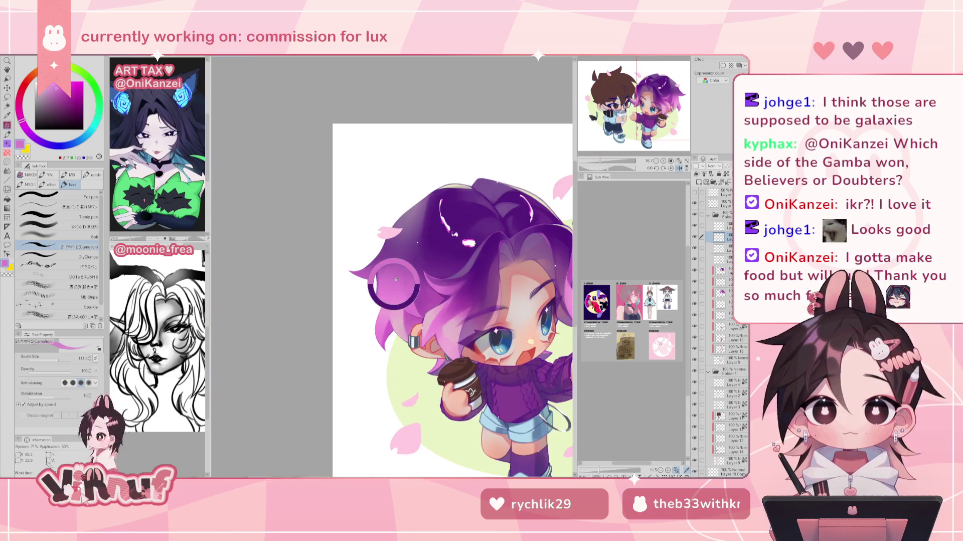
pyautogui.click(680, 167)
pyautogui.moveTo(609, 160); pyautogui.dragTo(599, 161)
pyautogui.keyDown('alt'); pyautogui.click(399, 271); pyautogui.keyUp('alt')
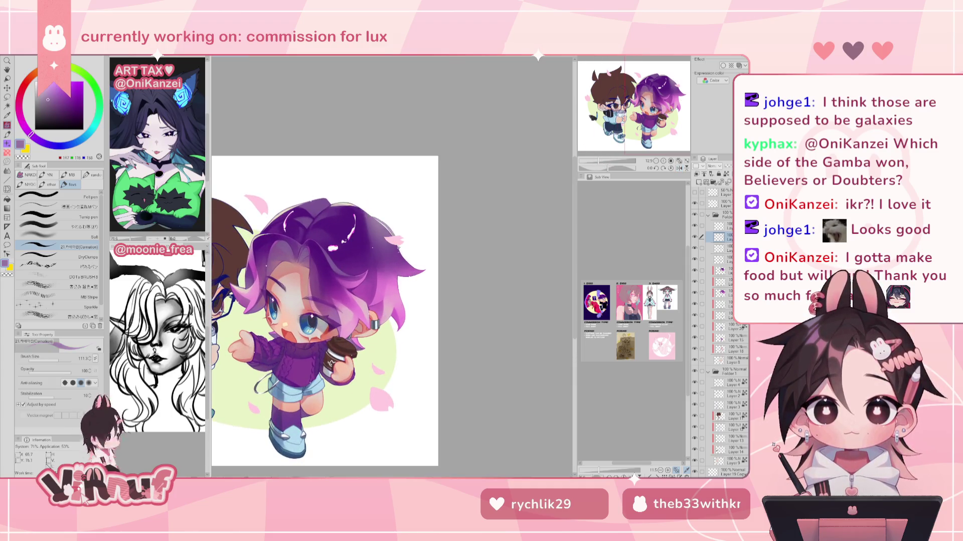
pyautogui.press('h')
pyautogui.moveTo(412, 232); pyautogui.dragTo(437, 243)
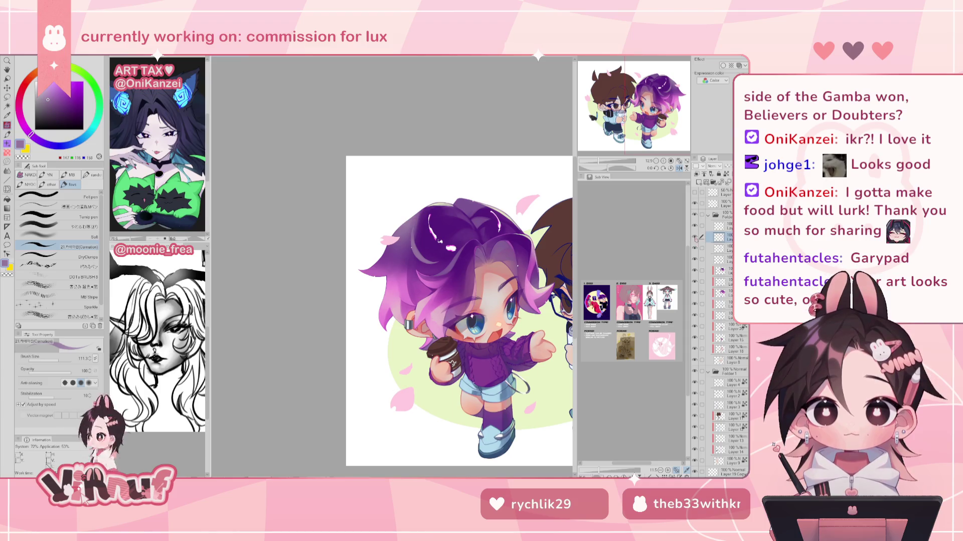
pyautogui.hotkey('ctrl', '-')
pyautogui.hotkey('ctrl', '+')
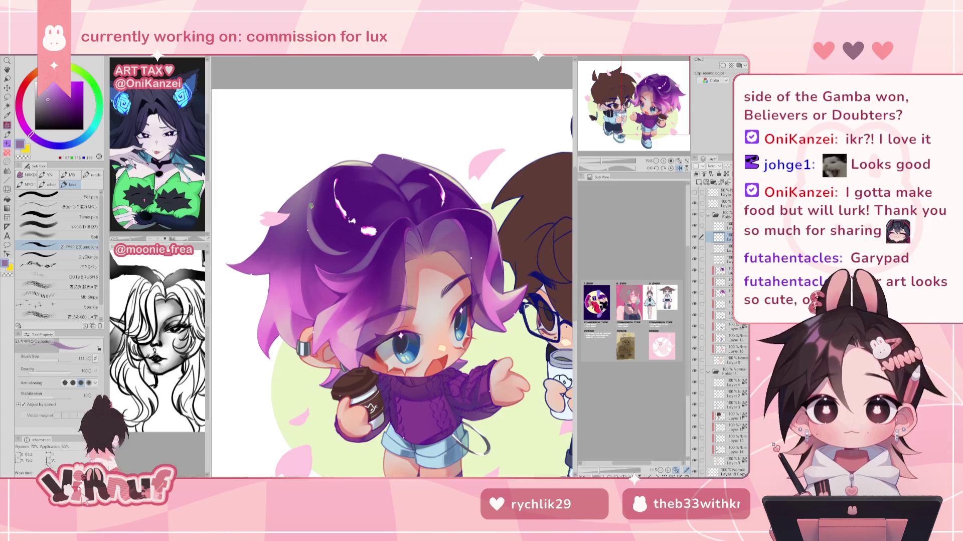
# Go back to the textured brush, then erase part of the small white hair highlights.
pyautogui.click(69, 226)
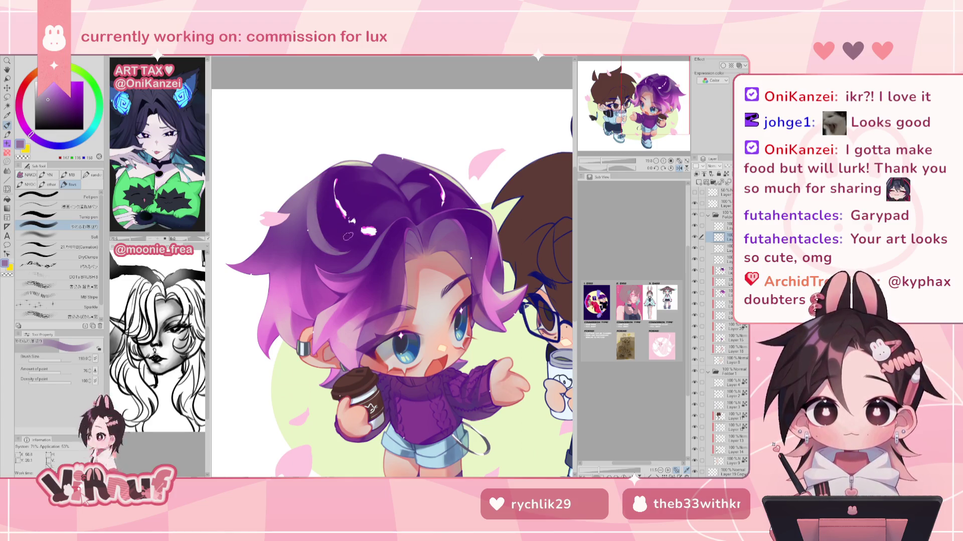
pyautogui.click(78, 247)
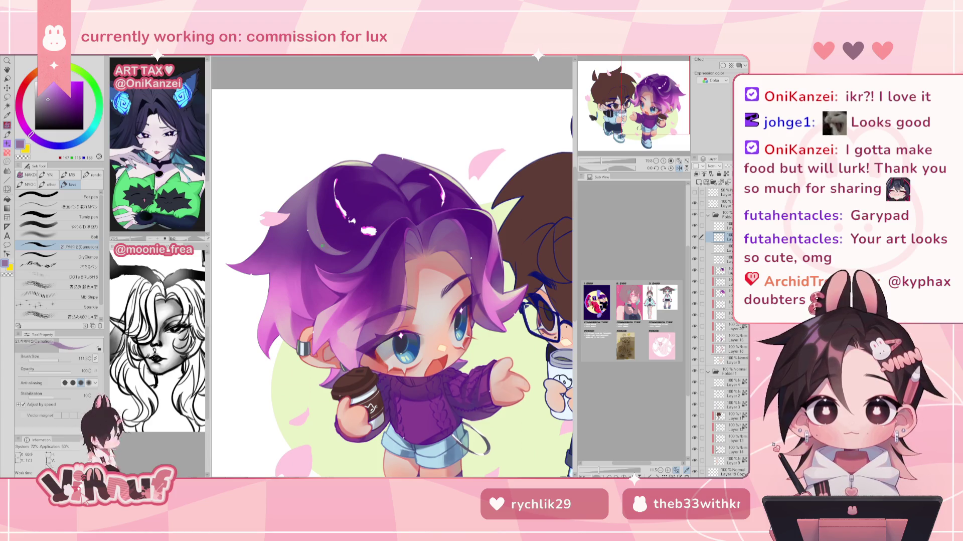
pyautogui.moveTo(584, 162); pyautogui.dragTo(604, 156)
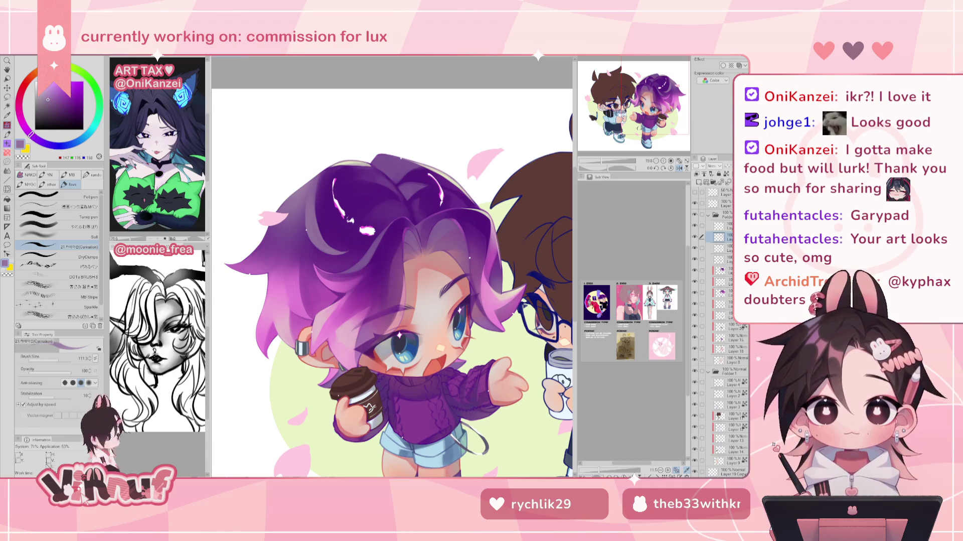
pyautogui.moveTo(600, 162); pyautogui.dragTo(600, 162)
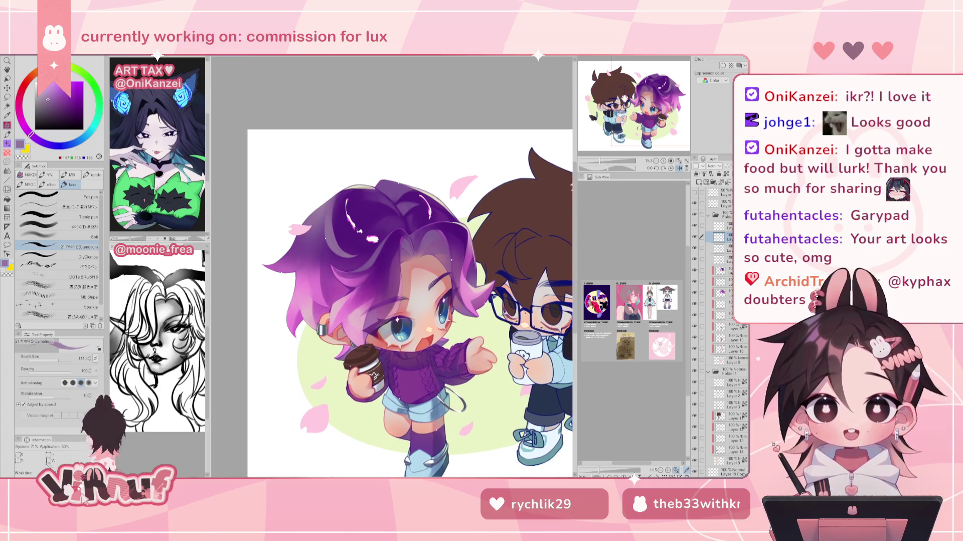
pyautogui.press('e')
pyautogui.moveTo(345, 205); pyautogui.dragTo(348, 216)
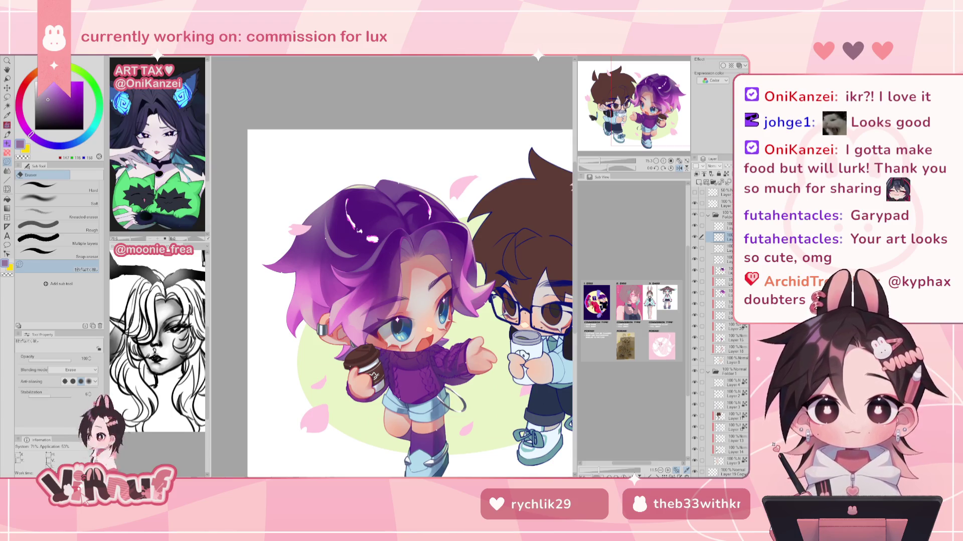
pyautogui.hotkey('ctrl', '-')
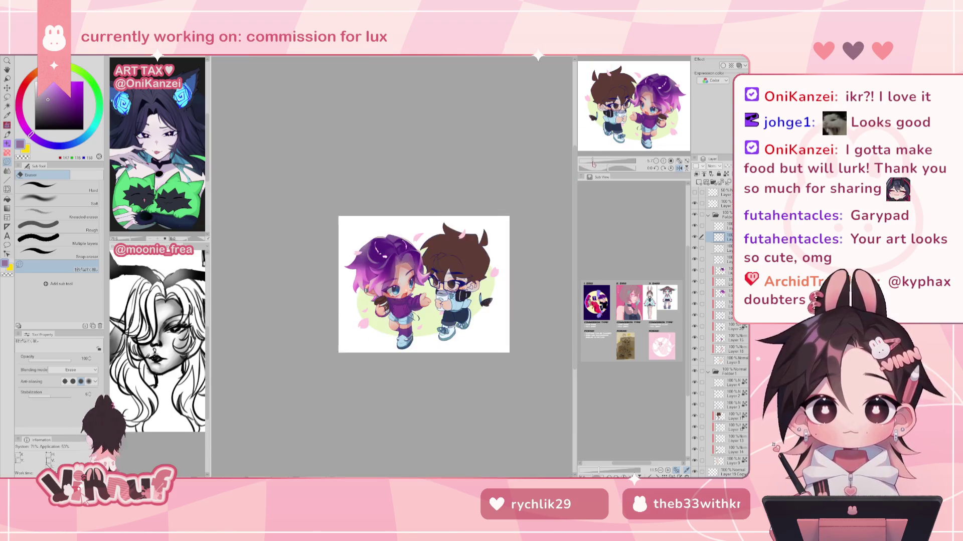
# Inspect the purple-haired chibi zoomed and mirrored, then Ctrl+Tab to the yellow-shirt girl's canvas.
pyautogui.hotkey('ctrl', '+')
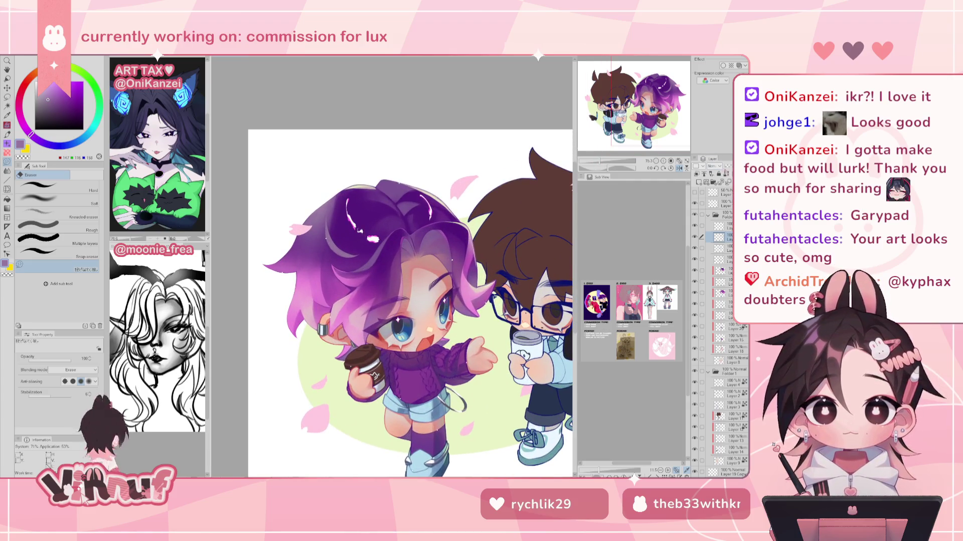
pyautogui.hotkey('ctrl', '+')
pyautogui.hotkey('ctrl', '+')
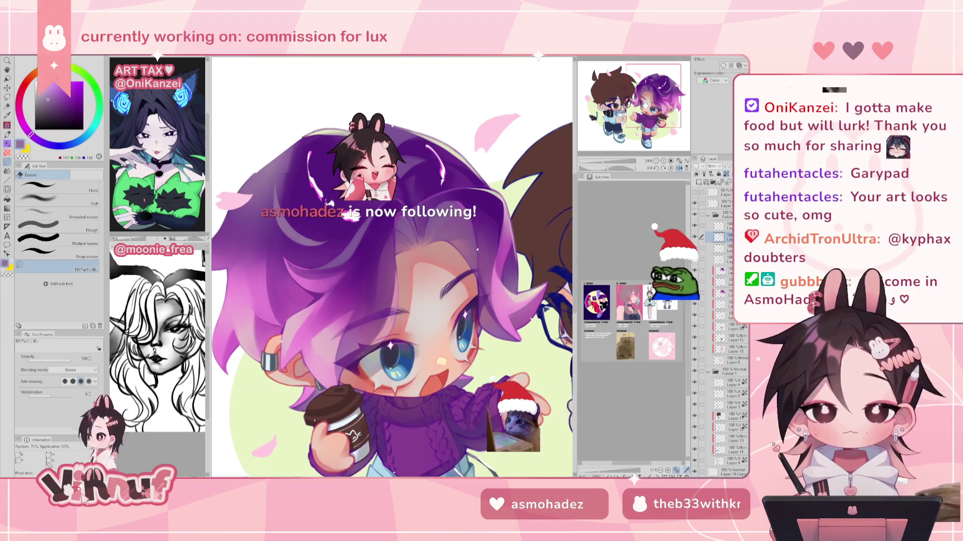
pyautogui.press('b')
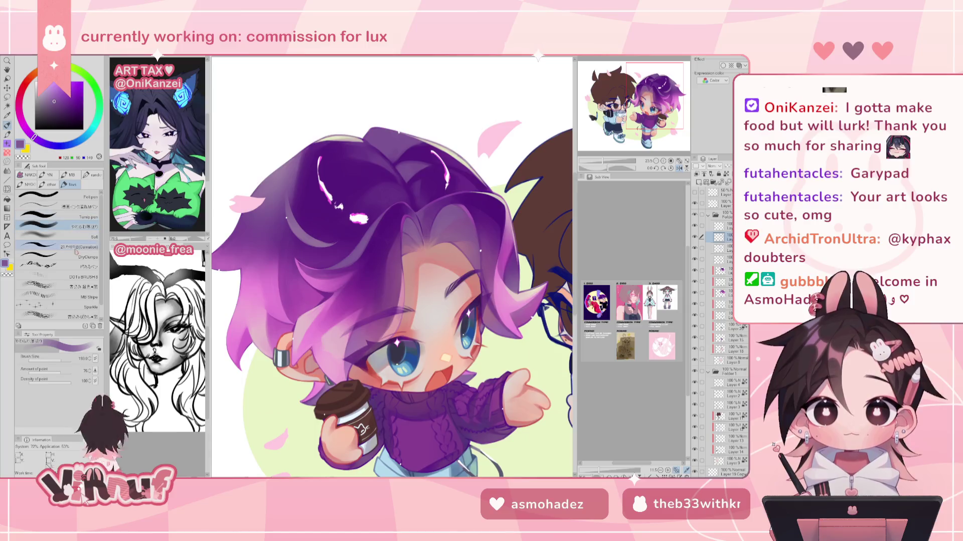
pyautogui.hotkey('ctrl', '-')
pyautogui.hotkey('ctrl', '-')
pyautogui.hotkey('ctrl', '-')
pyautogui.hotkey('ctrl', '+')
pyautogui.hotkey('ctrl', '+')
pyautogui.press('h')
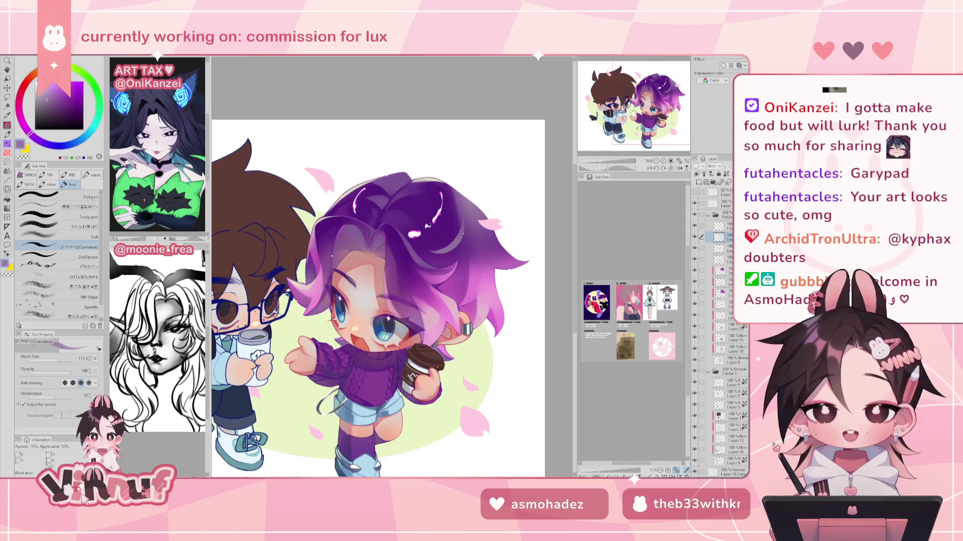
pyautogui.moveTo(525, 317); pyautogui.dragTo(455, 276)
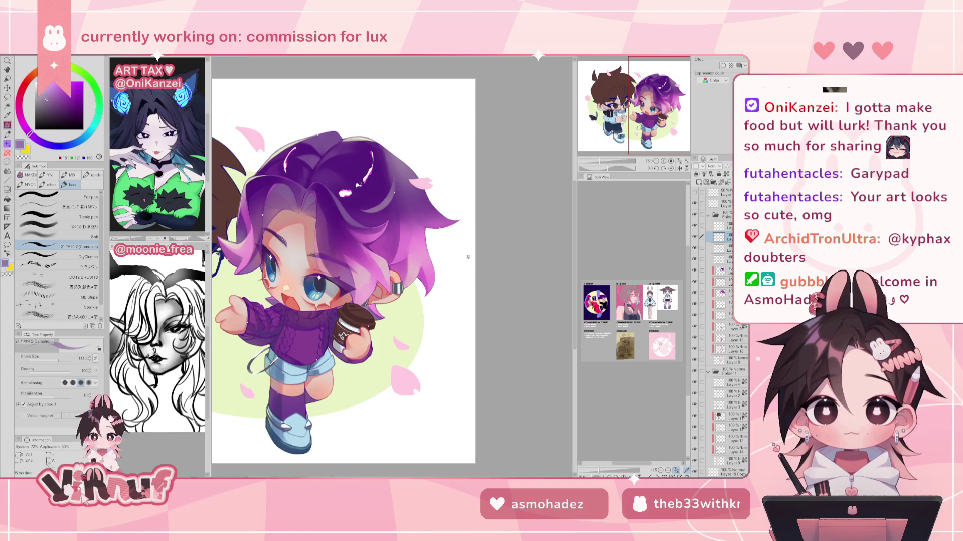
pyautogui.moveTo(608, 159); pyautogui.dragTo(618, 159)
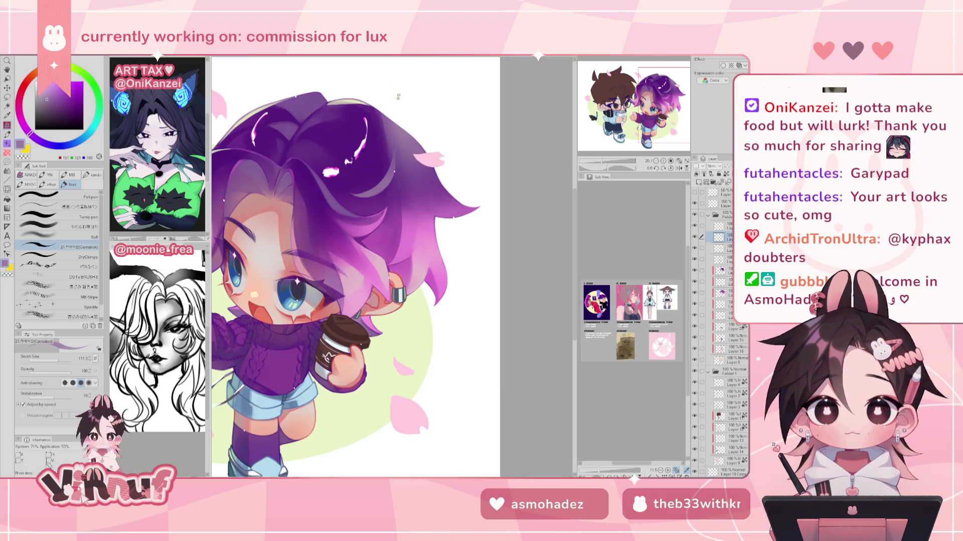
pyautogui.hotkey('ctrl', 'Tab')
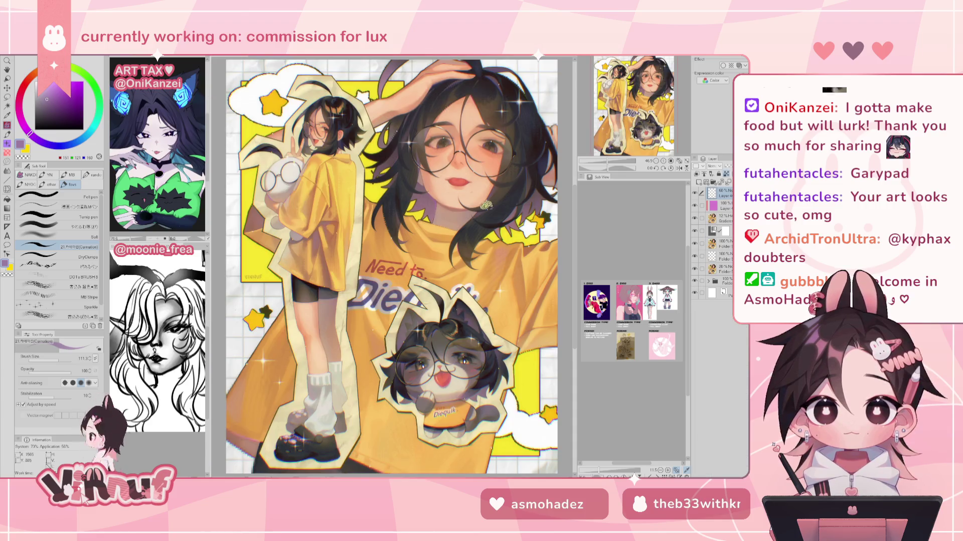
# Zoom into and pan around the yellow-shirt illustration.
pyautogui.scroll(1, 467, 354)
pyautogui.scroll(1, 467, 354)
pyautogui.scroll(1, 467, 354)
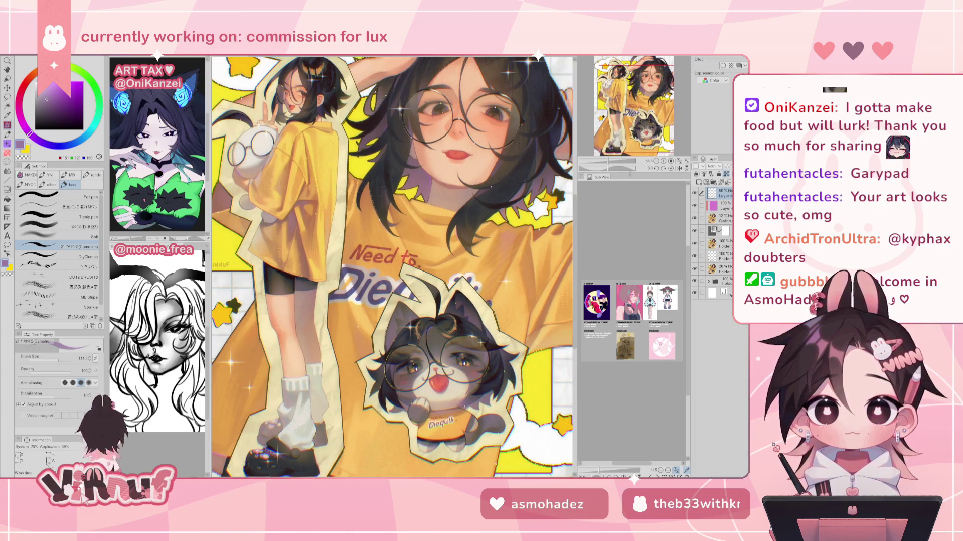
pyautogui.moveTo(391, 266); pyautogui.dragTo(399, 281)
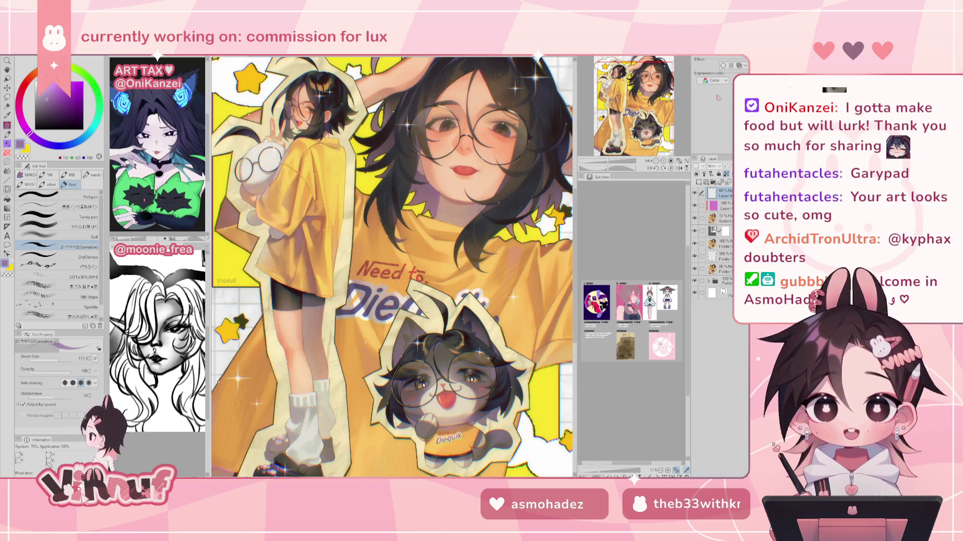
pyautogui.moveTo(391, 271); pyautogui.dragTo(382, 273)
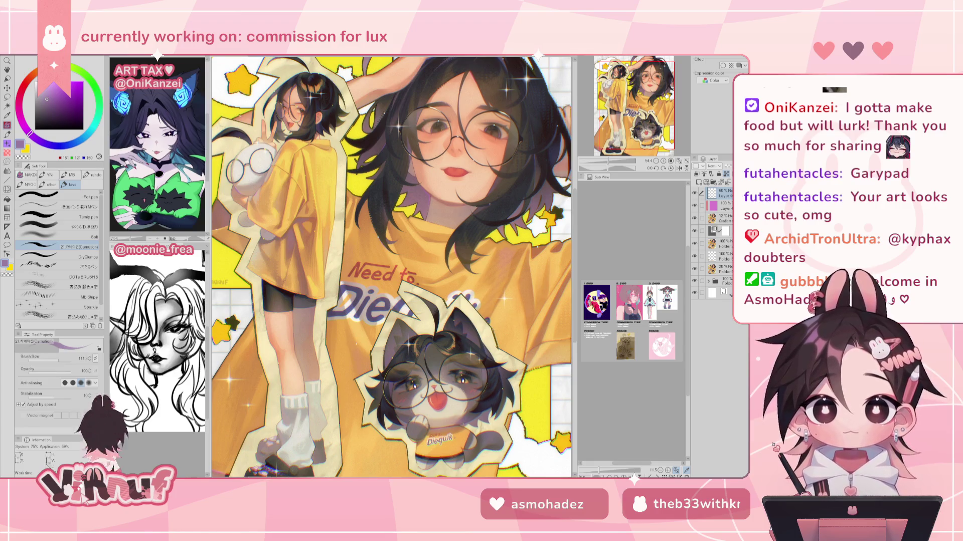
# Look over the cat sticker up close, then return to the chibi commission tab.
pyautogui.scroll(2, 391, 351)
pyautogui.scroll(2, 391, 351)
pyautogui.scroll(3, 391, 301)
pyautogui.scroll(-2, 391, 251)
pyautogui.scroll(2, 391, 251)
pyautogui.scroll(-1, 391, 250)
pyautogui.scroll(-1, 391, 250)
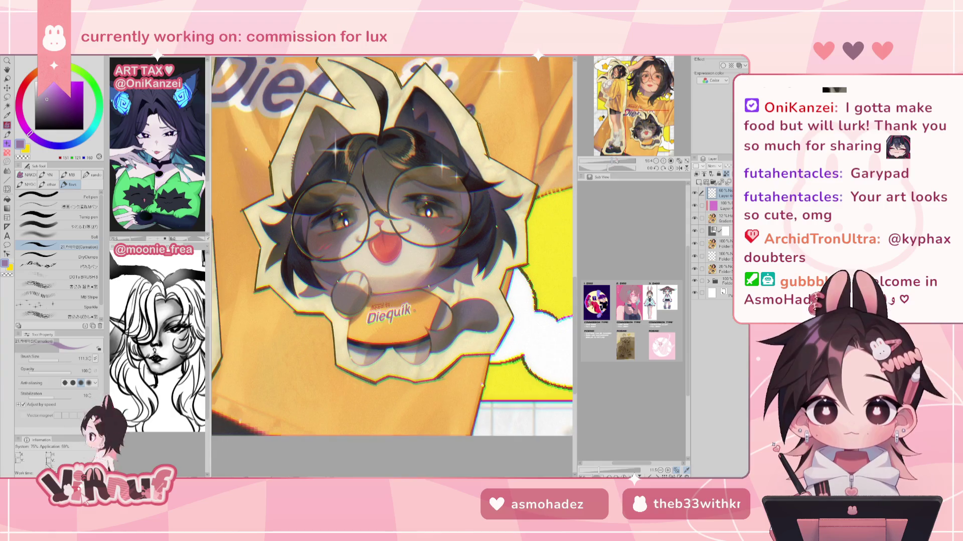
pyautogui.moveTo(391, 251); pyautogui.dragTo(371, 216)
pyautogui.scroll(-2, 391, 230)
pyautogui.scroll(2, 391, 231)
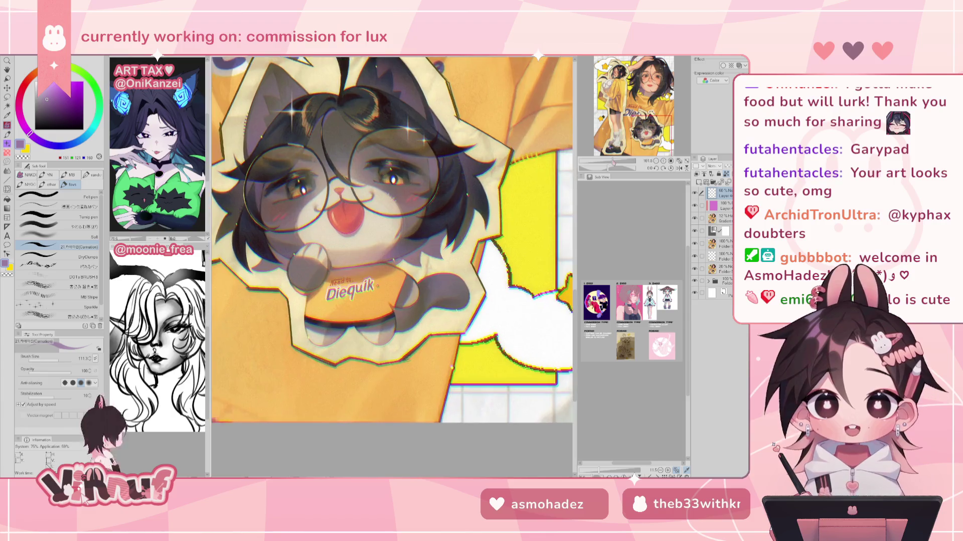
pyautogui.scroll(-4, 391, 231)
pyautogui.scroll(-3, 351, 266)
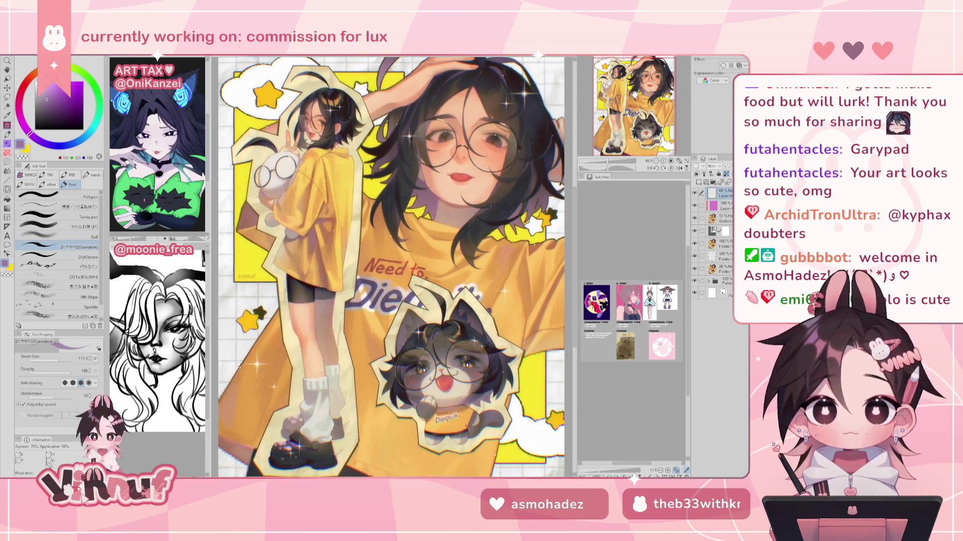
pyautogui.hotkey('ctrl', 'Tab')
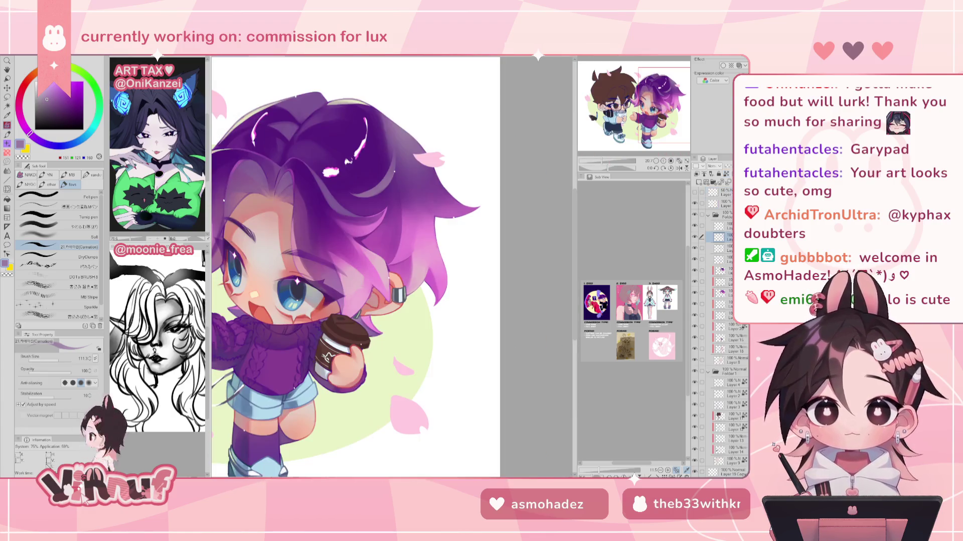
# Shift and mirror the view to check the drawing, sampling dark purple from the hair.
pyautogui.moveTo(351, 266); pyautogui.dragTo(408, 281)
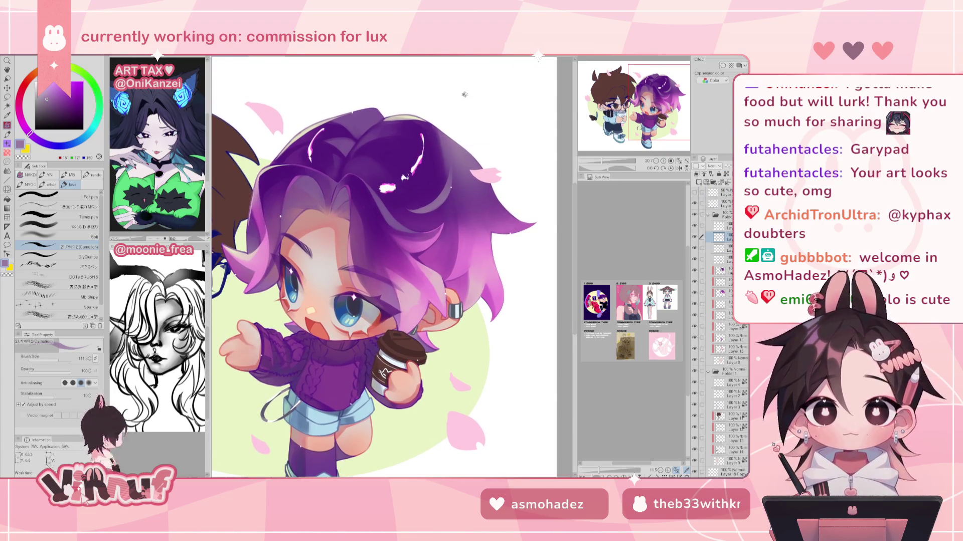
pyautogui.press('h')
pyautogui.keyDown('alt'); pyautogui.click(361, 172); pyautogui.keyUp('alt')
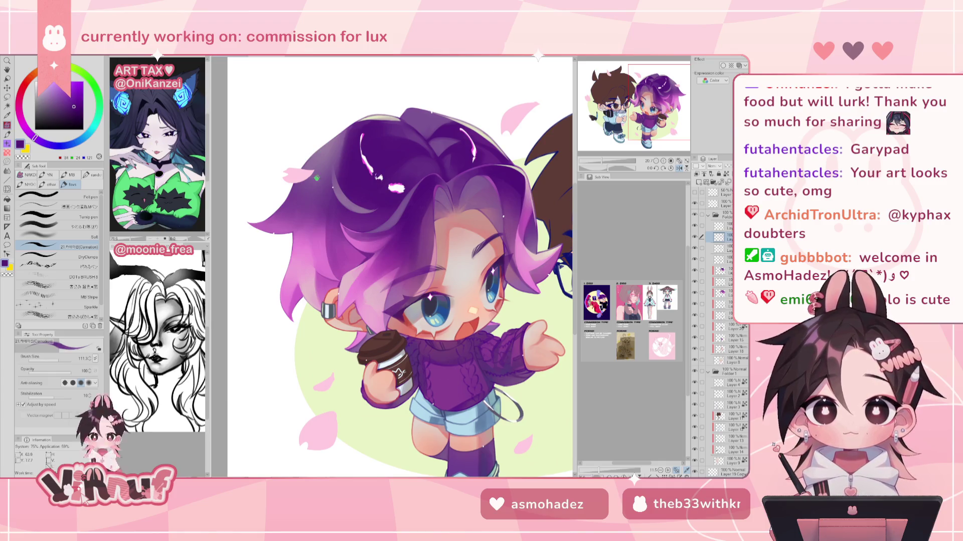
pyautogui.press('h')
pyautogui.press('h')
pyautogui.scroll(-3, 641, 147)
pyautogui.press('h')
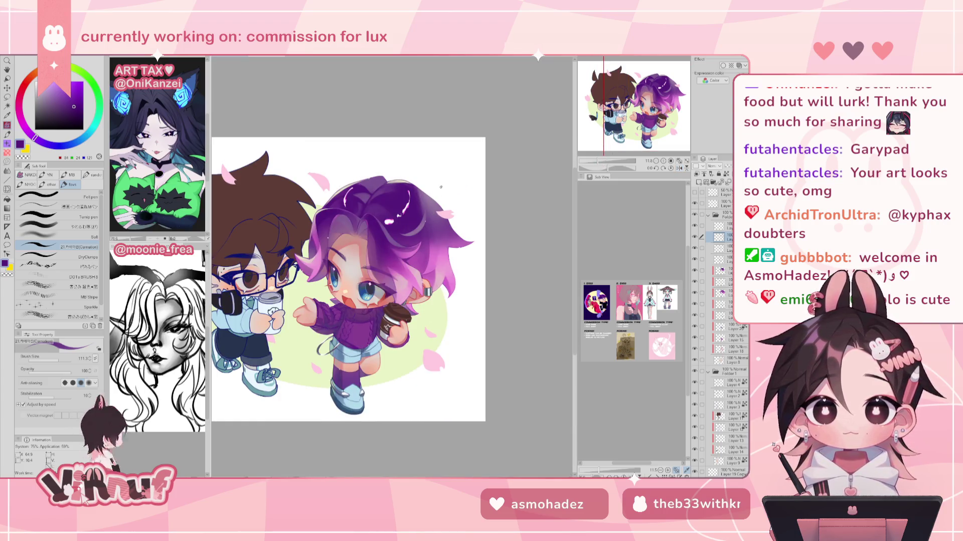
pyautogui.moveTo(629, 114); pyautogui.dragTo(632, 117)
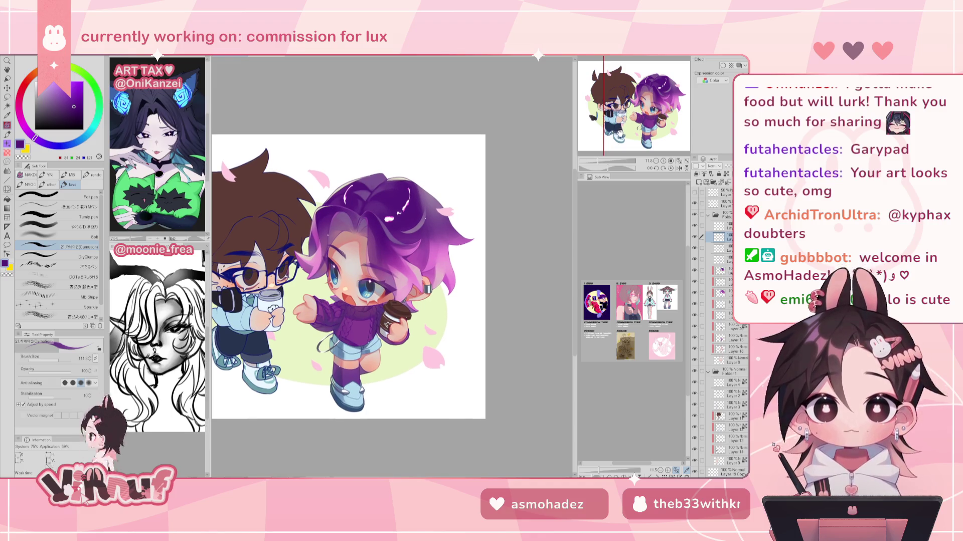
# With the pen and a muted hair purple, draw a small strand on top of the head.
pyautogui.press('e')
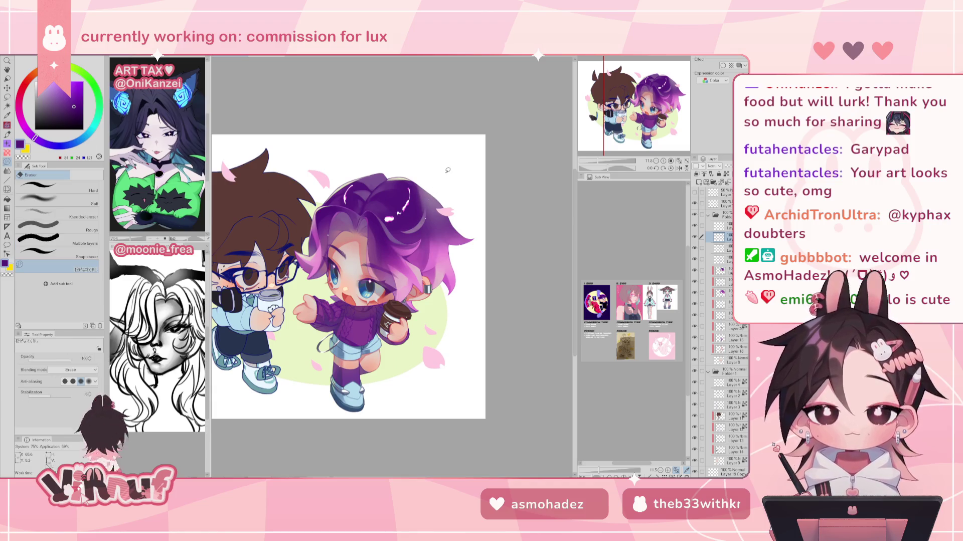
pyautogui.press('p')
pyautogui.keyDown('alt'); pyautogui.click(375, 178); pyautogui.keyUp('alt')
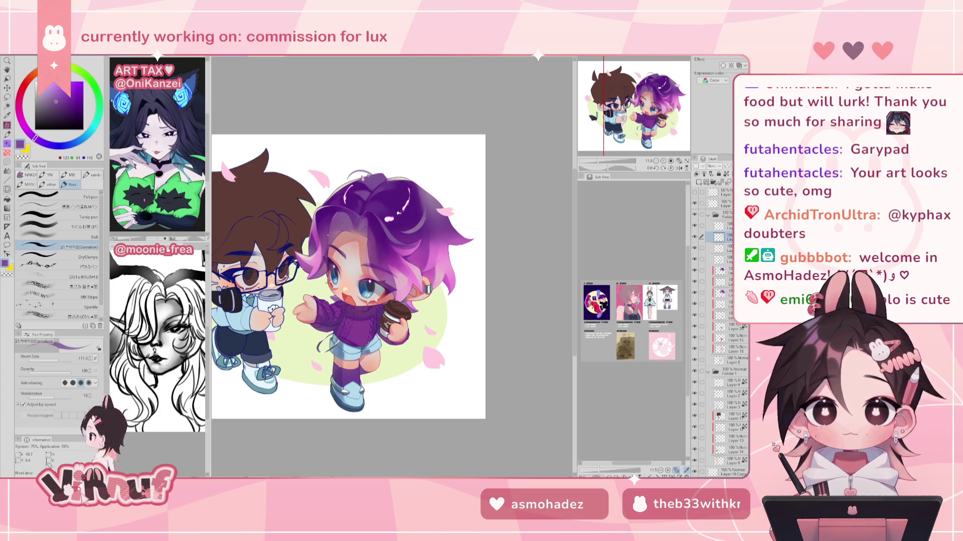
pyautogui.press('h')
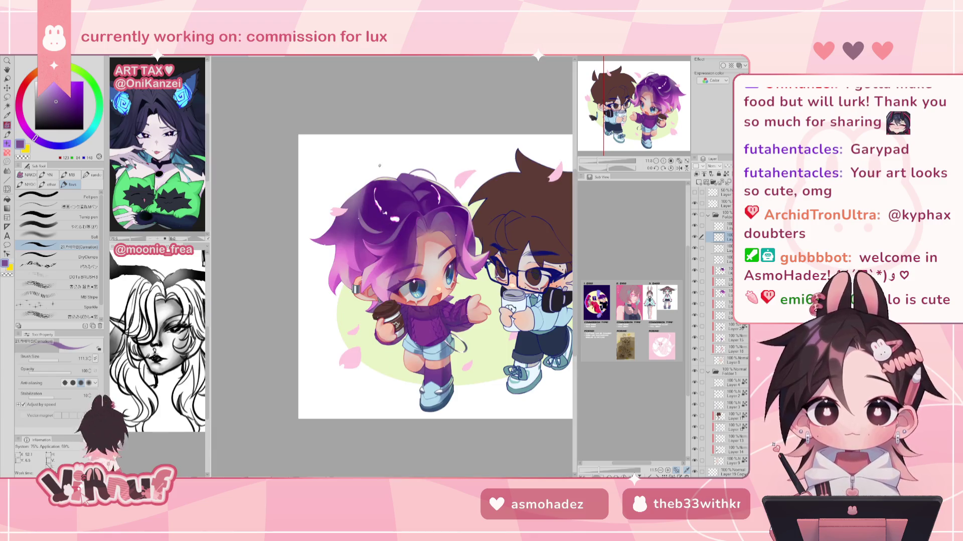
pyautogui.moveTo(405, 178); pyautogui.dragTo(420, 168)
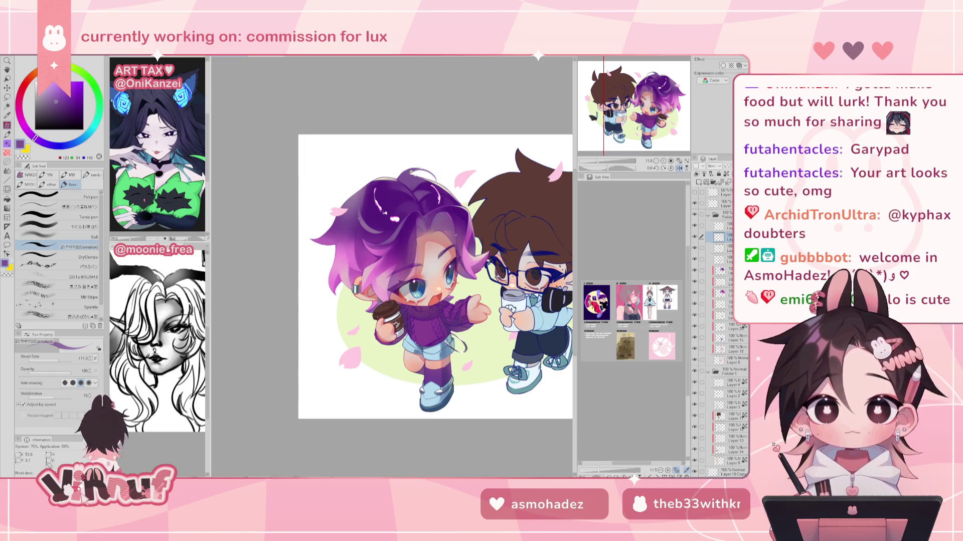
pyautogui.click(679, 168)
pyautogui.moveTo(604, 161)
pyautogui.mouseDown()
pyautogui.moveTo(589, 156)
pyautogui.moveTo(598, 157)
pyautogui.mouseUp()
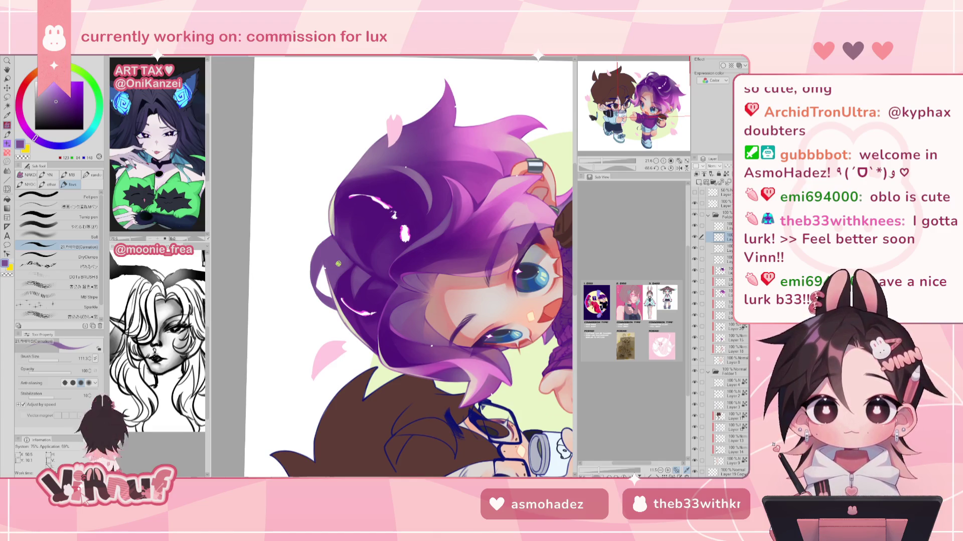
# Rotate the view about 44 degrees and erase stray marks along the hair's left outline.
pyautogui.press('e')
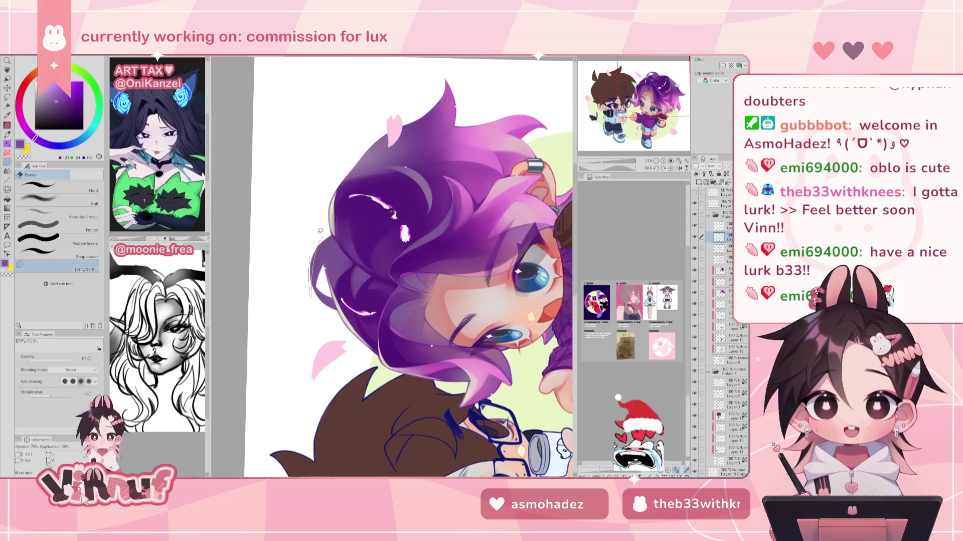
pyautogui.click(670, 168)
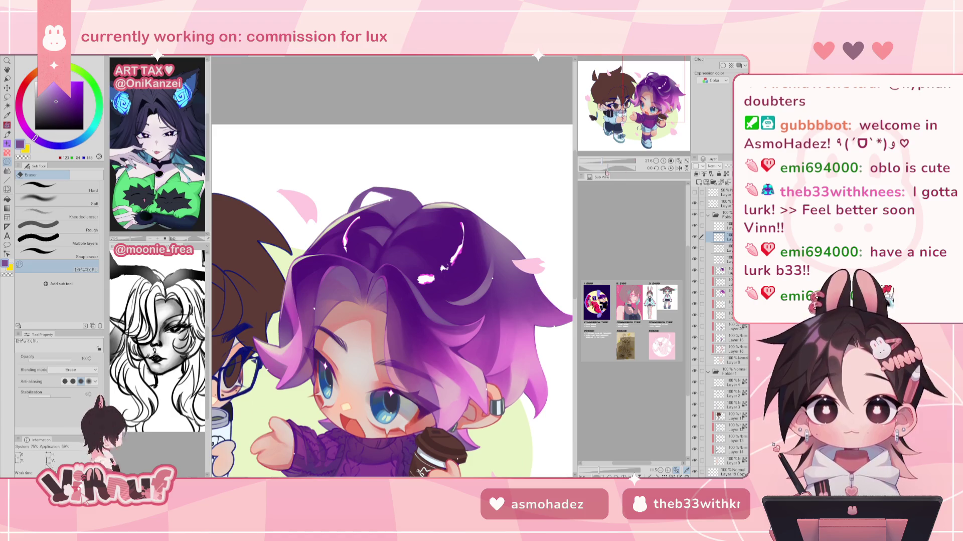
pyautogui.moveTo(606, 172); pyautogui.dragTo(594, 172)
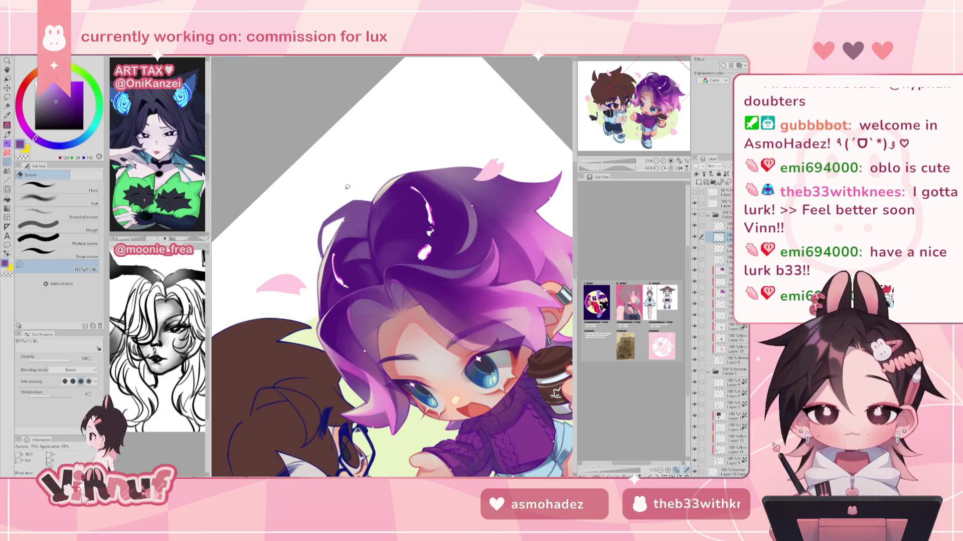
pyautogui.moveTo(323, 219); pyautogui.dragTo(320, 259)
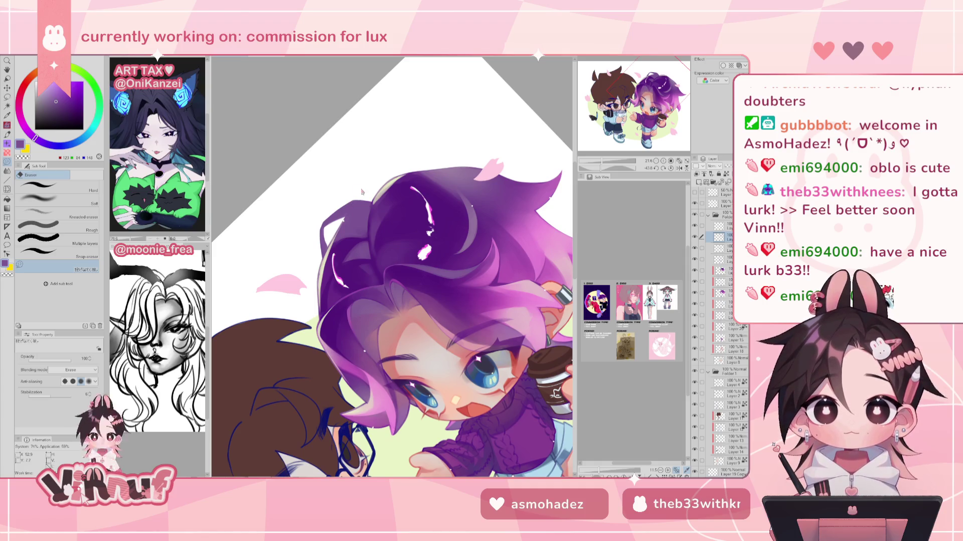
# Back on the pen, sample pale yellow and dark purple, then mirror and rotate the view.
pyautogui.moveTo(391, 301); pyautogui.dragTo(381, 288)
pyautogui.keyDown('alt'); pyautogui.click(317, 253); pyautogui.keyUp('alt')
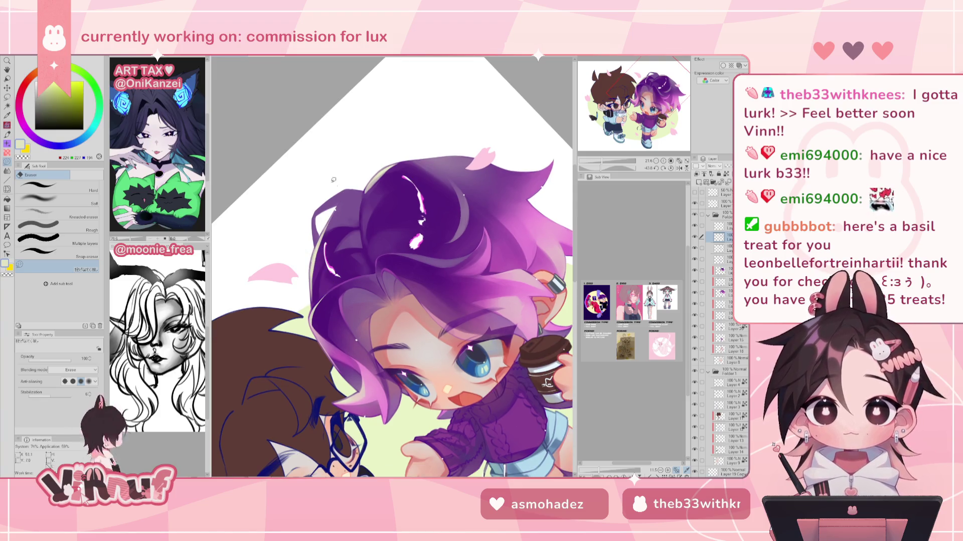
pyautogui.press('p')
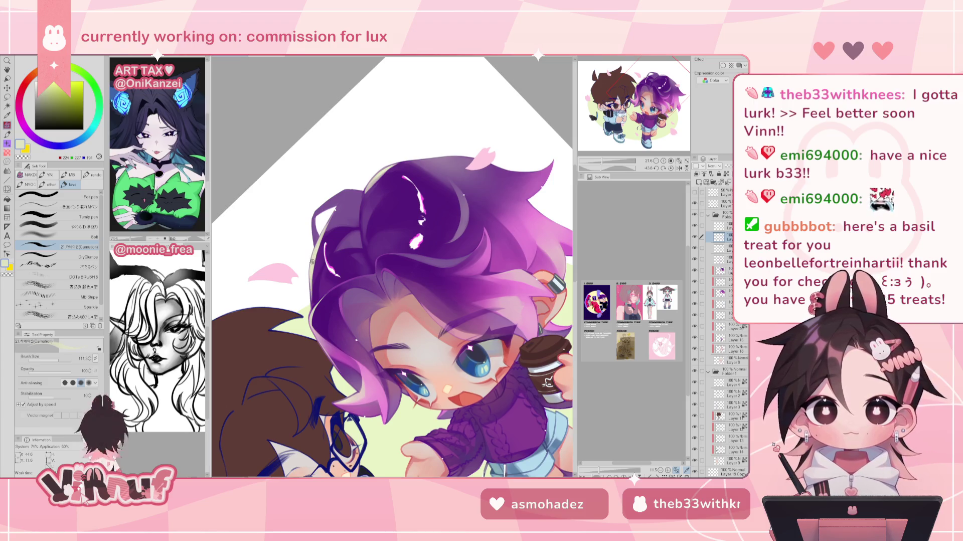
pyautogui.keyDown('alt'); pyautogui.click(315, 292); pyautogui.keyUp('alt')
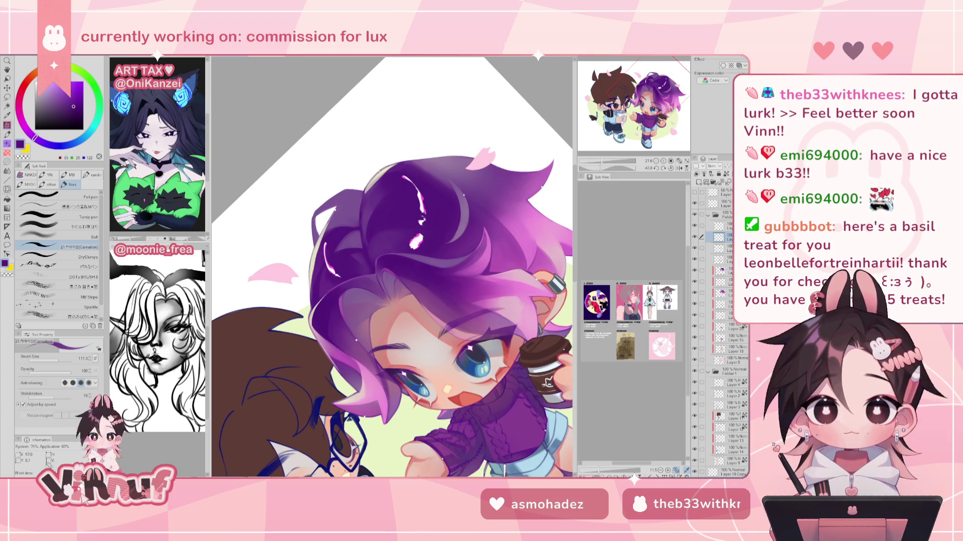
pyautogui.keyDown('alt'); pyautogui.click(376, 173); pyautogui.keyUp('alt')
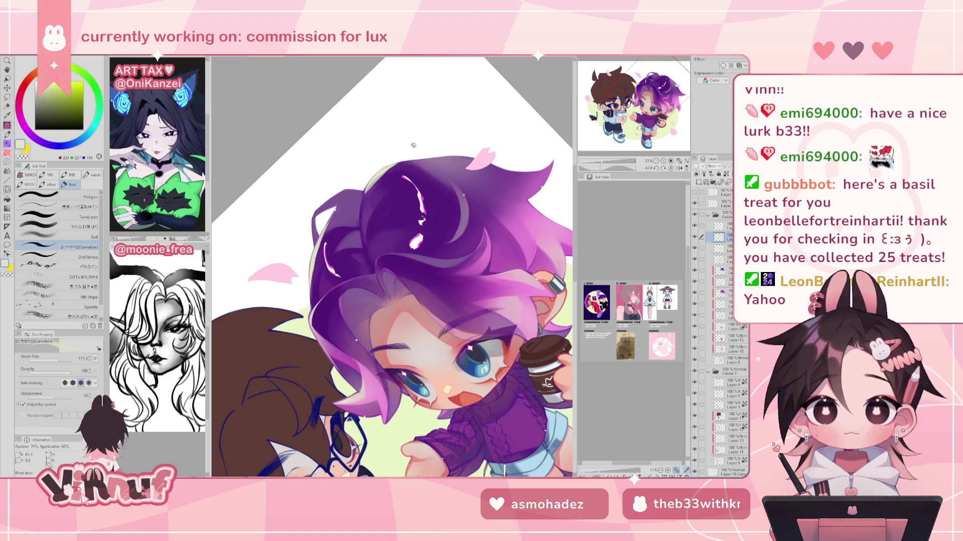
pyautogui.press('h')
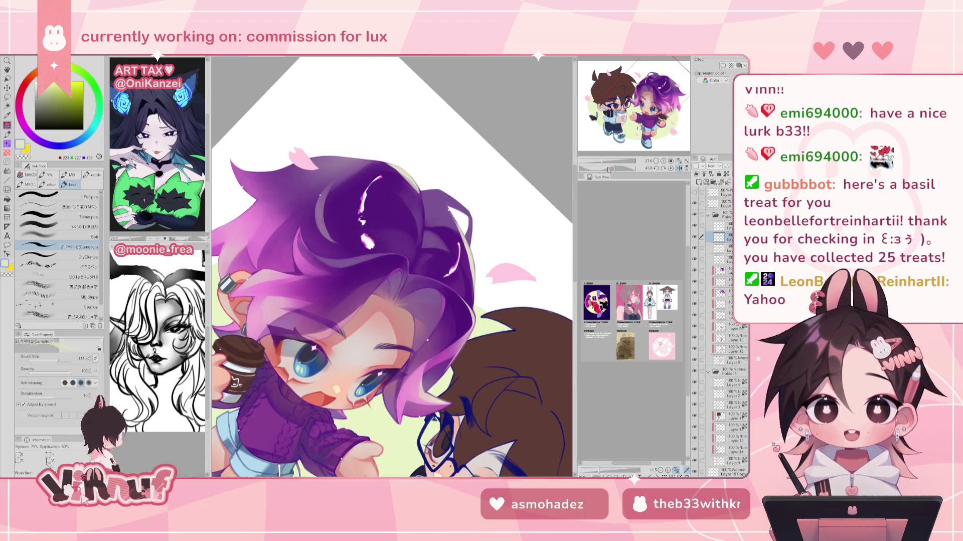
pyautogui.moveTo(418, 180); pyautogui.dragTo(304, 291)
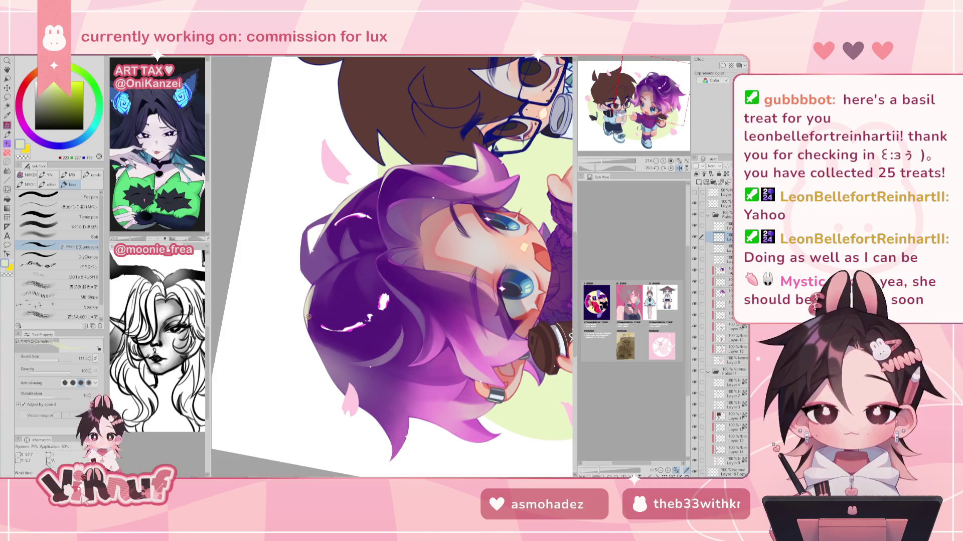
# Pick lighter and darker hair purples, set the view upright and centre the purple-haired character.
pyautogui.keyDown('alt'); pyautogui.click(308, 313); pyautogui.keyUp('alt')
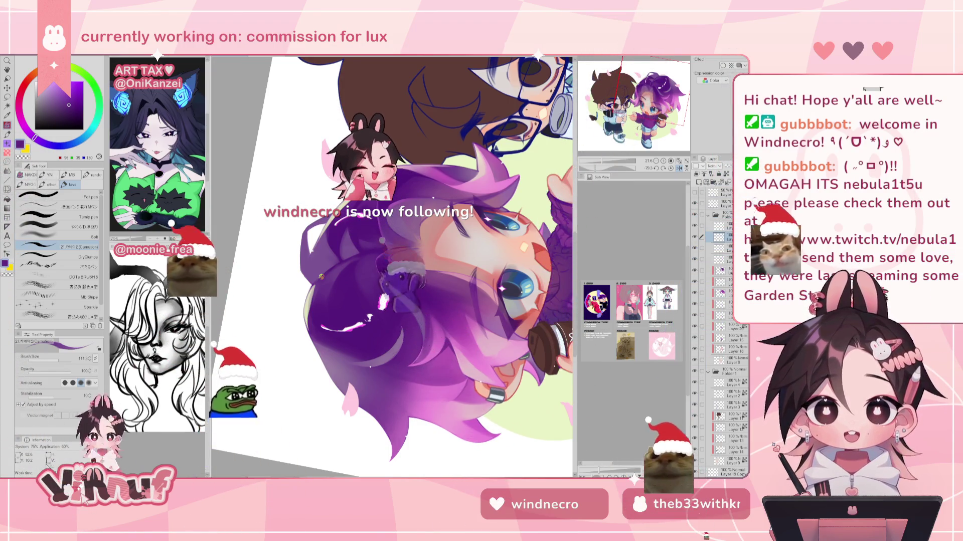
pyautogui.click(72, 106)
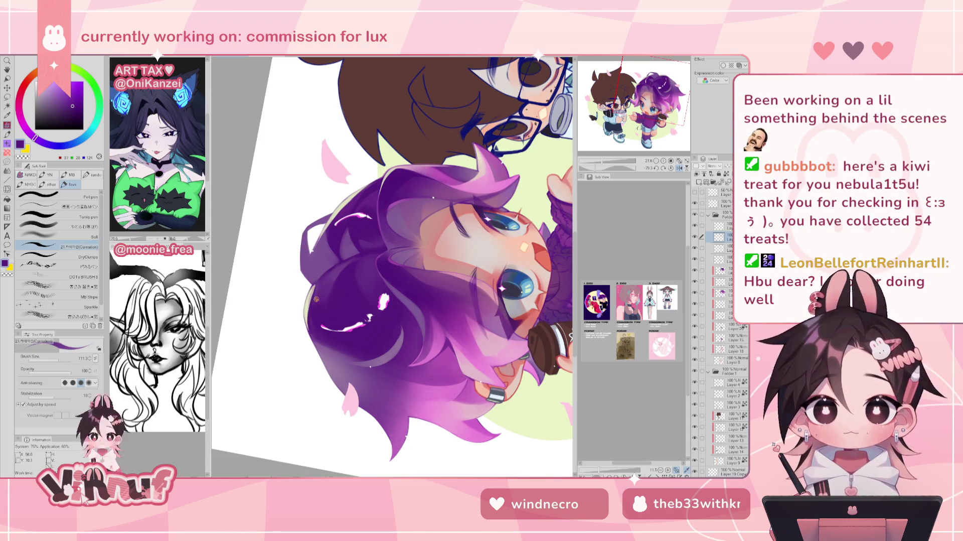
pyautogui.keyDown('alt'); pyautogui.click(320, 285); pyautogui.keyUp('alt')
pyautogui.keyDown('alt'); pyautogui.click(313, 315); pyautogui.keyUp('alt')
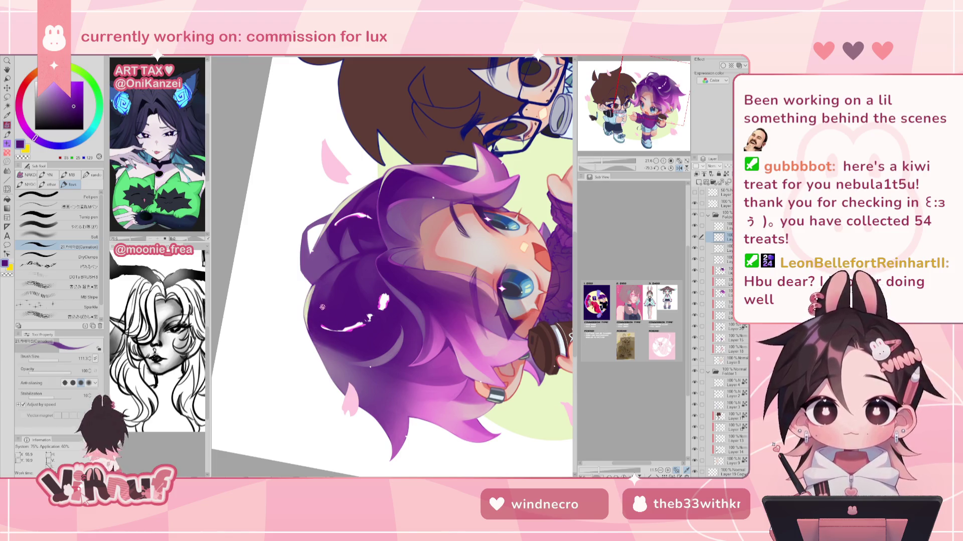
pyautogui.click(670, 169)
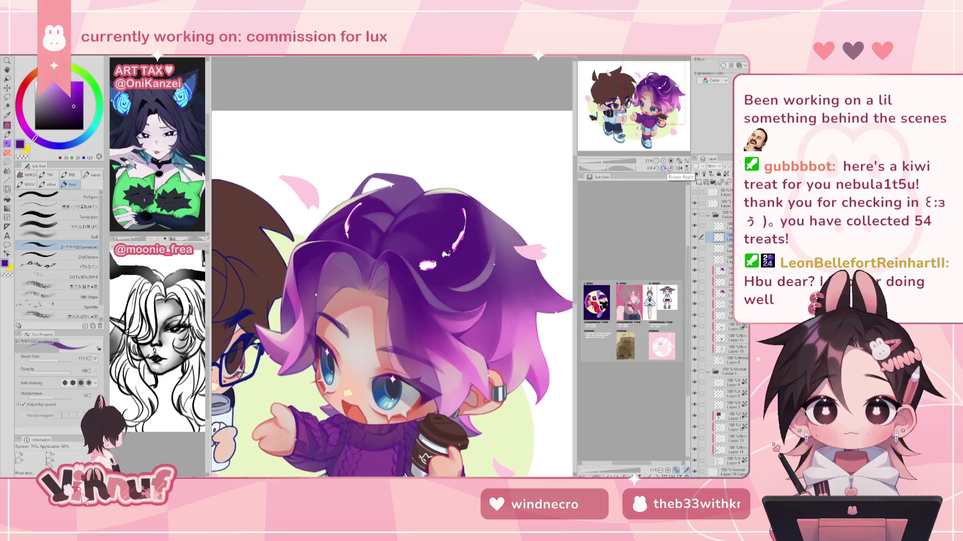
pyautogui.moveTo(373, 225); pyautogui.dragTo(408, 213)
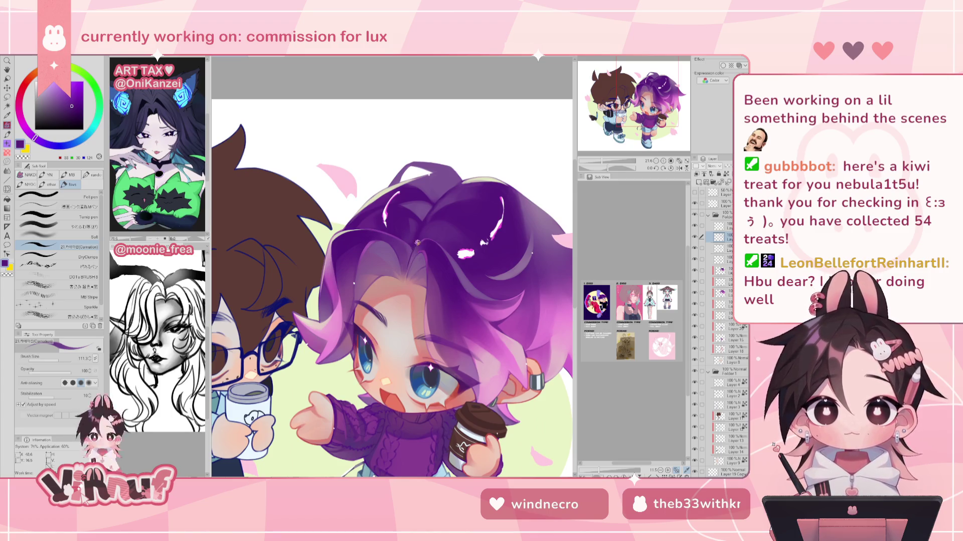
pyautogui.keyDown('alt'); pyautogui.click(437, 203); pyautogui.keyUp('alt')
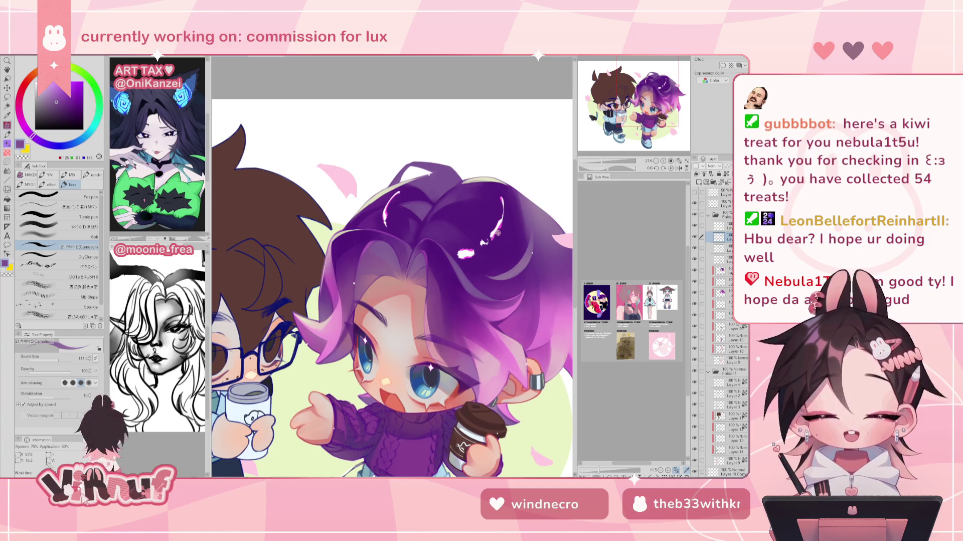
pyautogui.scroll(3, 498, 232)
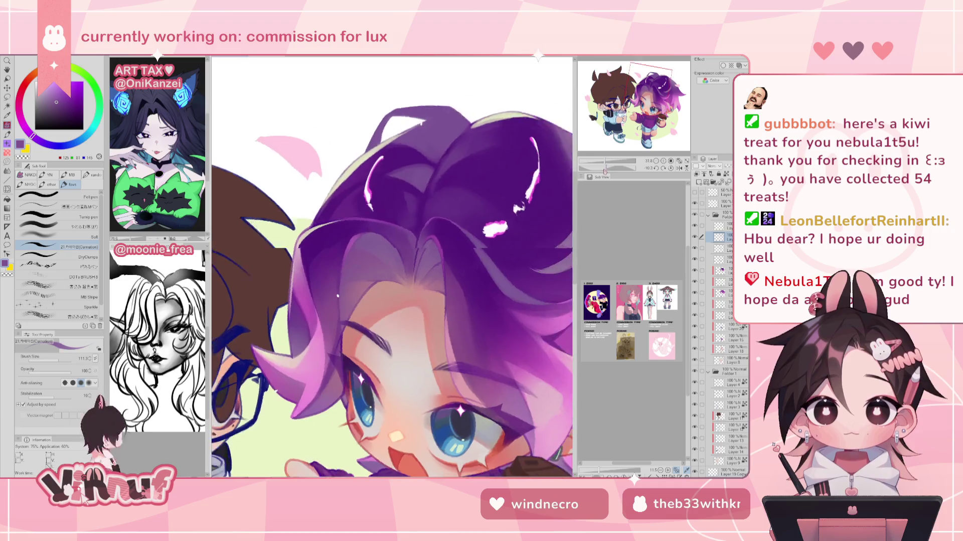
# Sample dark and mid purples from the hair, then zoom in and rotate the view.
pyautogui.keyDown('alt'); pyautogui.click(347, 254); pyautogui.keyUp('alt')
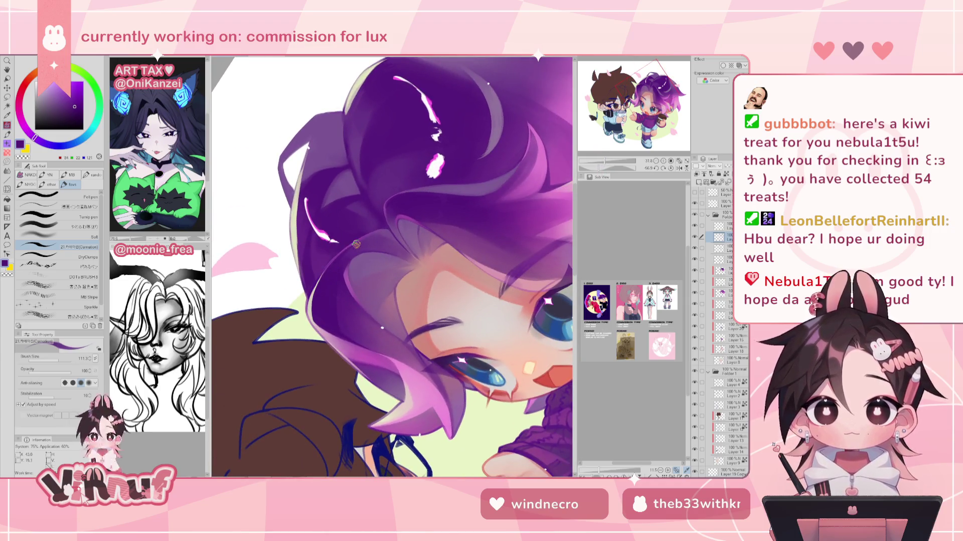
pyautogui.keyDown('alt'); pyautogui.click(354, 250); pyautogui.keyUp('alt')
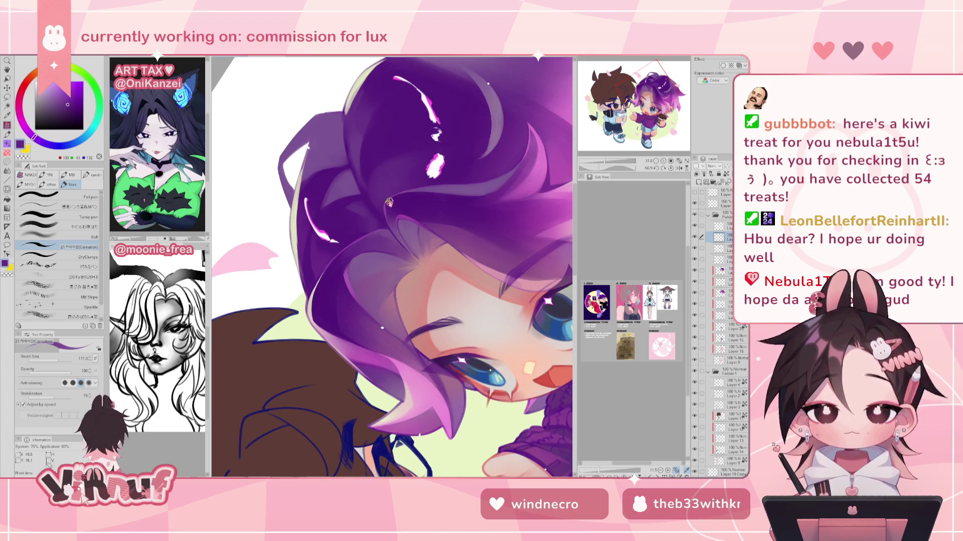
pyautogui.keyDown('alt'); pyautogui.click(356, 246); pyautogui.keyUp('alt')
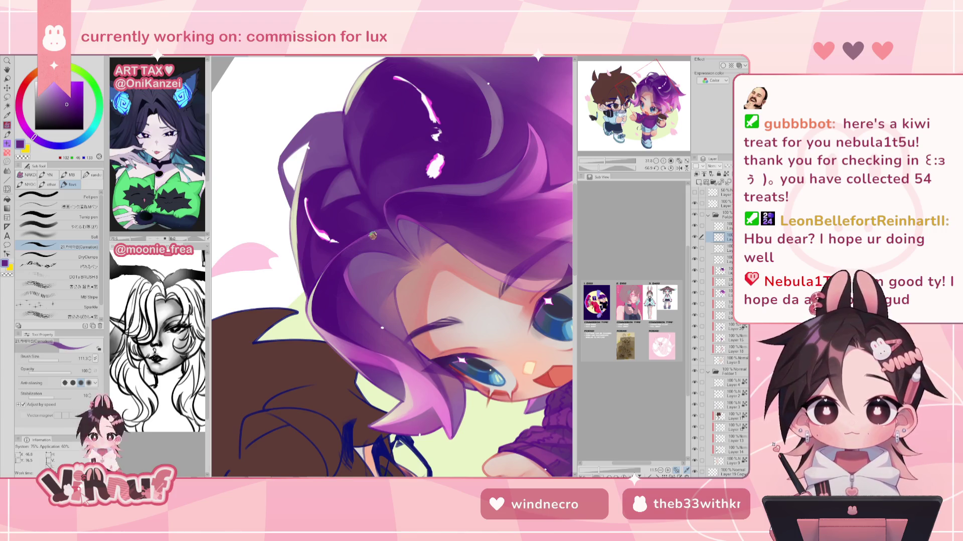
pyautogui.click(670, 168)
pyautogui.hotkey('ctrl', '0')
pyautogui.scroll(5, 322, 297)
pyautogui.moveTo(606, 168); pyautogui.dragTo(581, 167)
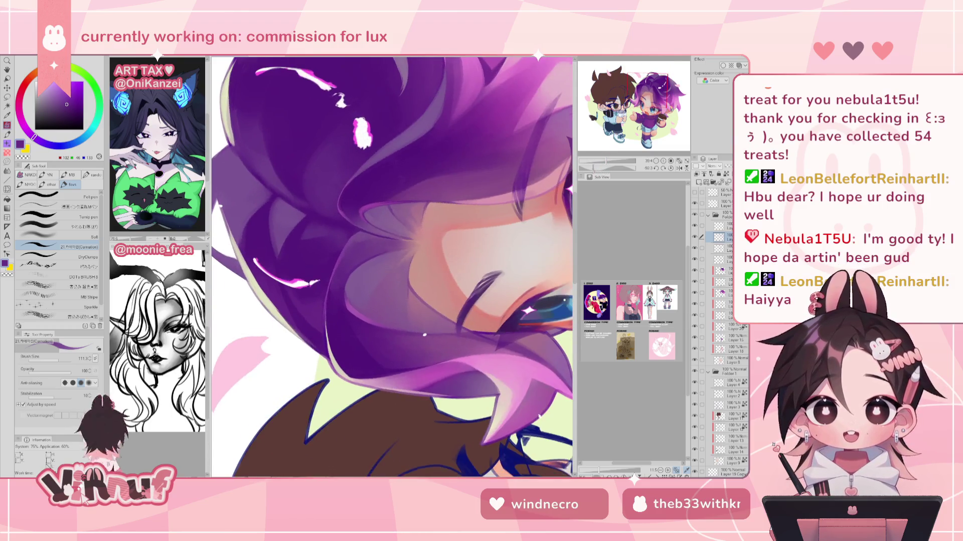
# Sample cream, beige and pink-lavender tones with the view straightened onto the face and eyes.
pyautogui.keyDown('alt'); pyautogui.click(277, 308); pyautogui.keyUp('alt')
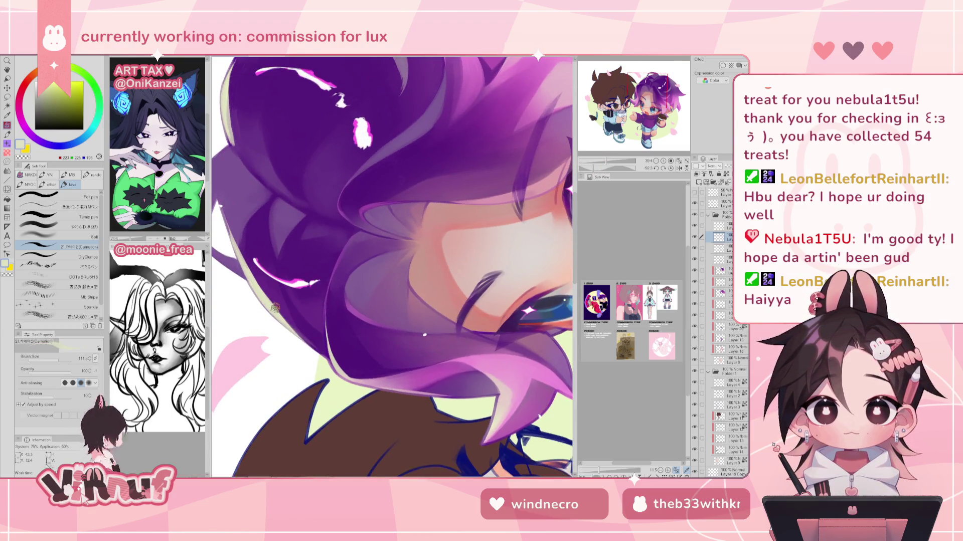
pyautogui.keyDown('alt'); pyautogui.click(334, 360); pyautogui.keyUp('alt')
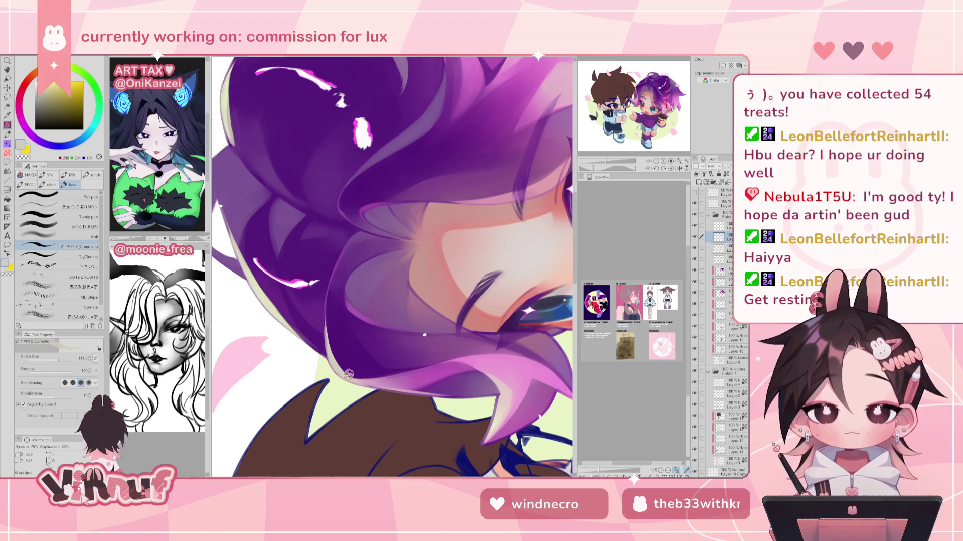
pyautogui.hotkey('ctrl', '@')
pyautogui.moveTo(373, 162); pyautogui.dragTo(438, 212)
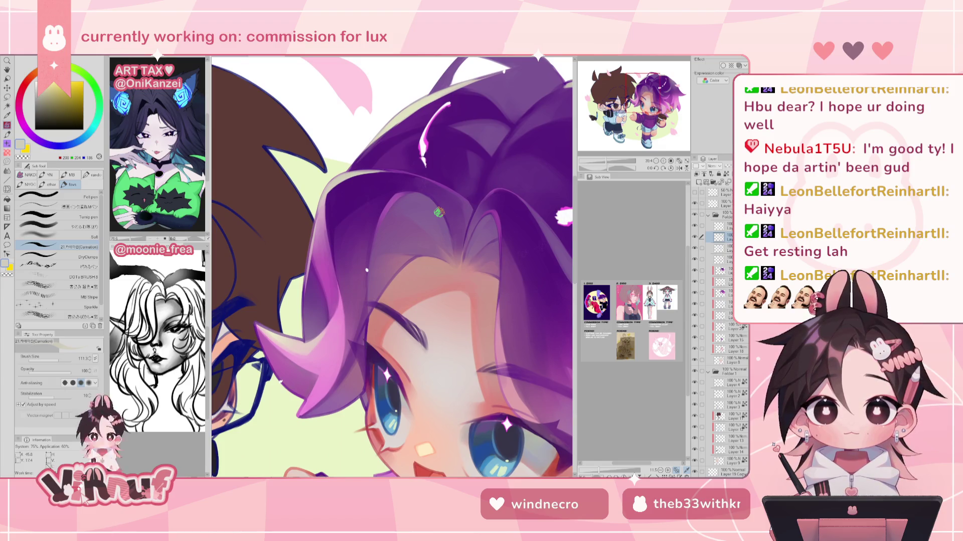
pyautogui.keyDown('alt'); pyautogui.click(328, 204); pyautogui.keyUp('alt')
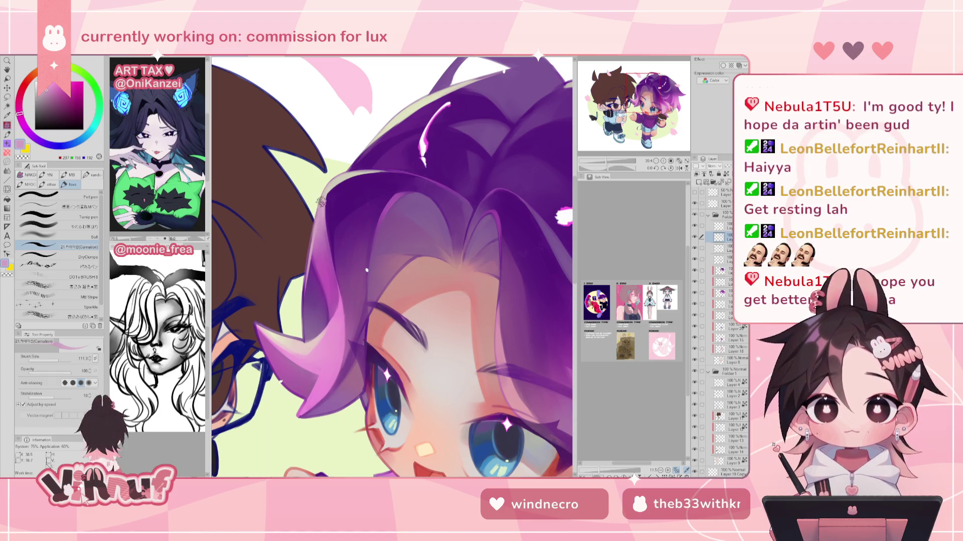
pyautogui.keyDown('alt'); pyautogui.click(320, 257); pyautogui.keyUp('alt')
pyautogui.keyDown('alt'); pyautogui.click(318, 245); pyautogui.keyUp('alt')
pyautogui.keyDown('alt'); pyautogui.click(311, 254); pyautogui.keyUp('alt')
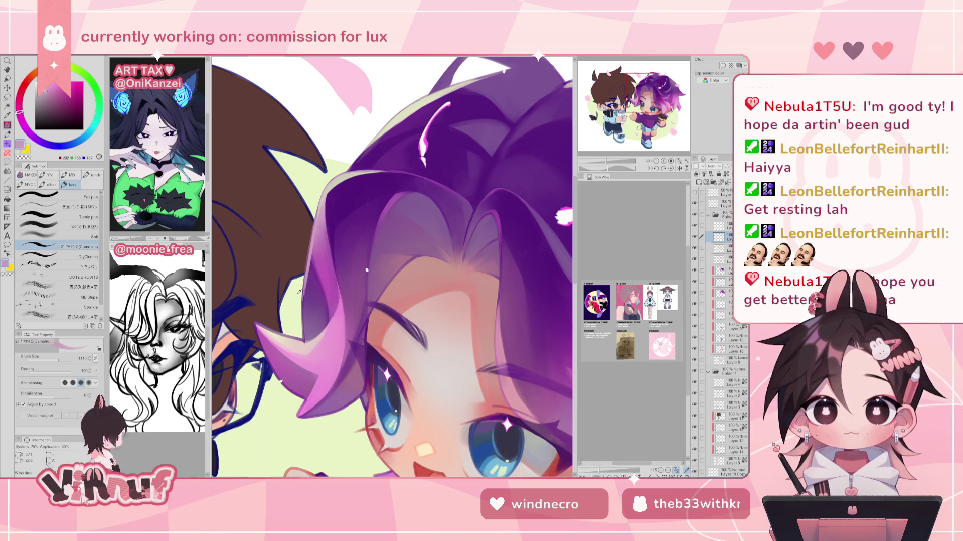
# Pick medium purple, magenta and bright pink for hair highlights while flipping and rotating the view.
pyautogui.keyDown('alt'); pyautogui.click(258, 332); pyautogui.keyUp('alt')
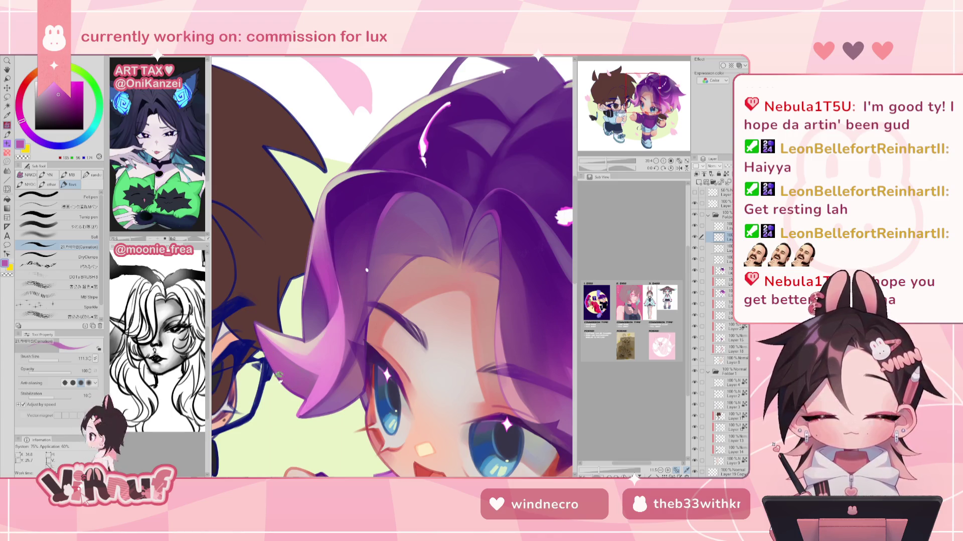
pyautogui.keyDown('alt'); pyautogui.click(296, 385); pyautogui.keyUp('alt')
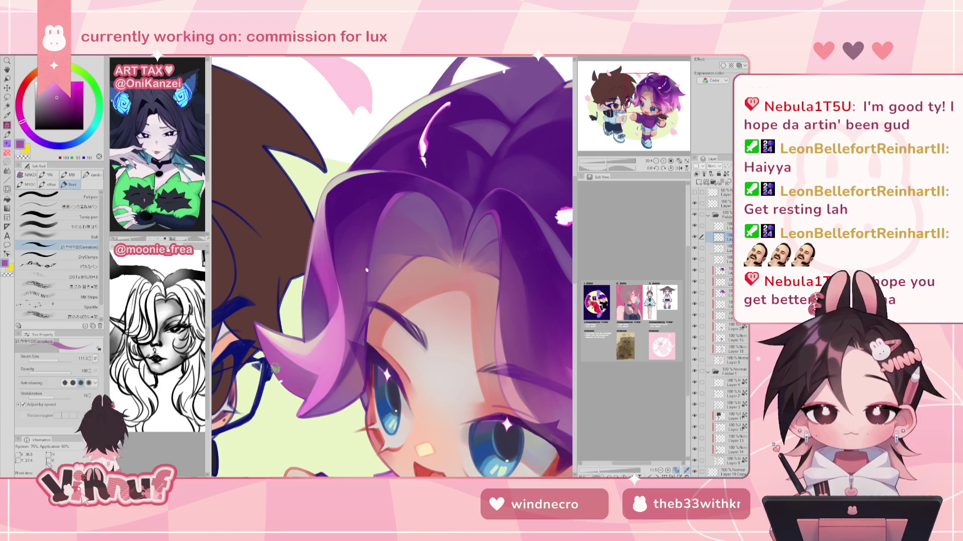
pyautogui.press('h')
pyautogui.keyDown('alt'); pyautogui.click(463, 372); pyautogui.keyUp('alt')
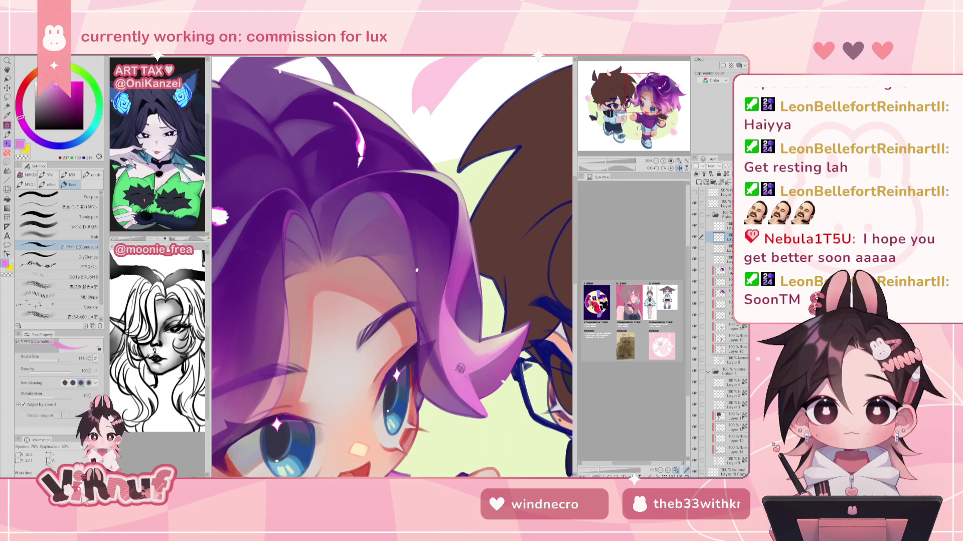
pyautogui.press('h')
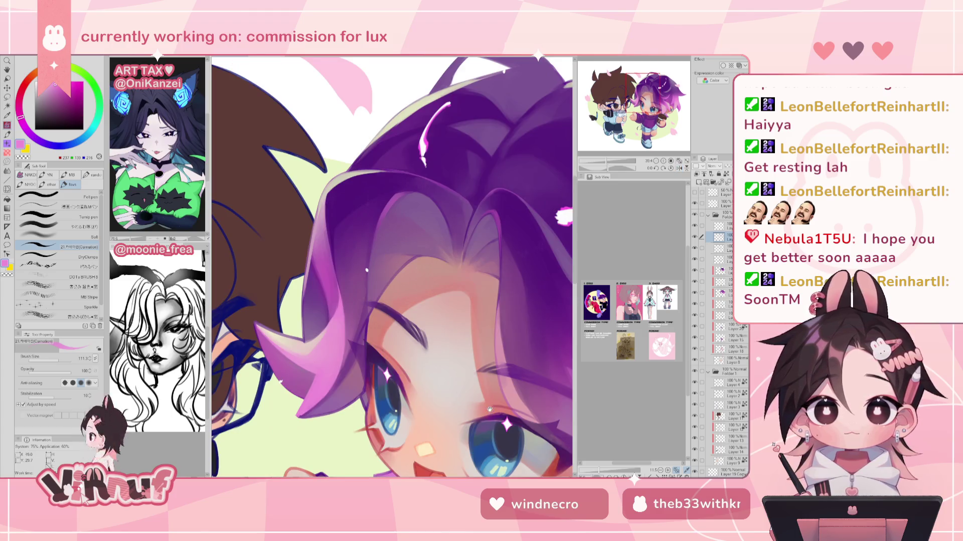
pyautogui.moveTo(490, 409); pyautogui.dragTo(454, 317)
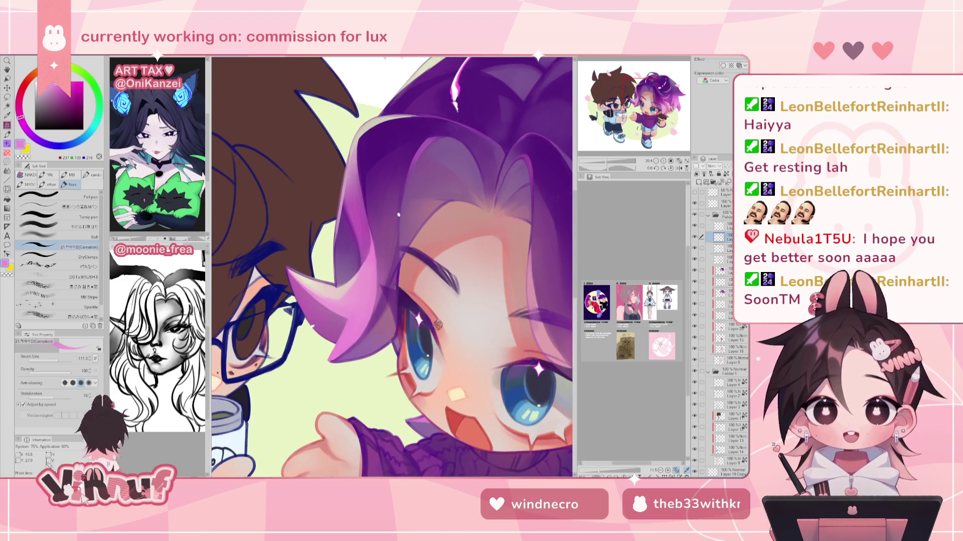
pyautogui.press('-')
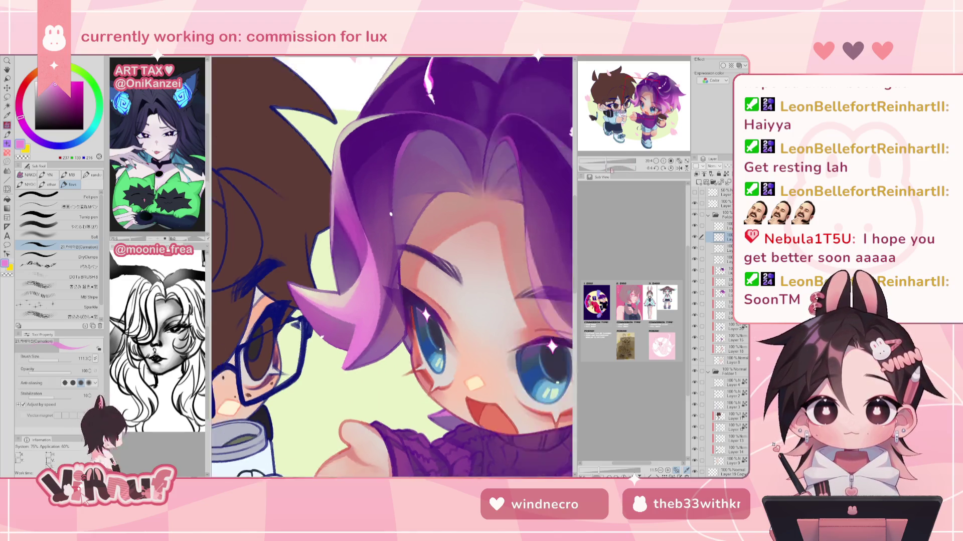
pyautogui.press('^')
pyautogui.press('^')
pyautogui.press('^')
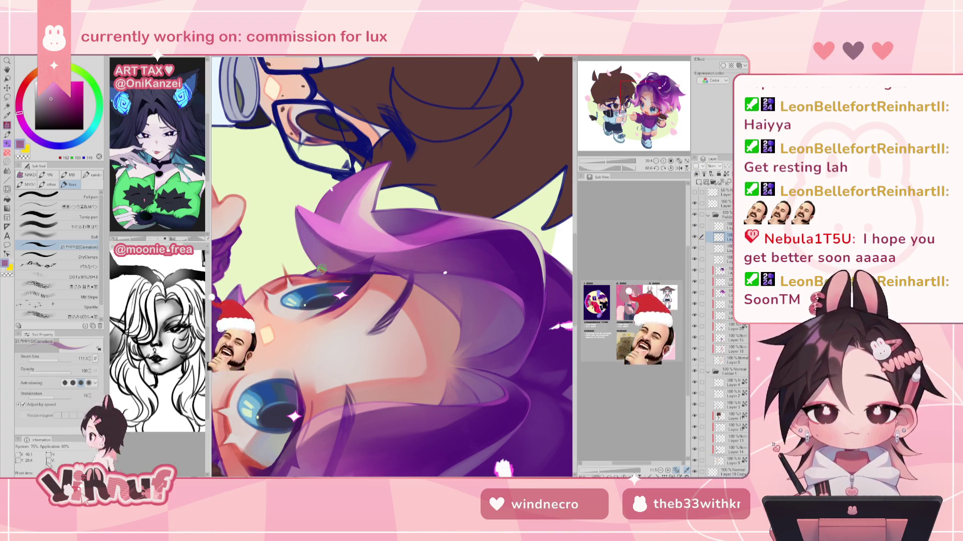
# Alternate pink and purple hair tones, straighten the view, fit the whole illustration, and enlarge the brush.
pyautogui.keyDown('alt'); pyautogui.click(308, 218); pyautogui.keyUp('alt')
pyautogui.keyDown('alt'); pyautogui.click(305, 235); pyautogui.keyUp('alt')
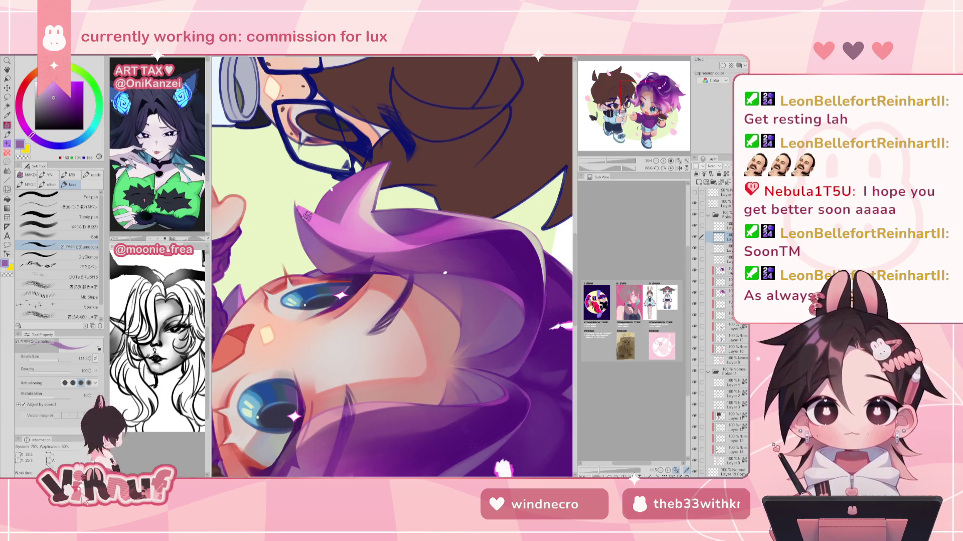
pyautogui.keyDown('alt'); pyautogui.click(315, 221); pyautogui.keyUp('alt')
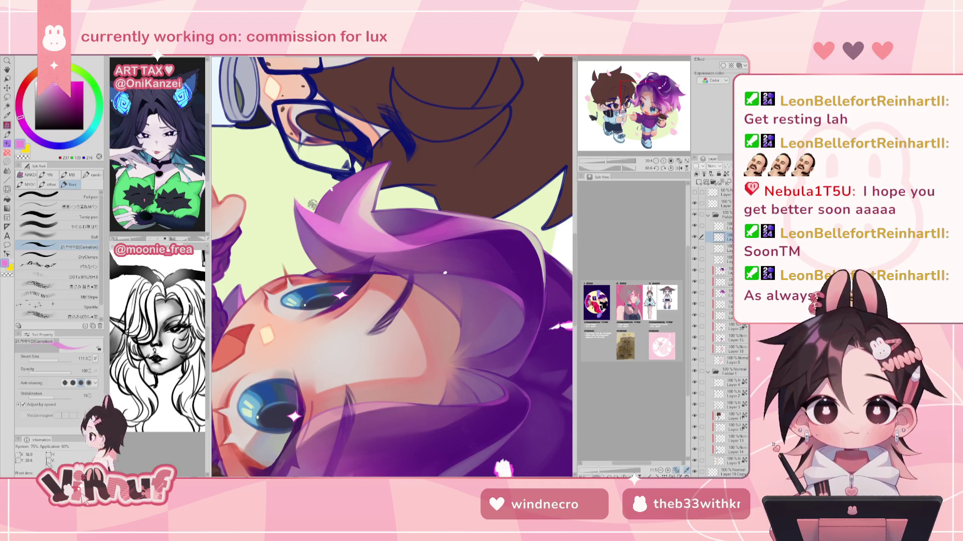
pyautogui.keyDown('alt'); pyautogui.click(307, 234); pyautogui.keyUp('alt')
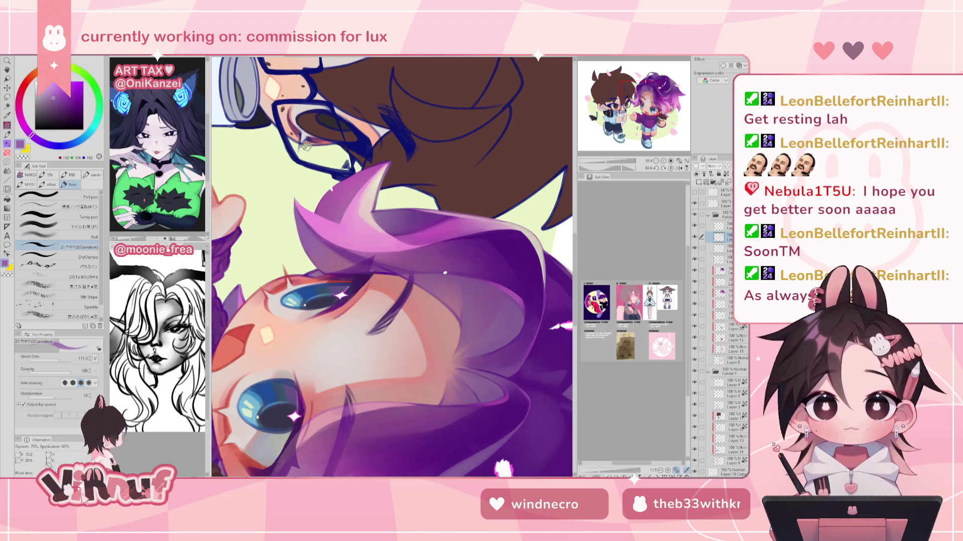
pyautogui.click(671, 168)
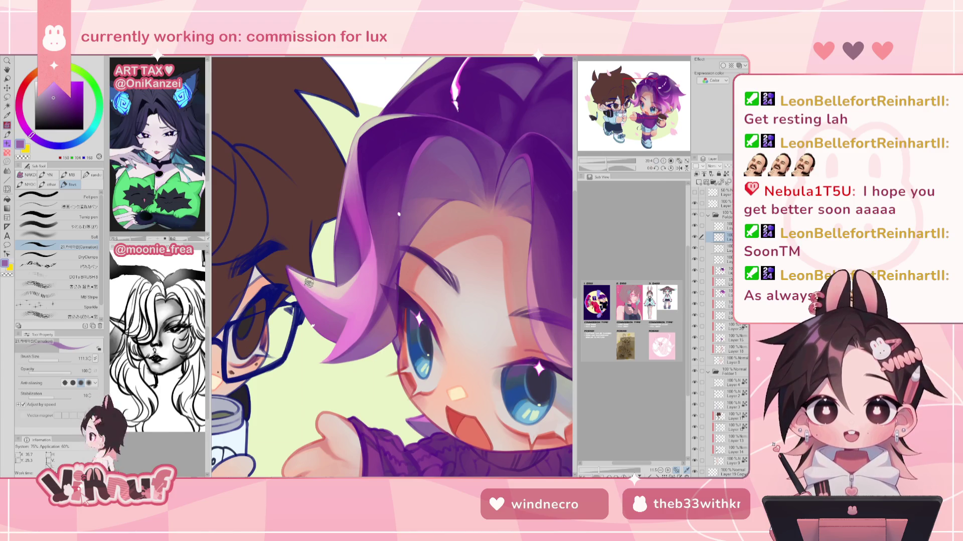
pyautogui.keyDown('alt'); pyautogui.click(291, 275); pyautogui.keyUp('alt')
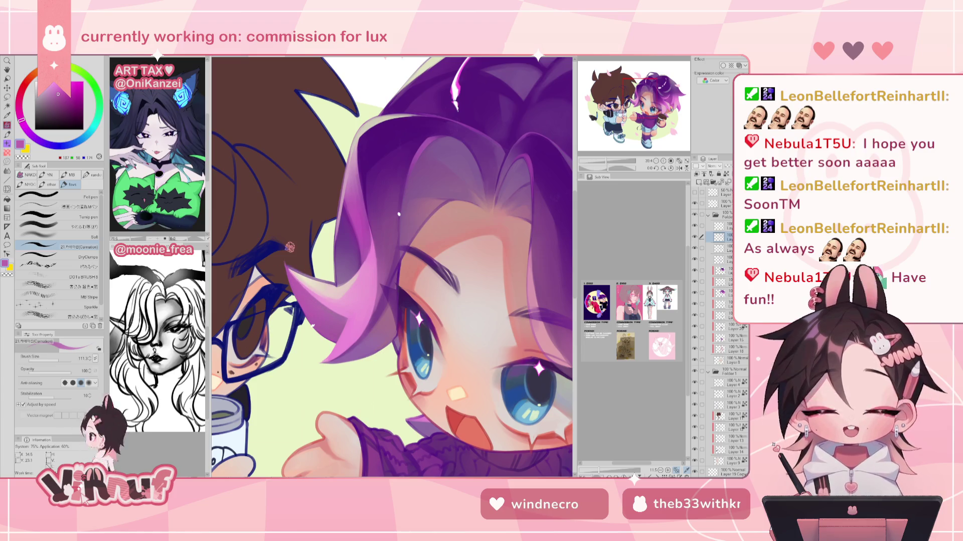
pyautogui.keyDown('alt'); pyautogui.click(288, 262); pyautogui.keyUp('alt')
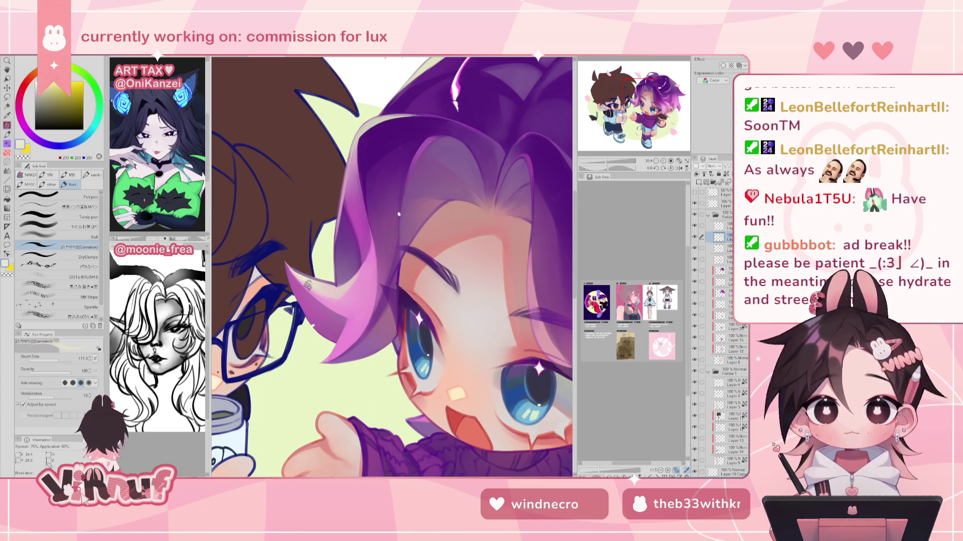
pyautogui.keyDown('alt'); pyautogui.click(317, 286); pyautogui.keyUp('alt')
pyautogui.hotkey('ctrl', '0')
pyautogui.click(62, 361)
pyautogui.keyDown('alt'); pyautogui.click(341, 251); pyautogui.keyUp('alt')
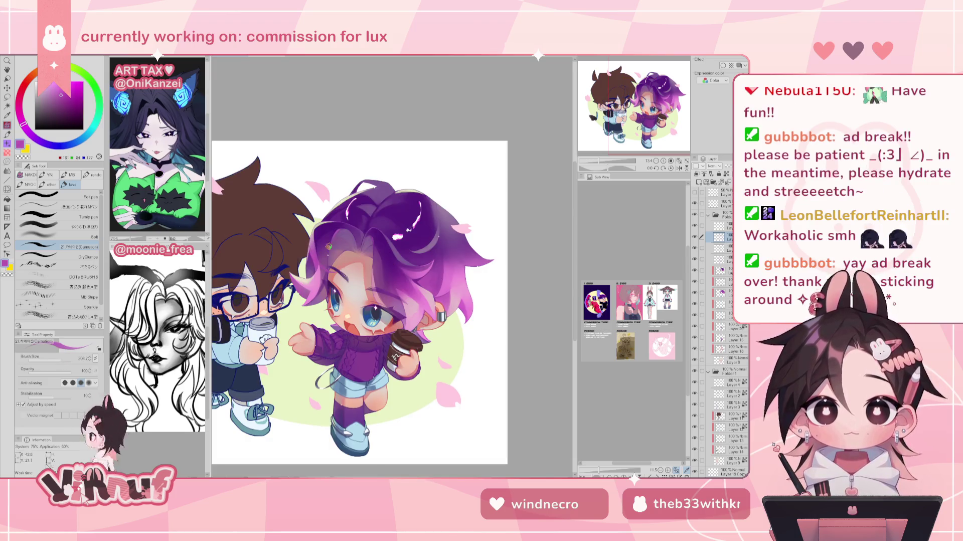
# Check the drawing mirrored while sampling a pink and a cooler muted purple from the hair.
pyautogui.press('h')
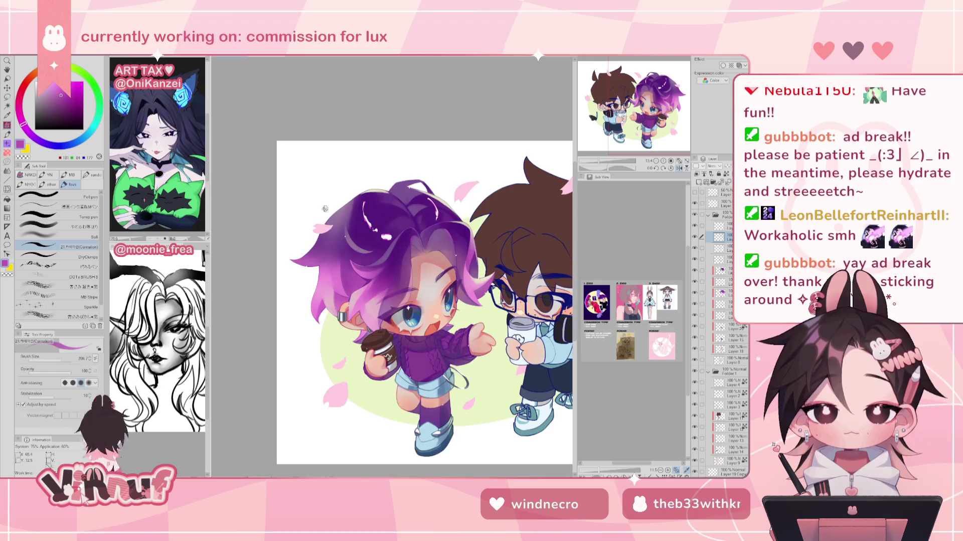
pyautogui.keyDown('alt'); pyautogui.click(469, 269); pyautogui.keyUp('alt')
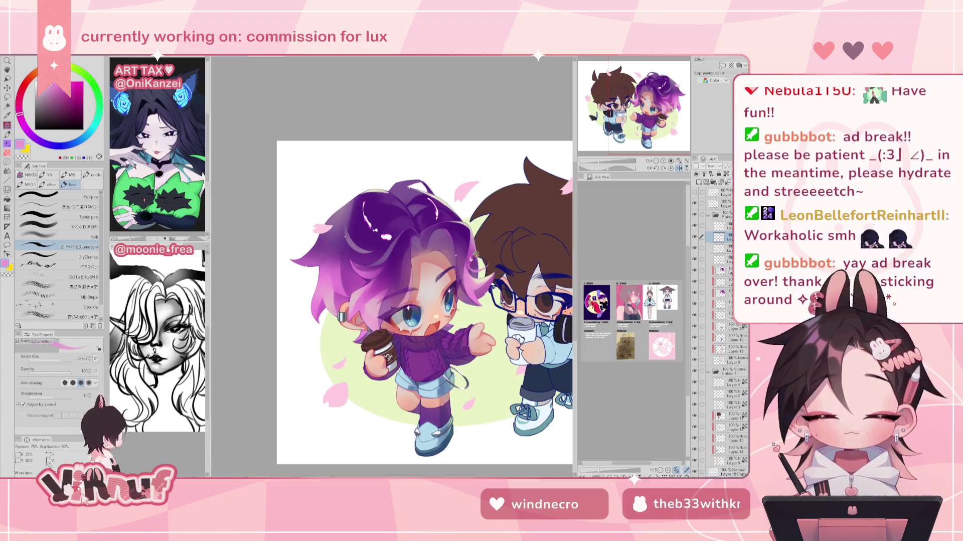
pyautogui.press('h')
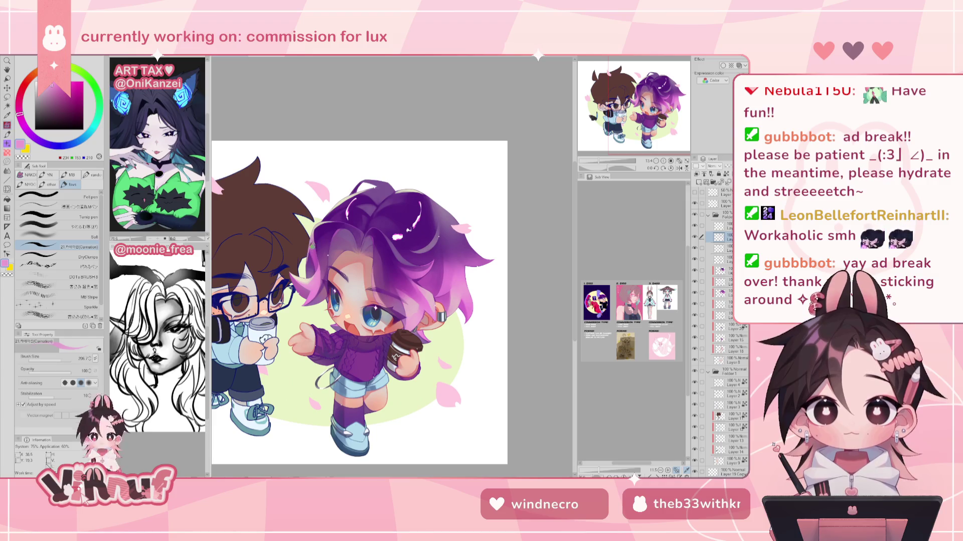
pyautogui.keyDown('alt'); pyautogui.click(314, 249); pyautogui.keyUp('alt')
pyautogui.press('h')
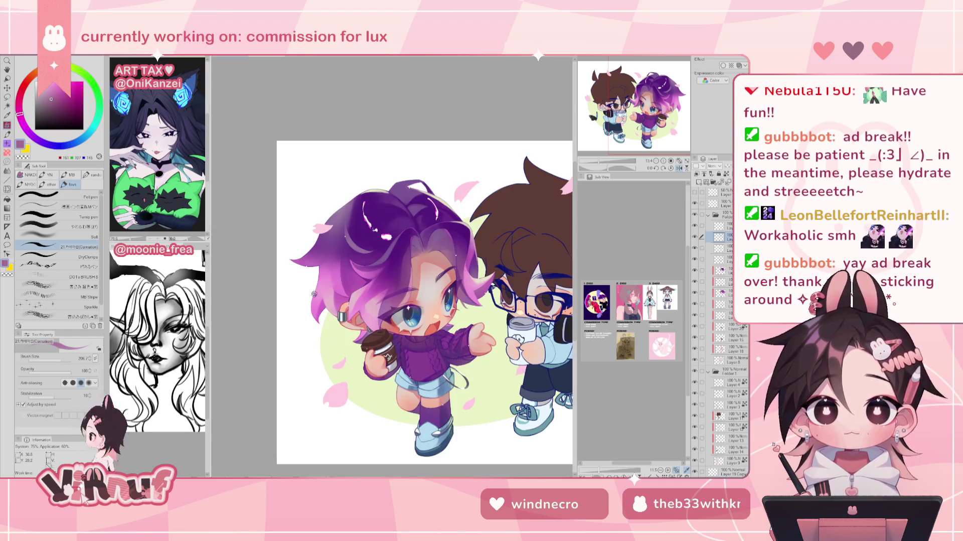
pyautogui.keyDown('alt'); pyautogui.click(462, 295); pyautogui.keyUp('alt')
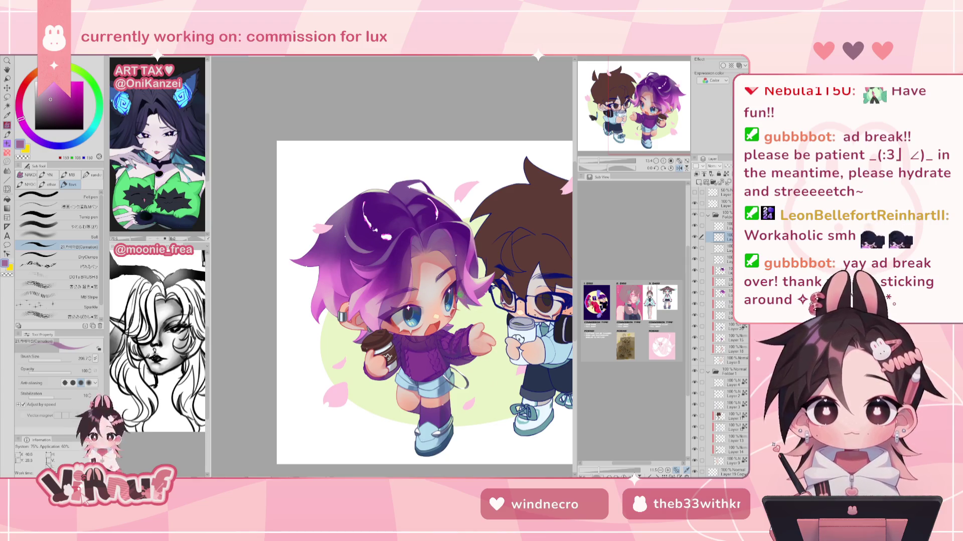
# Compare the mirrored and normal views, sample a light pink, and switch to the Eraser.
pyautogui.press('h')
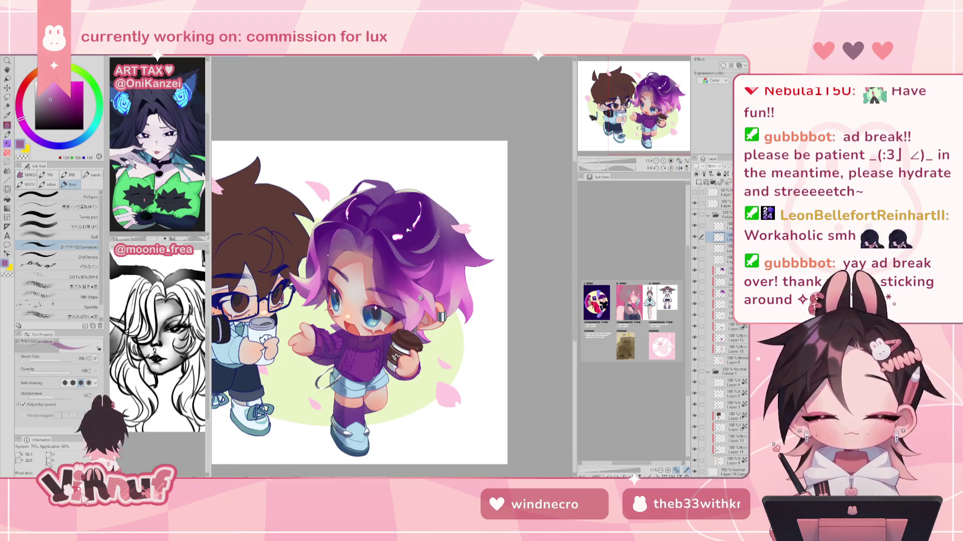
pyautogui.press('h')
pyautogui.press('h')
pyautogui.keyDown('alt'); pyautogui.click(430, 296); pyautogui.keyUp('alt')
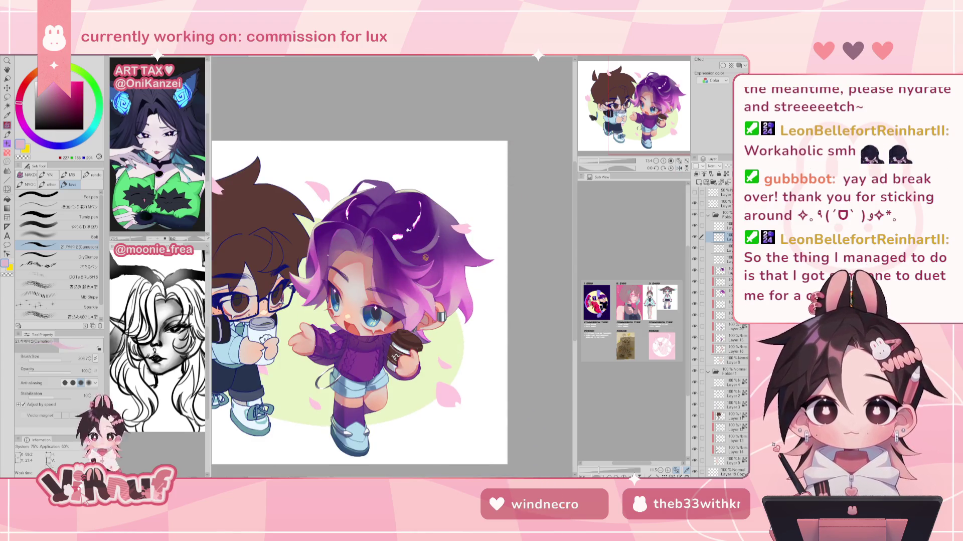
pyautogui.press('h')
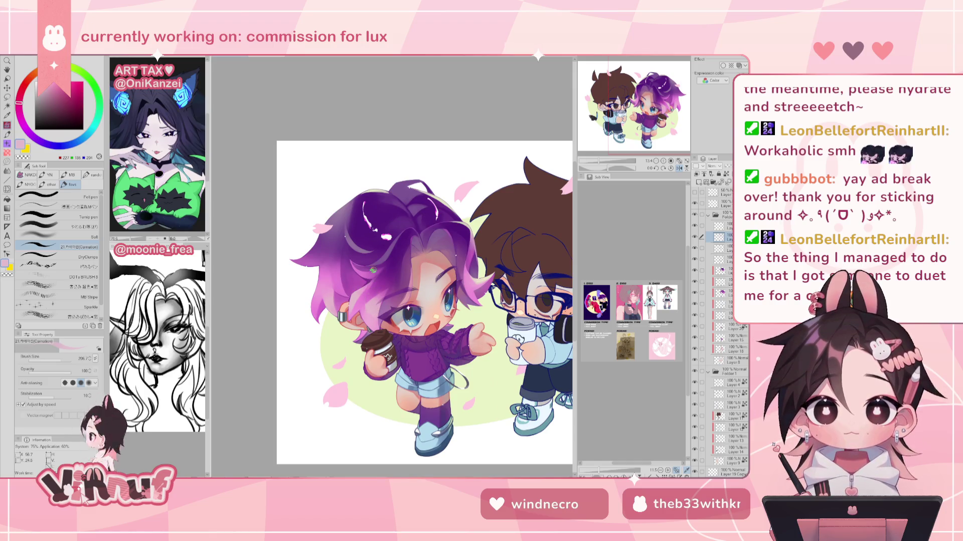
pyautogui.press('h')
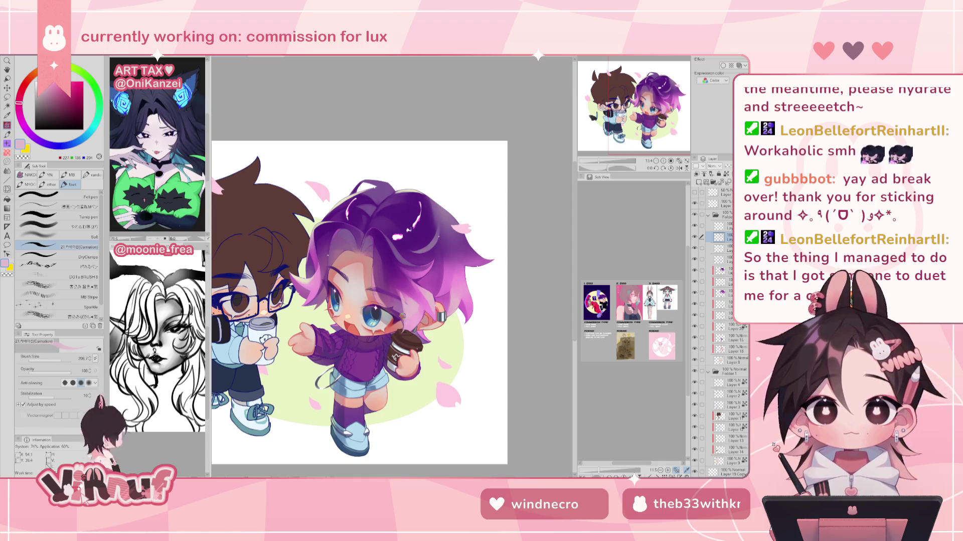
pyautogui.press('h')
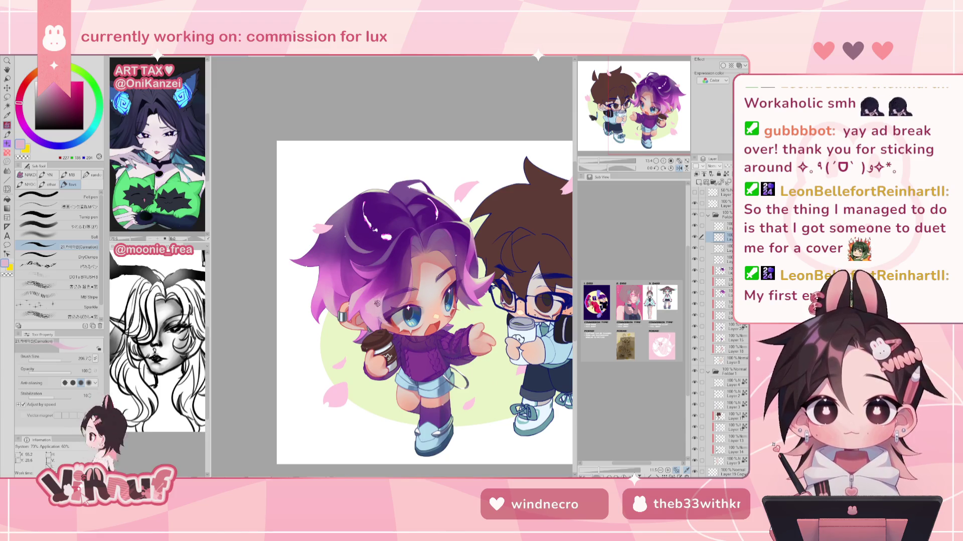
pyautogui.press('e')
pyautogui.press('h')
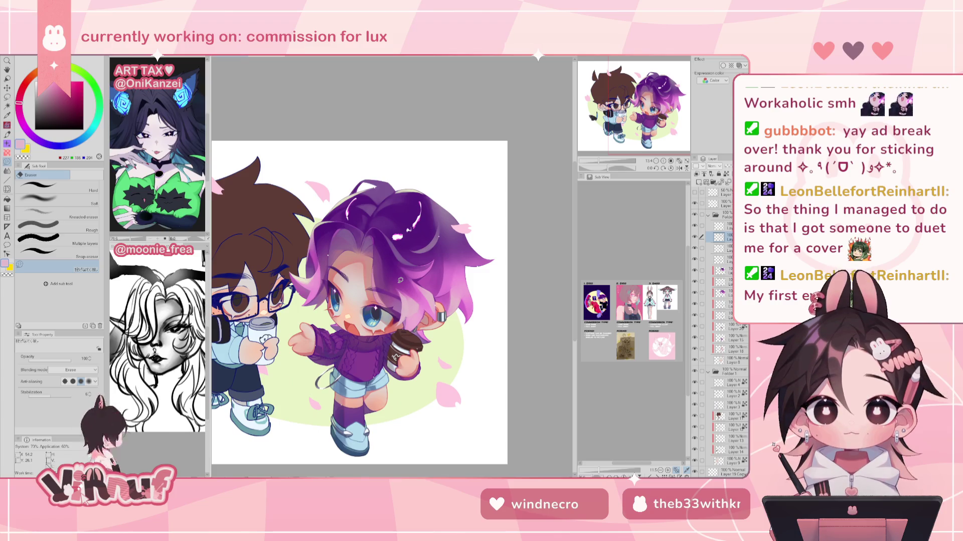
# Zoom in on the purple-haired character and sample a deep purple from her hair with the pen.
pyautogui.moveTo(359, 301); pyautogui.dragTo(348, 296)
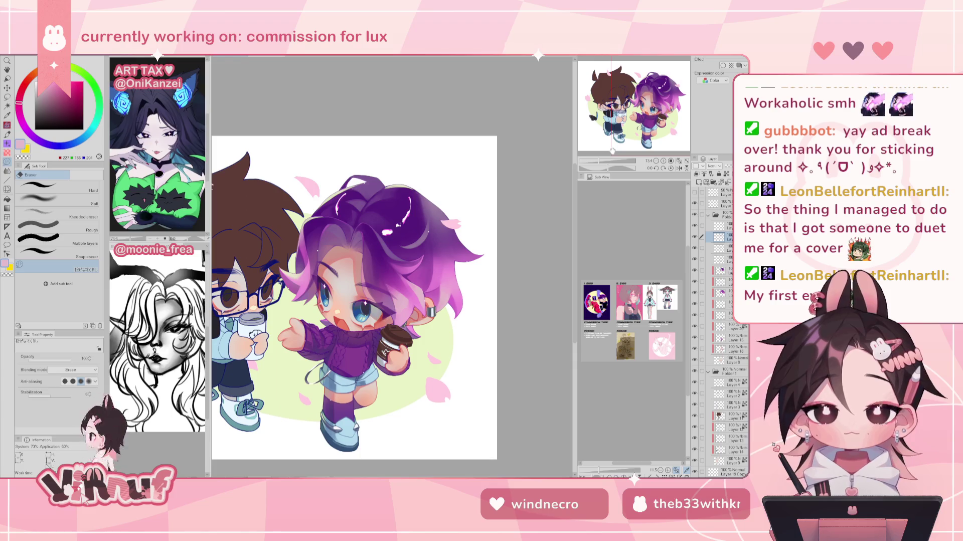
pyautogui.moveTo(600, 162); pyautogui.dragTo(602, 161)
pyautogui.press('b')
pyautogui.keyDown('alt'); pyautogui.click(353, 245); pyautogui.keyUp('alt')
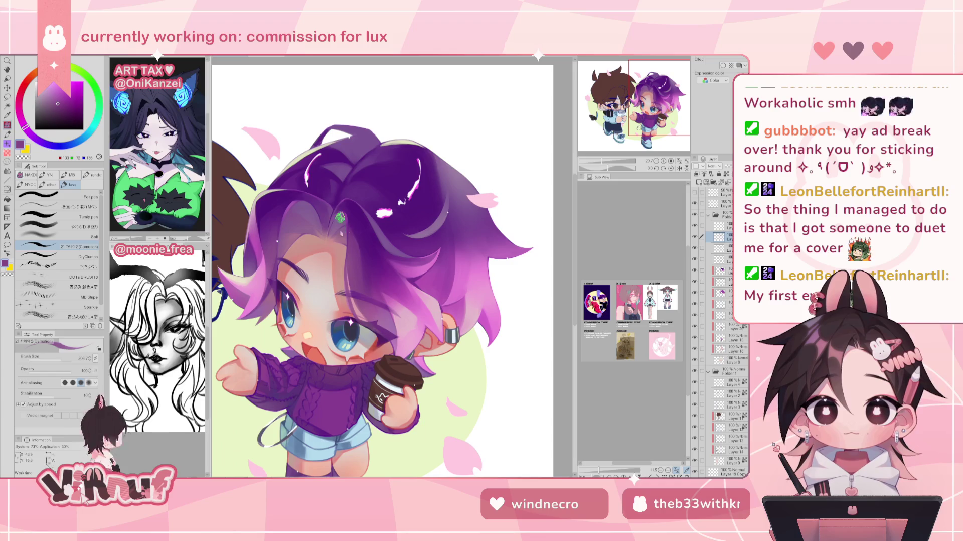
pyautogui.keyDown('alt'); pyautogui.click(370, 268); pyautogui.keyUp('alt')
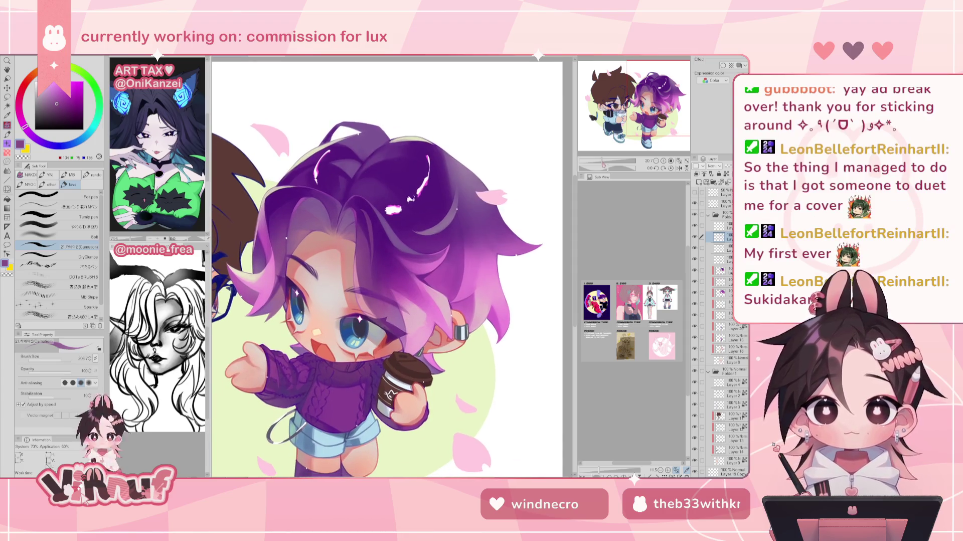
# Check the face mirrored, settle on a dark blue-purple from the hair, then zoom back out.
pyautogui.scroll(-3, 381, 268)
pyautogui.scroll(3, 381, 268)
pyautogui.keyDown('alt'); pyautogui.click(369, 227); pyautogui.keyUp('alt')
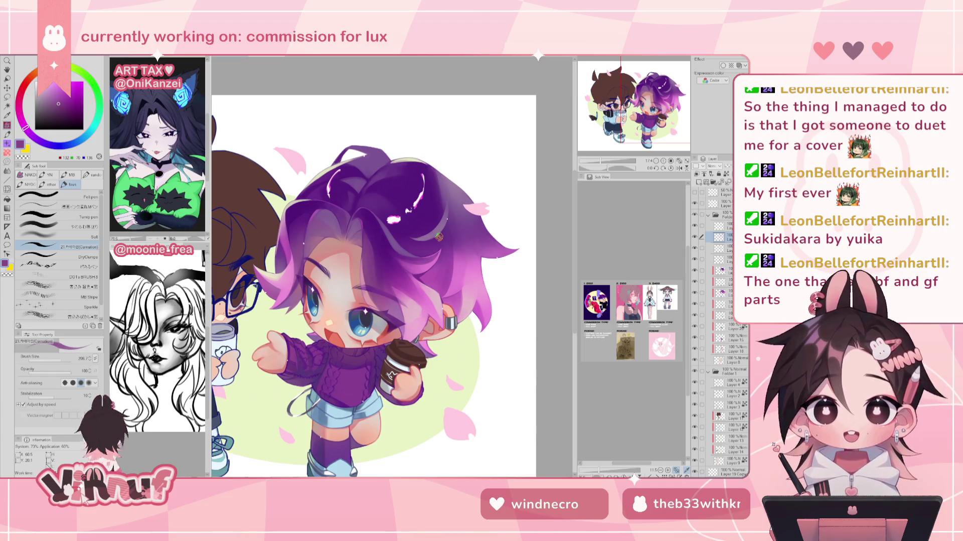
pyautogui.press('h')
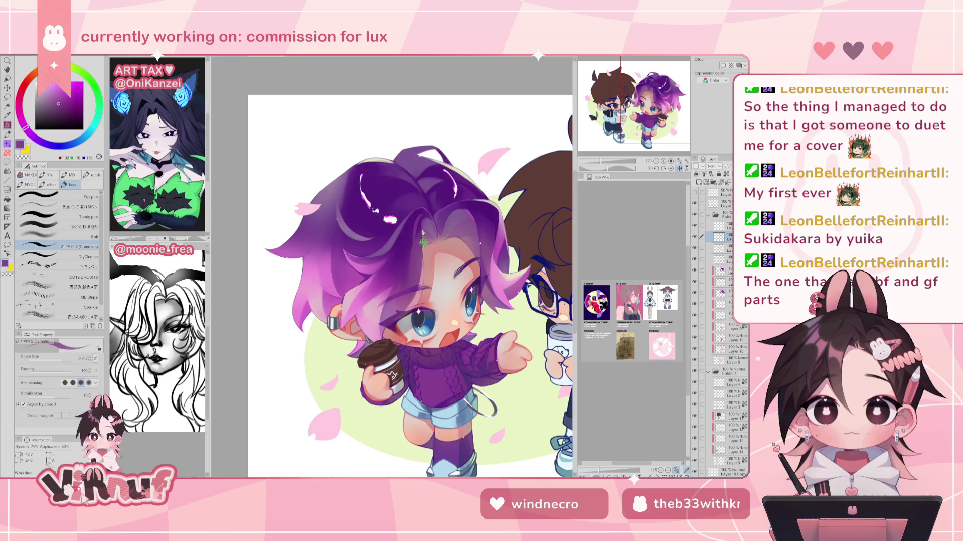
pyautogui.press('h')
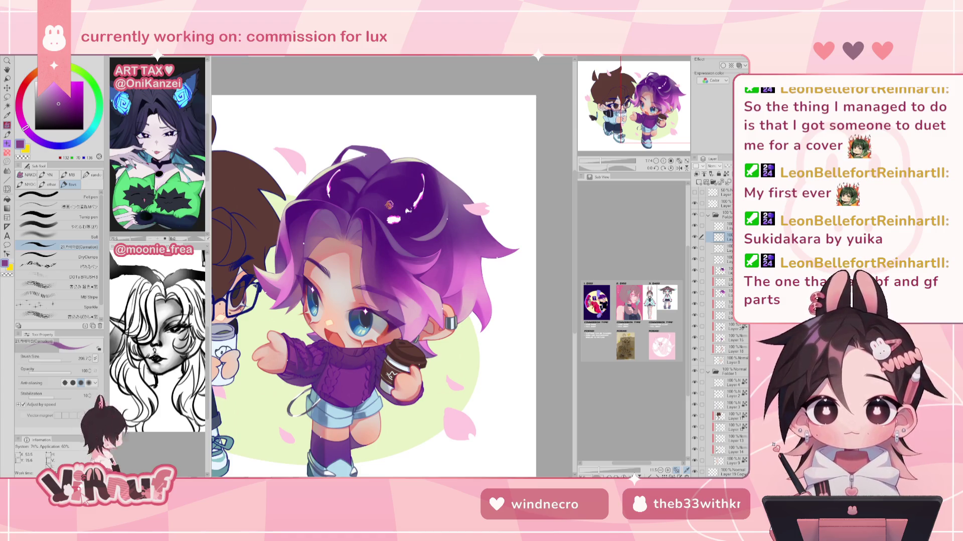
pyautogui.keyDown('alt'); pyautogui.click(376, 226); pyautogui.keyUp('alt')
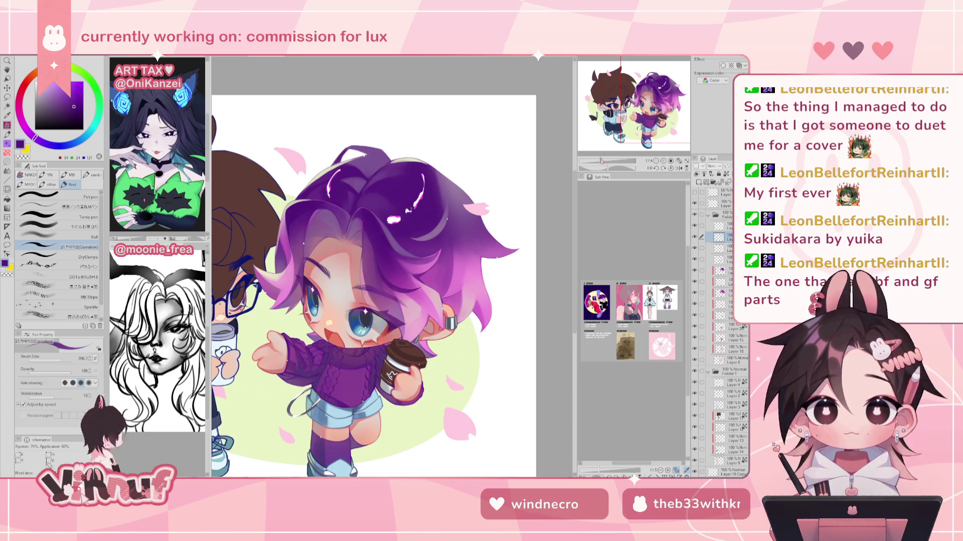
pyautogui.moveTo(602, 161); pyautogui.dragTo(598, 161)
# Check the drawing mirrored a few times, zoom onto the face, and select the soft blending brush.
pyautogui.press('e')
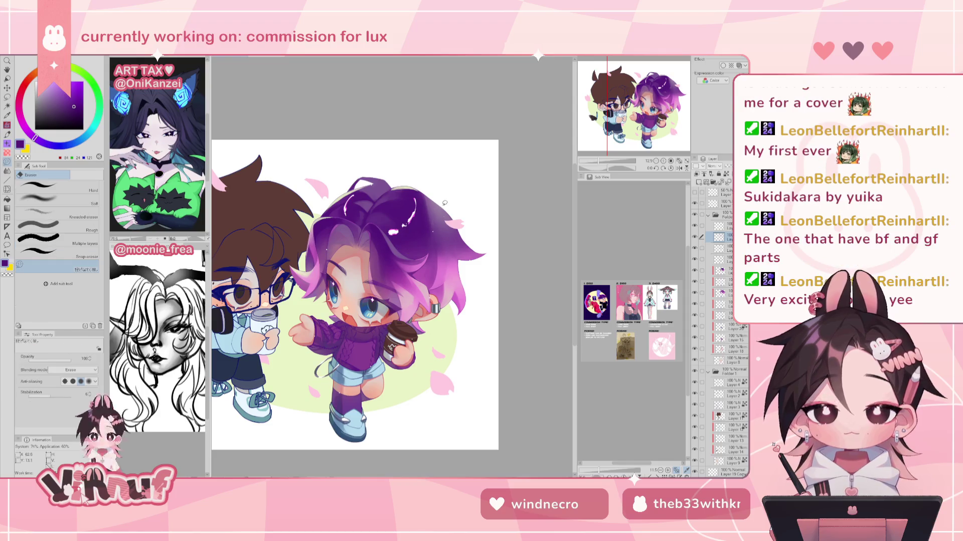
pyautogui.press('b')
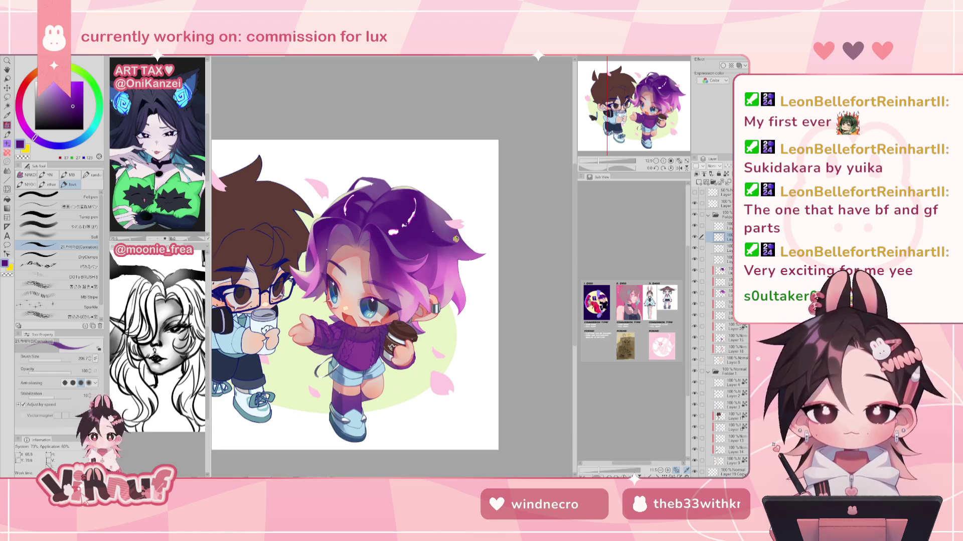
pyautogui.press('h')
pyautogui.press('h')
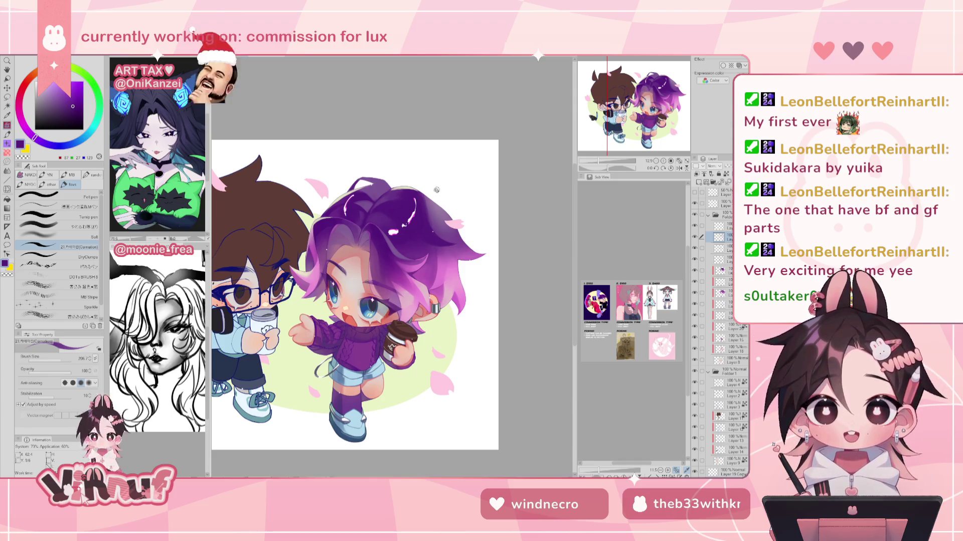
pyautogui.press('h')
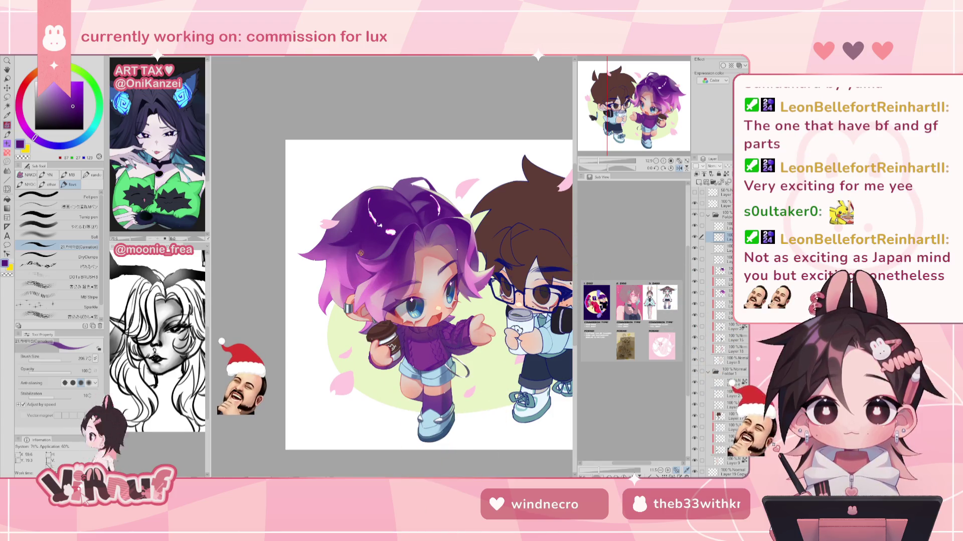
pyautogui.press('h')
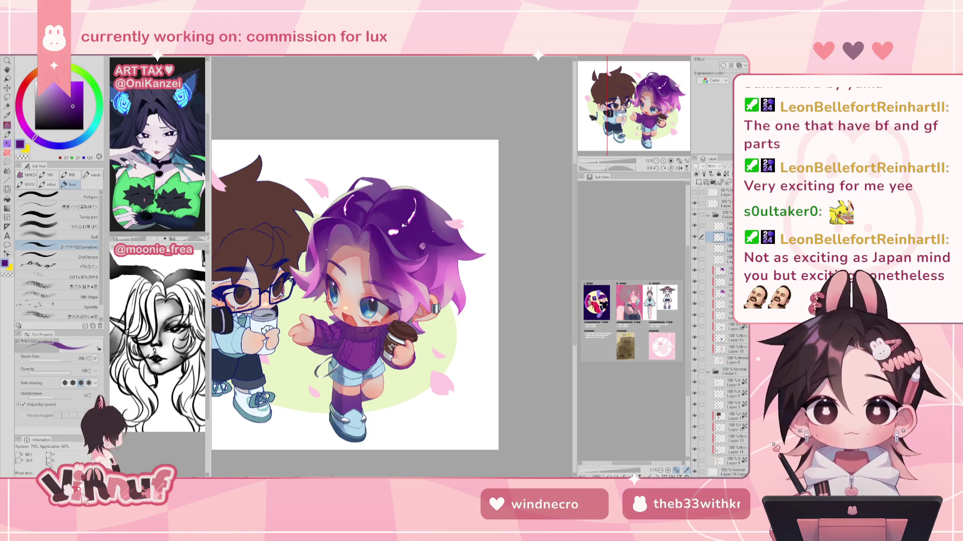
pyautogui.press('h')
pyautogui.press('h')
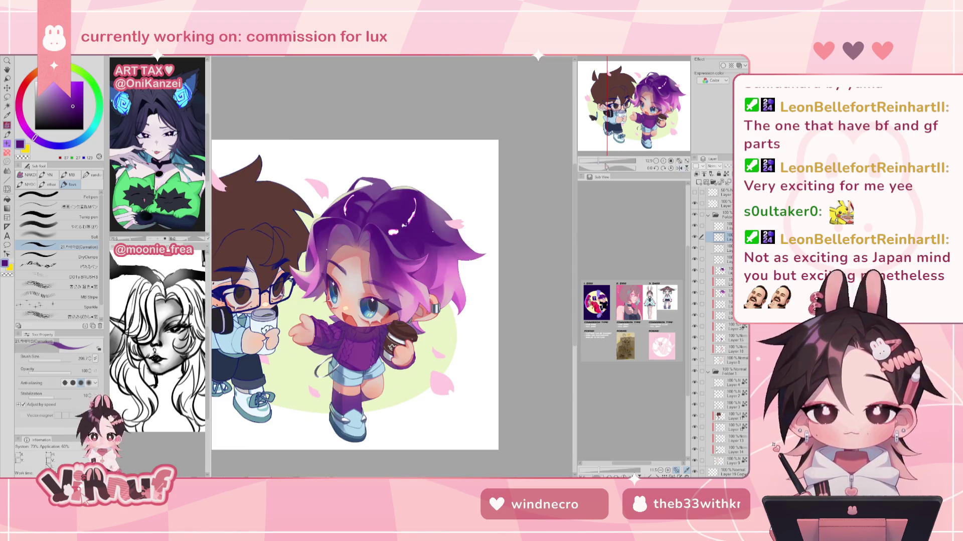
pyautogui.scroll(5, 381, 281)
pyautogui.click(71, 223)
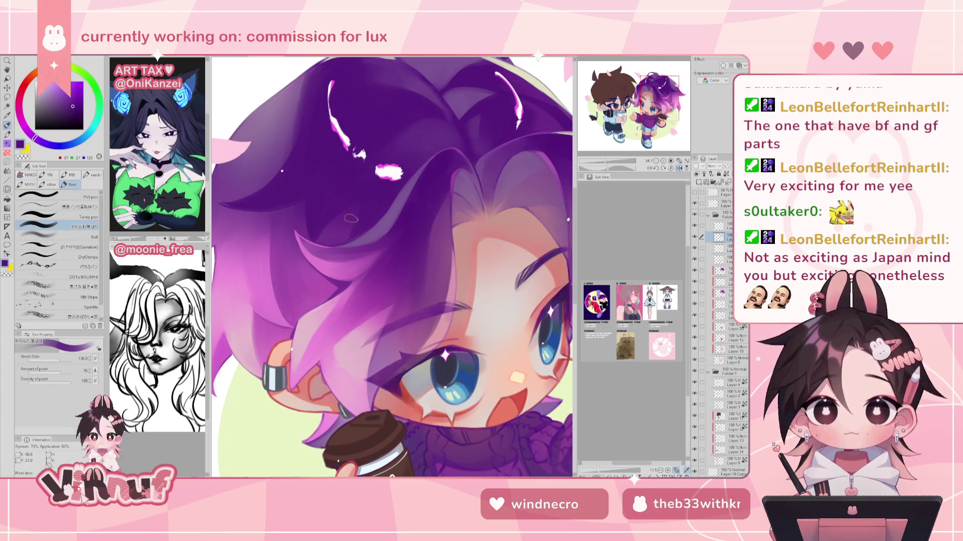
# Zoom out to the whole illustration, select the 21 Carnation brush, and mirror to compare the pose.
pyautogui.scroll(-2, 342, 241)
pyautogui.scroll(-3, 343, 241)
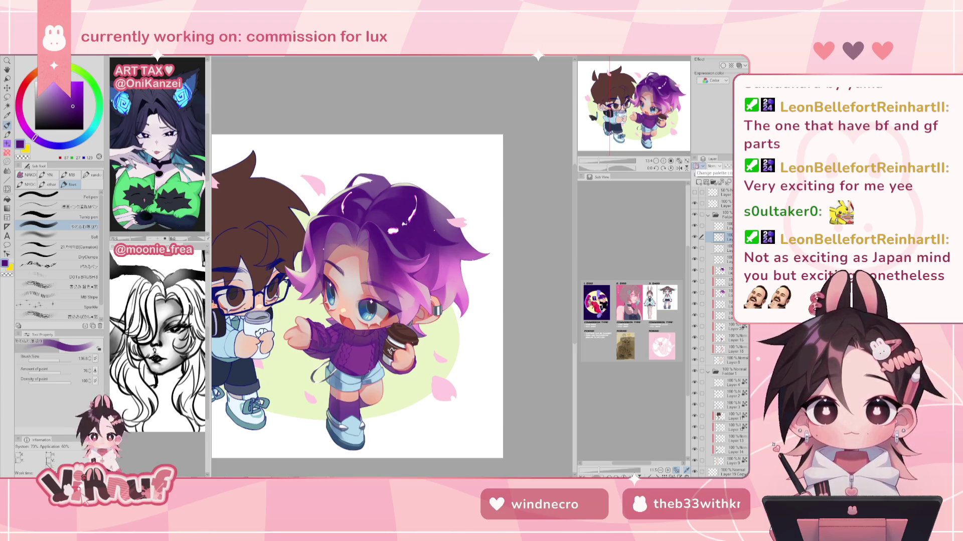
pyautogui.click(74, 247)
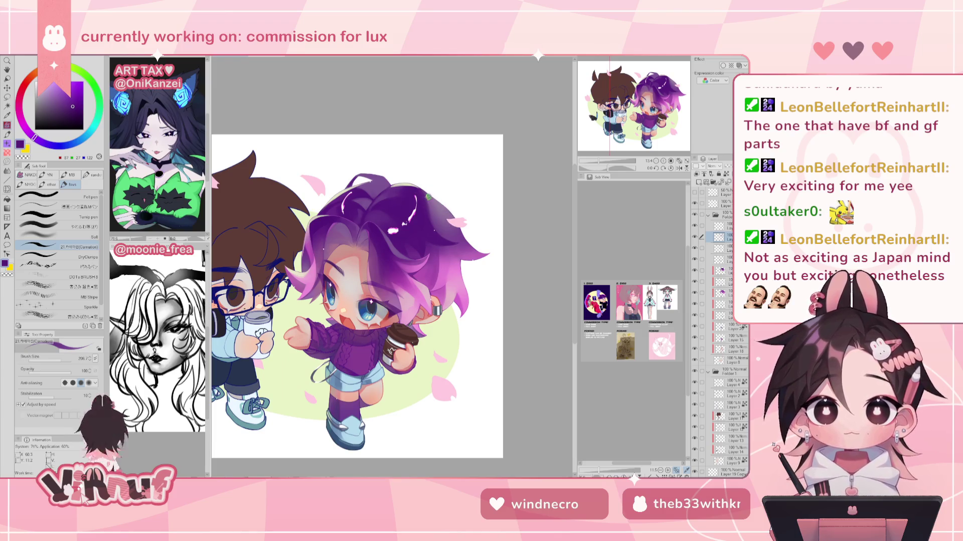
pyautogui.press('h')
pyautogui.press('h')
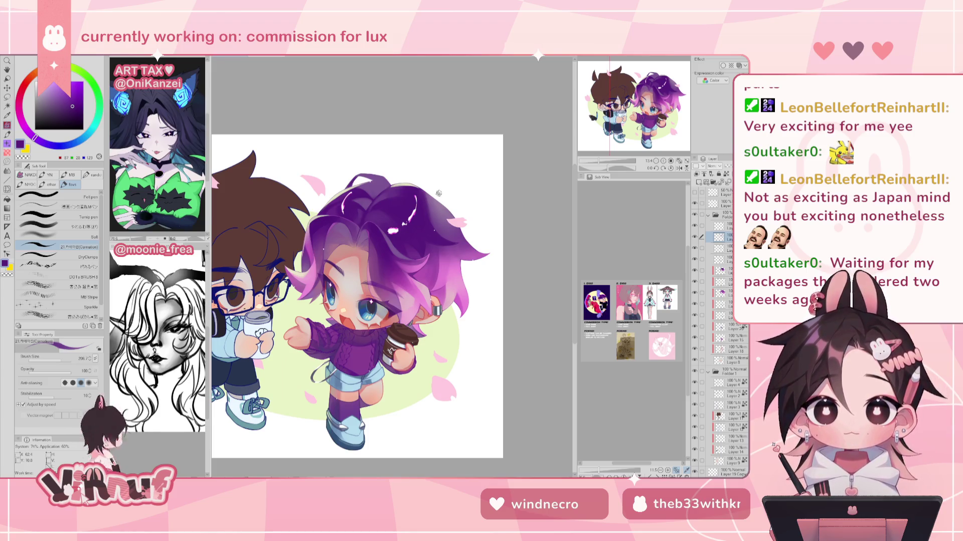
# Repaint the top edge and upper-left strands of the purple hair, checking the mirrored view.
pyautogui.moveTo(439, 194); pyautogui.dragTo(420, 189)
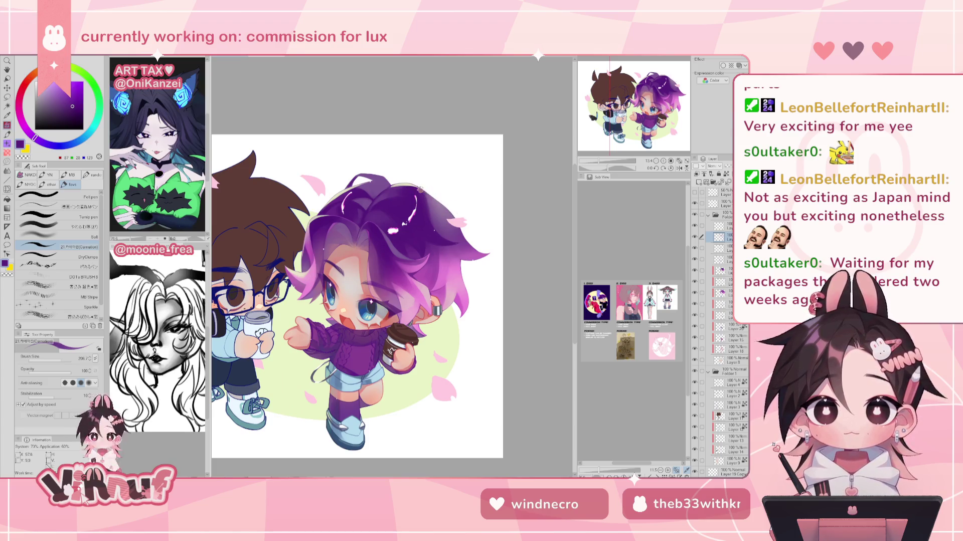
pyautogui.press('h')
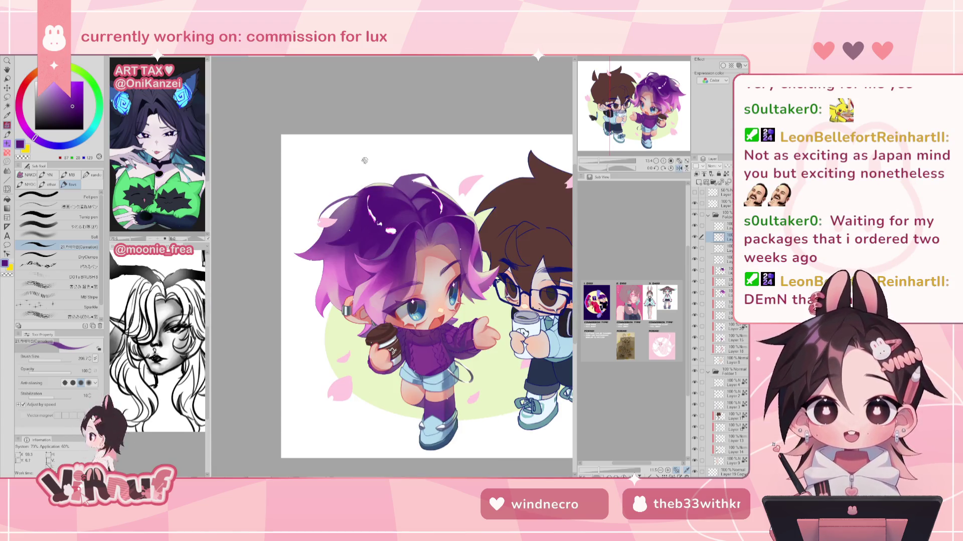
pyautogui.press('h')
pyautogui.moveTo(453, 210); pyautogui.dragTo(421, 189)
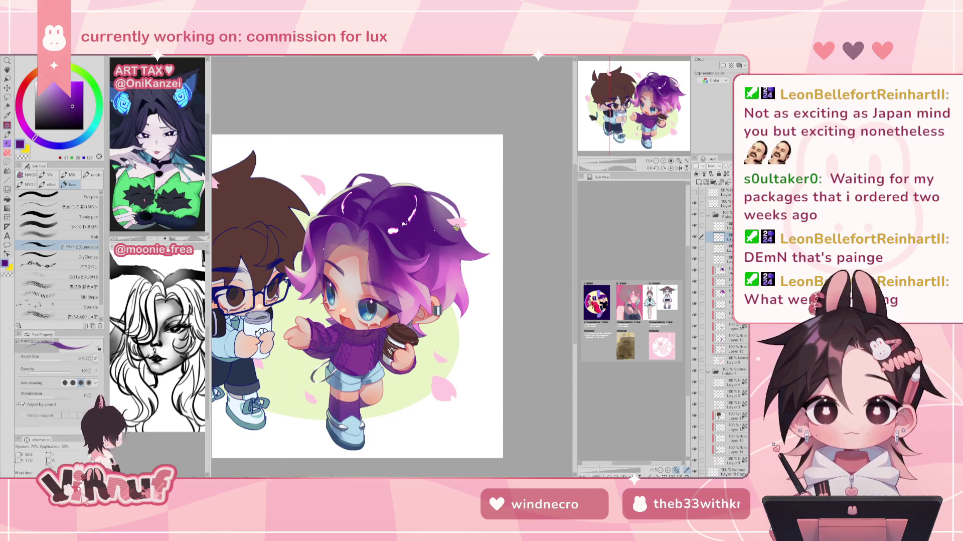
pyautogui.press('h')
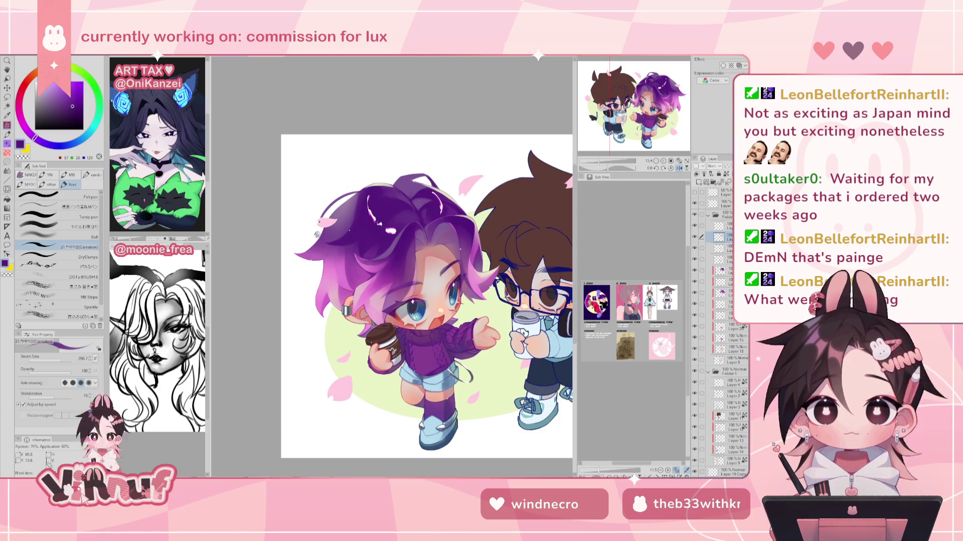
pyautogui.moveTo(351, 205); pyautogui.dragTo(321, 242)
pyautogui.moveTo(353, 200)
pyautogui.mouseDown()
pyautogui.moveTo(338, 226)
pyautogui.moveTo(328, 219)
pyautogui.moveTo(350, 250)
pyautogui.mouseUp()
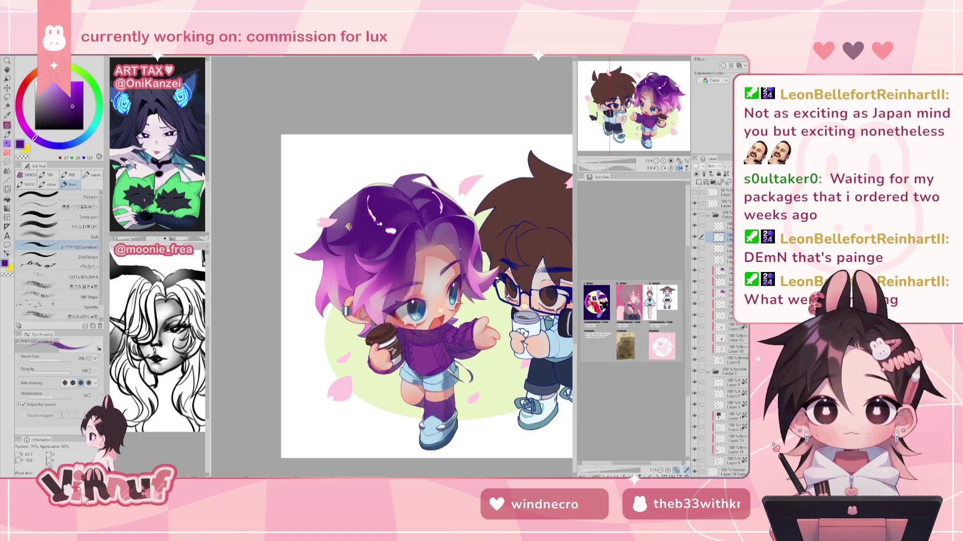
# Erase stray marks on the purple hair, then return to the brush with a pink colour.
pyautogui.press('h')
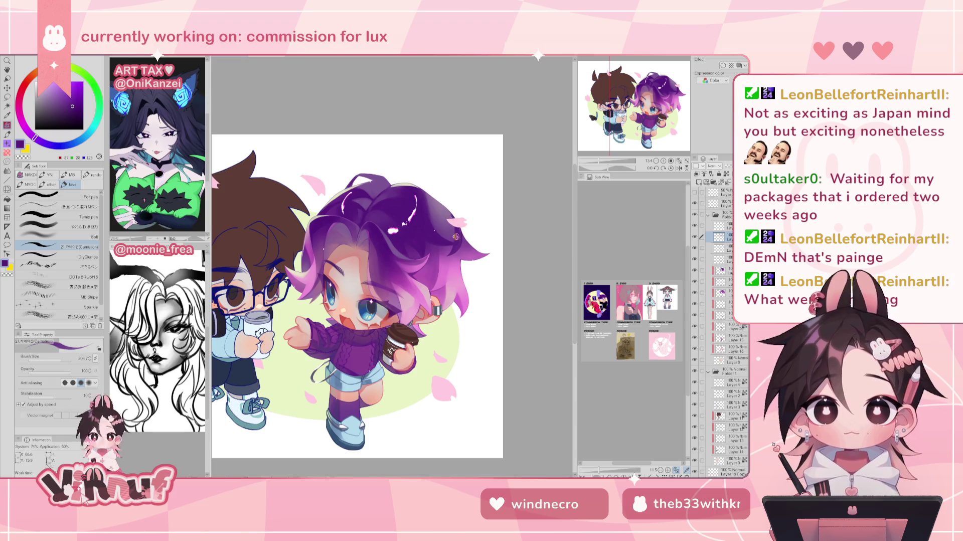
pyautogui.press('h')
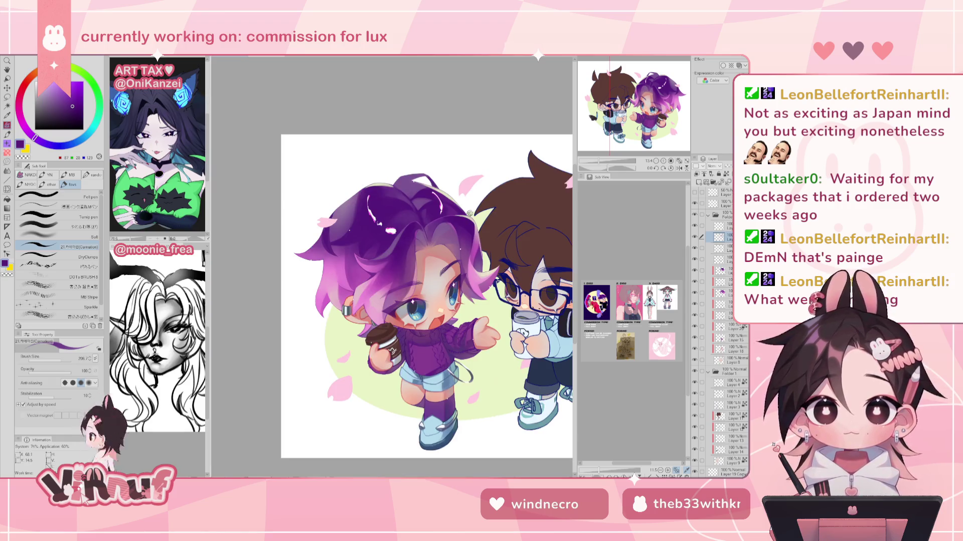
pyautogui.press('h')
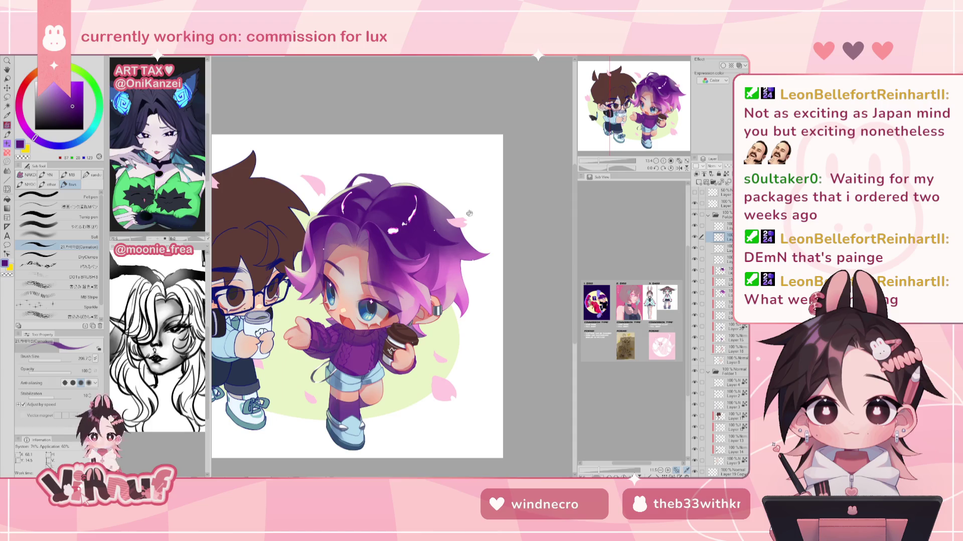
pyautogui.press('e')
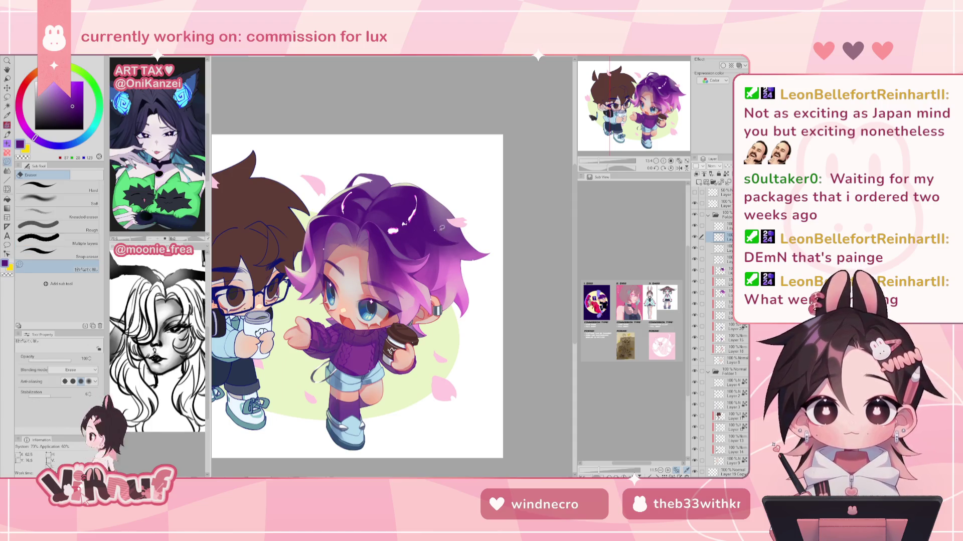
pyautogui.moveTo(458, 236)
pyautogui.mouseDown()
pyautogui.moveTo(428, 238)
pyautogui.moveTo(460, 237)
pyautogui.moveTo(452, 226)
pyautogui.mouseUp()
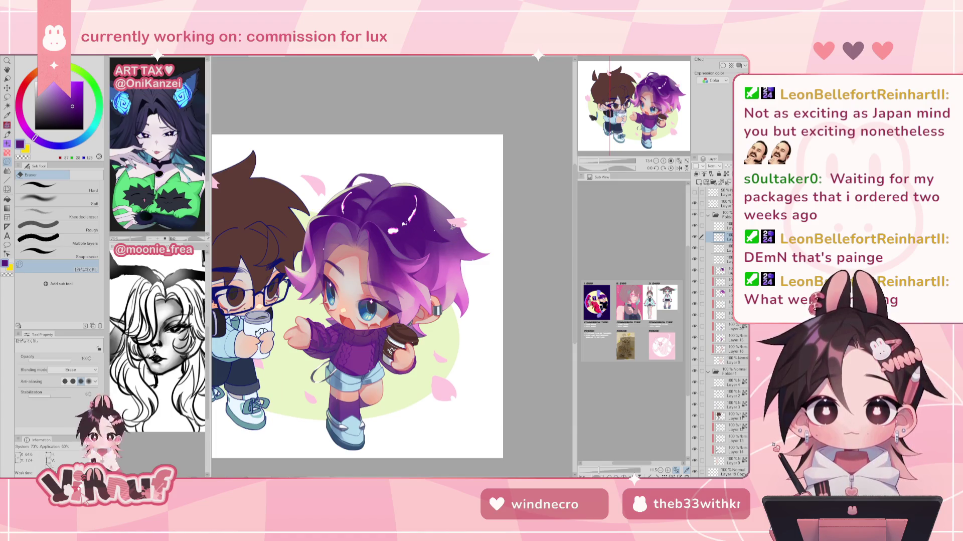
pyautogui.press('b')
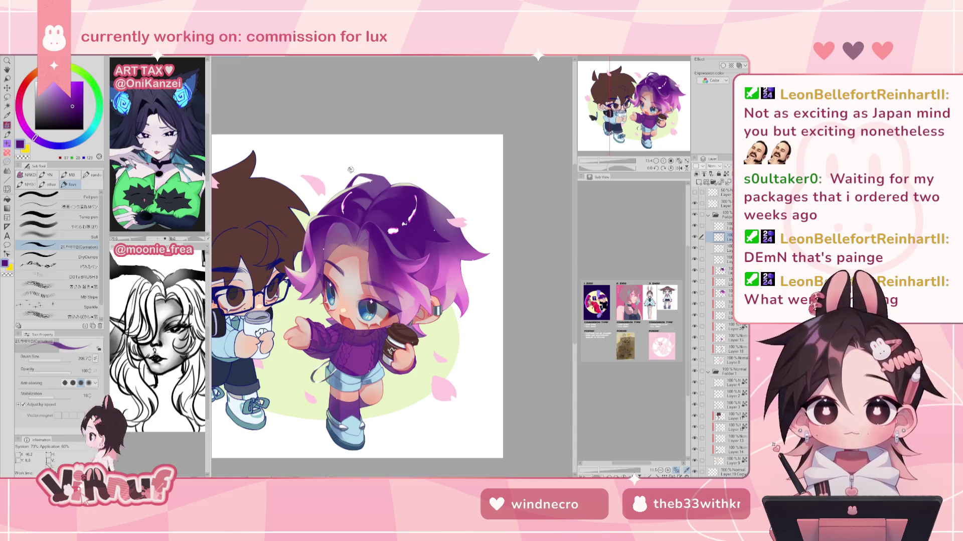
pyautogui.keyDown('alt'); pyautogui.click(418, 293); pyautogui.keyUp('alt')
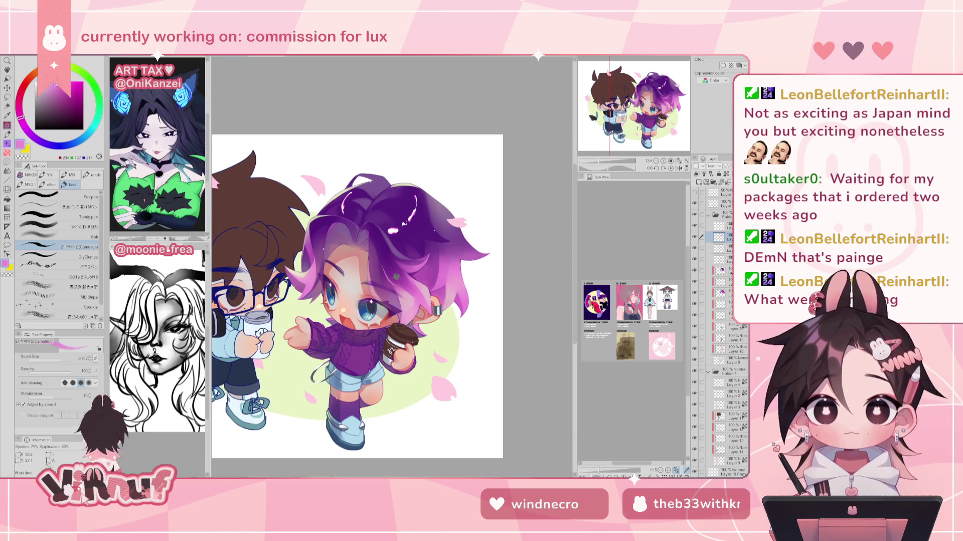
# Check the hair mirrored, undo and redo the latest strand strokes, and adjust the zoom.
pyautogui.press('h')
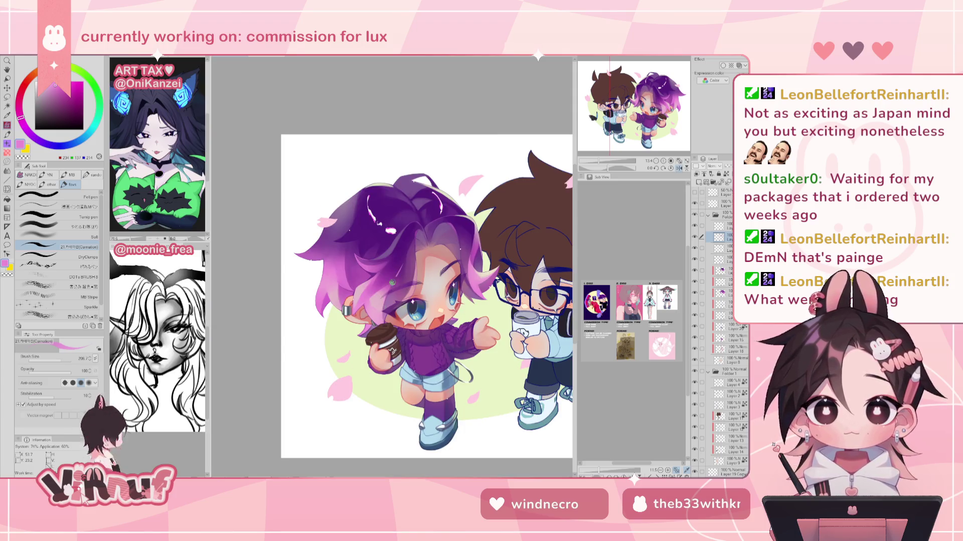
pyautogui.press('h')
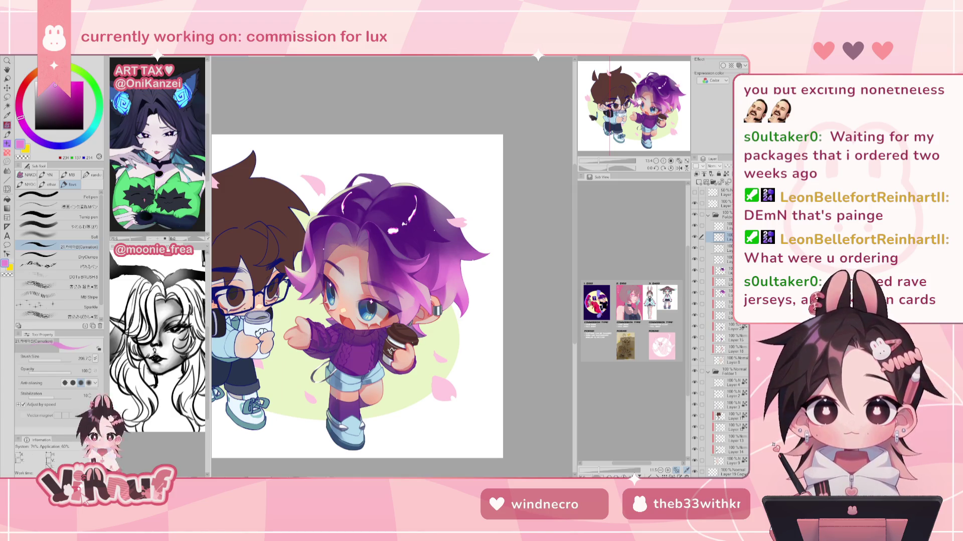
pyautogui.moveTo(405, 256); pyautogui.dragTo(406, 250)
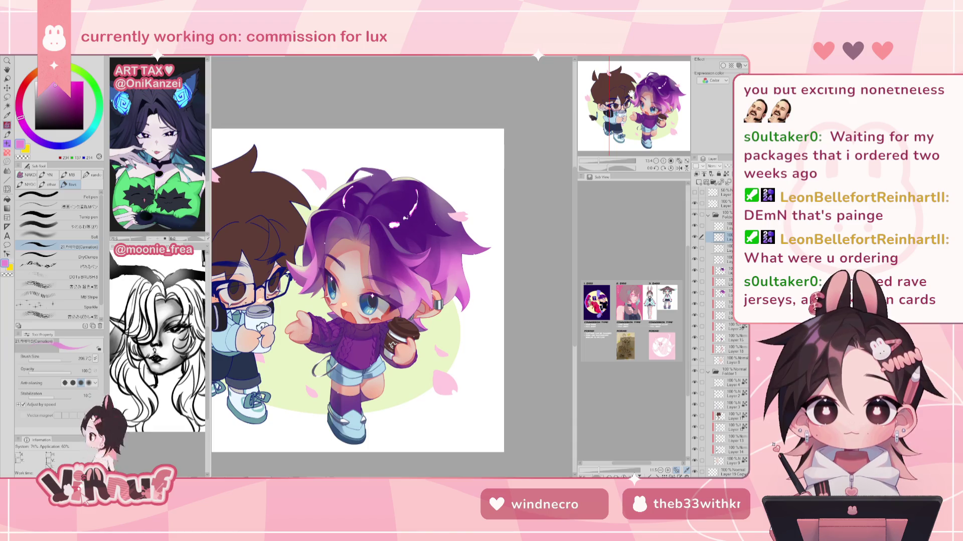
pyautogui.hotkey('ctrl', 'z')
pyautogui.hotkey('ctrl', 'y')
pyautogui.press('h')
pyautogui.press('h')
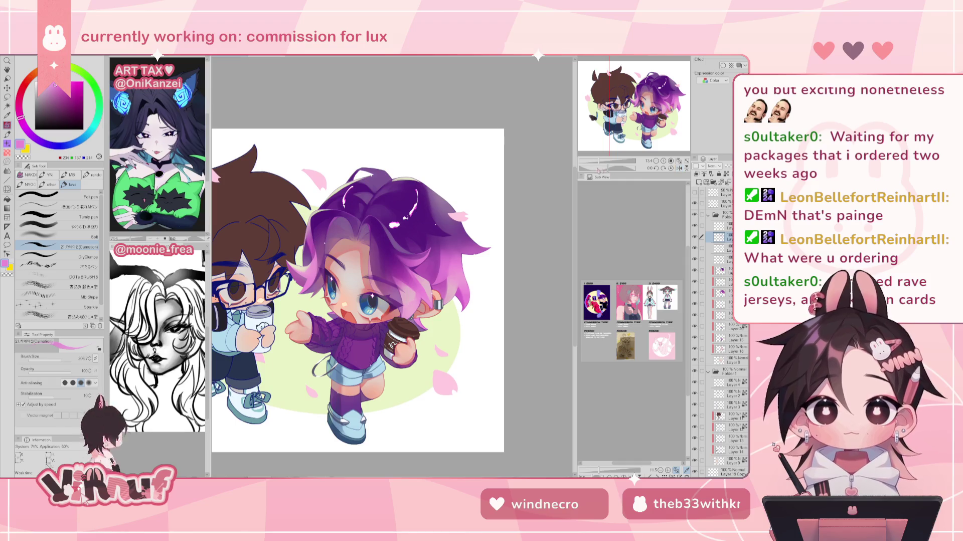
pyautogui.moveTo(606, 161); pyautogui.dragTo(599, 160)
# Sample purple, pink-magenta, dark and lighter purples from the hair top, checking mirrored views between picks.
pyautogui.keyDown('alt'); pyautogui.click(452, 219); pyautogui.keyUp('alt')
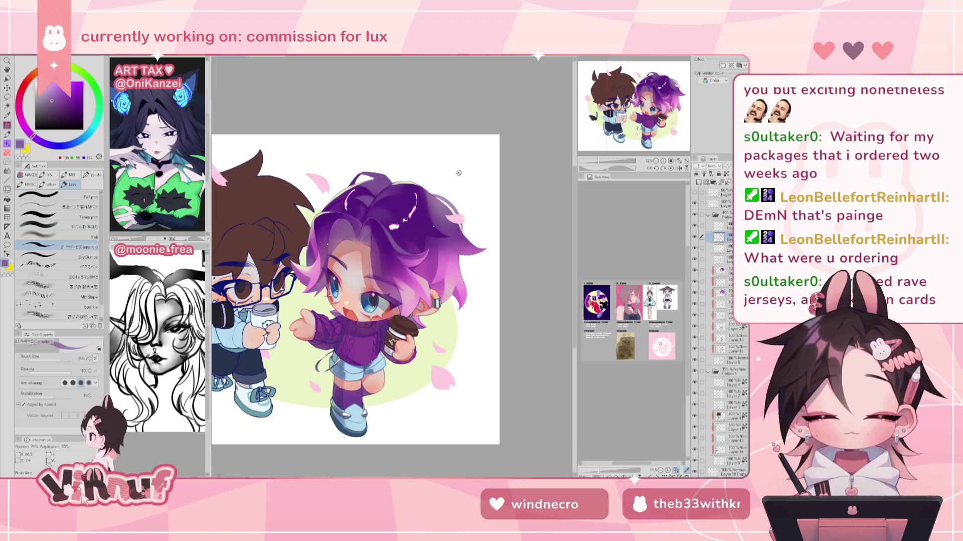
pyautogui.keyDown('alt'); pyautogui.click(420, 259); pyautogui.keyUp('alt')
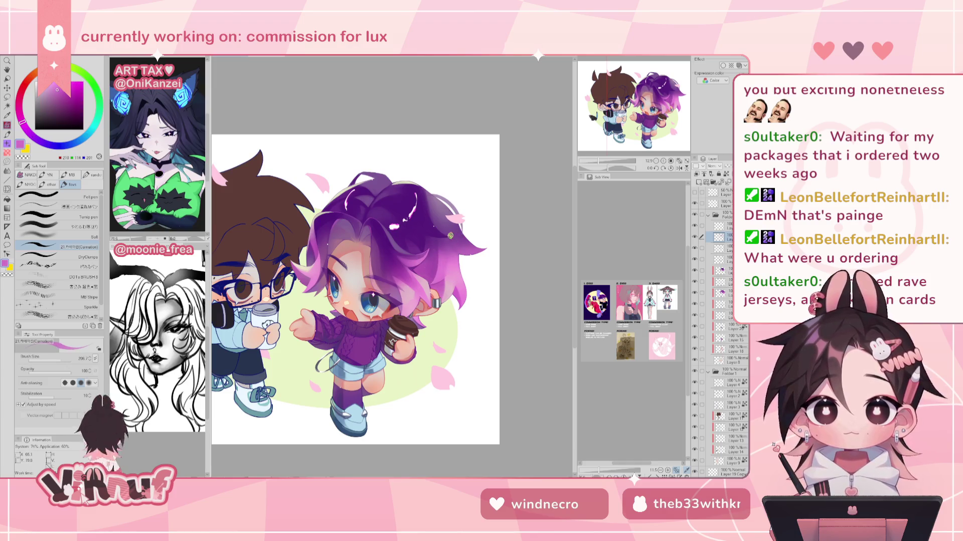
pyautogui.press('h')
pyautogui.press('h')
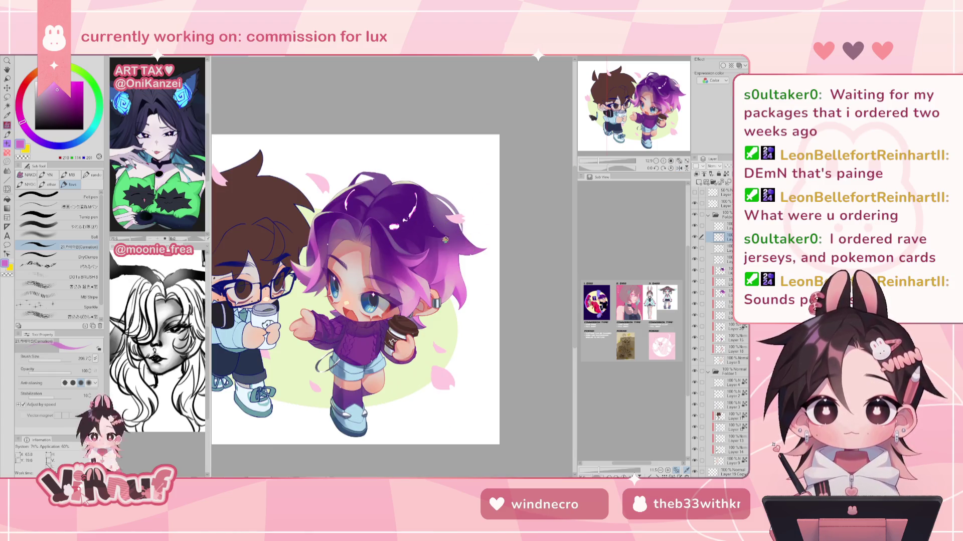
pyautogui.keyDown('alt'); pyautogui.click(386, 197); pyautogui.keyUp('alt')
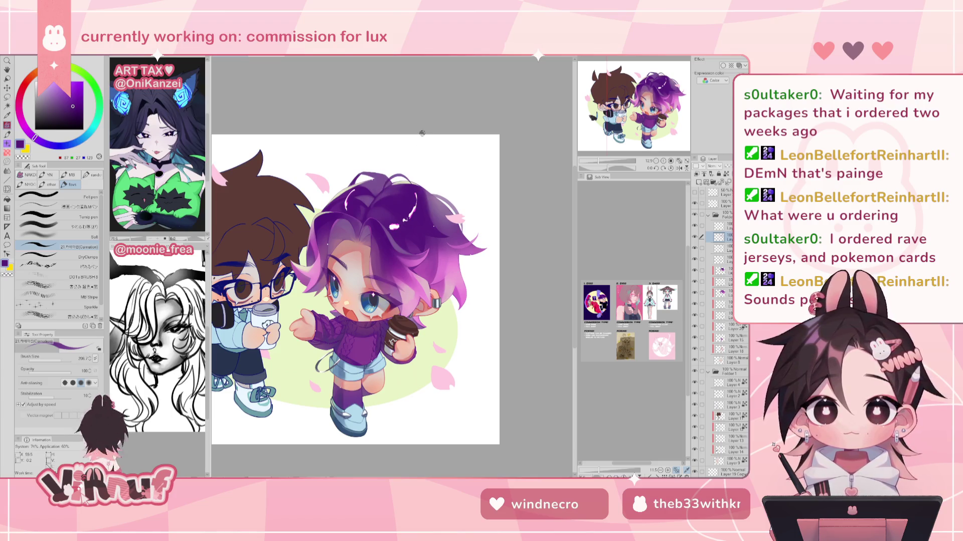
pyautogui.keyDown('alt'); pyautogui.click(397, 200); pyautogui.keyUp('alt')
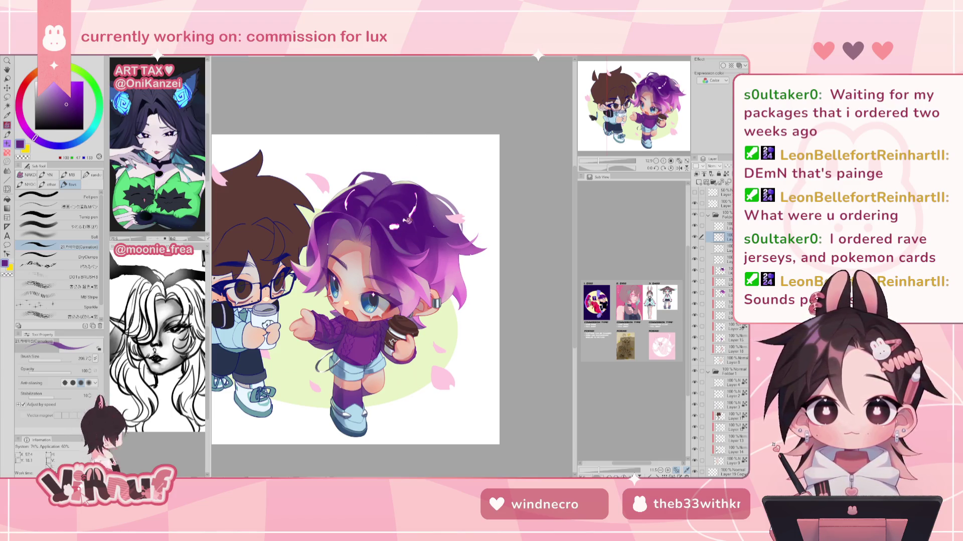
pyautogui.press('h')
pyautogui.press('h')
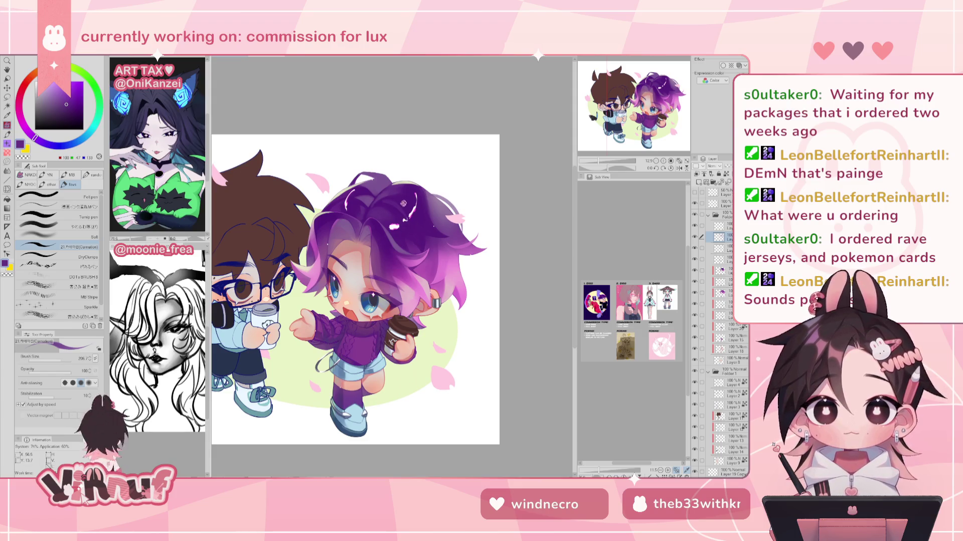
pyautogui.keyDown('alt'); pyautogui.click(382, 201); pyautogui.keyUp('alt')
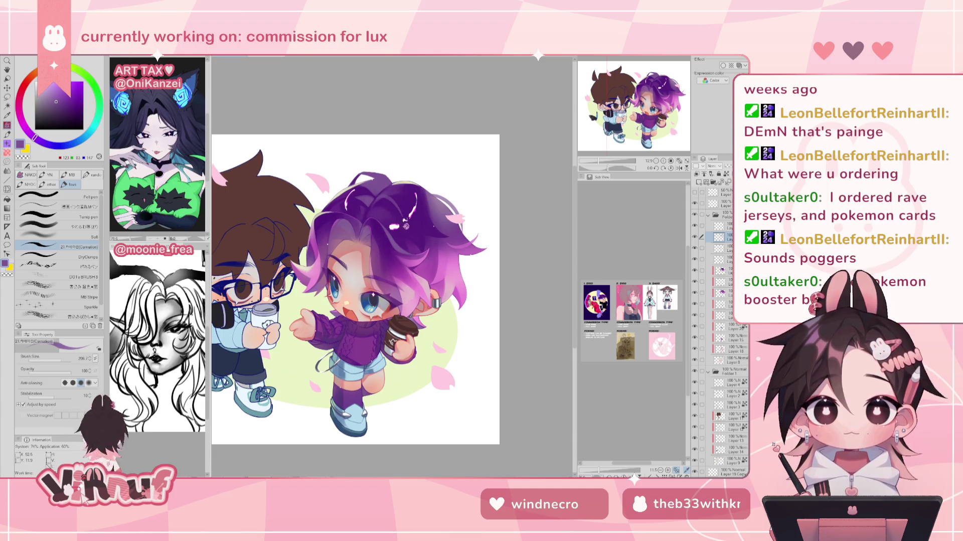
pyautogui.press('h')
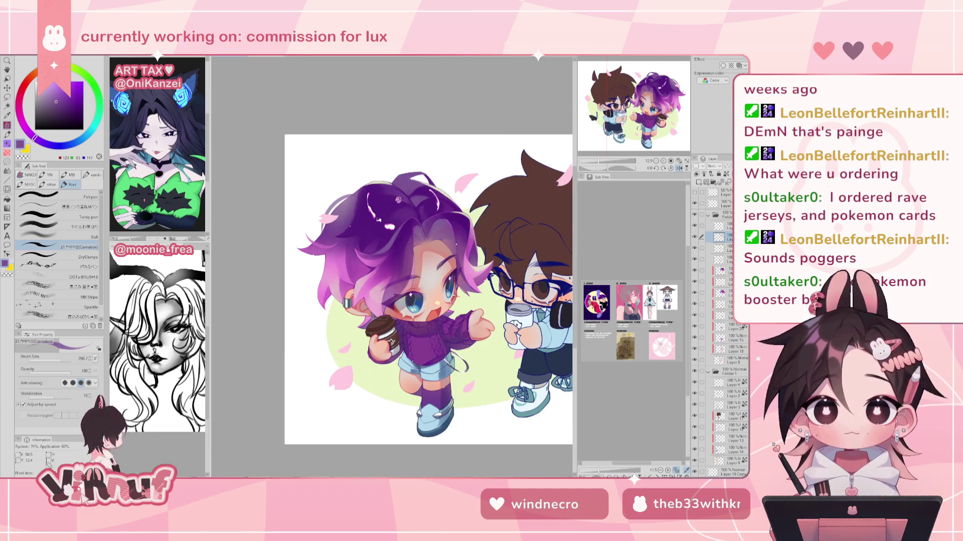
pyautogui.press('h')
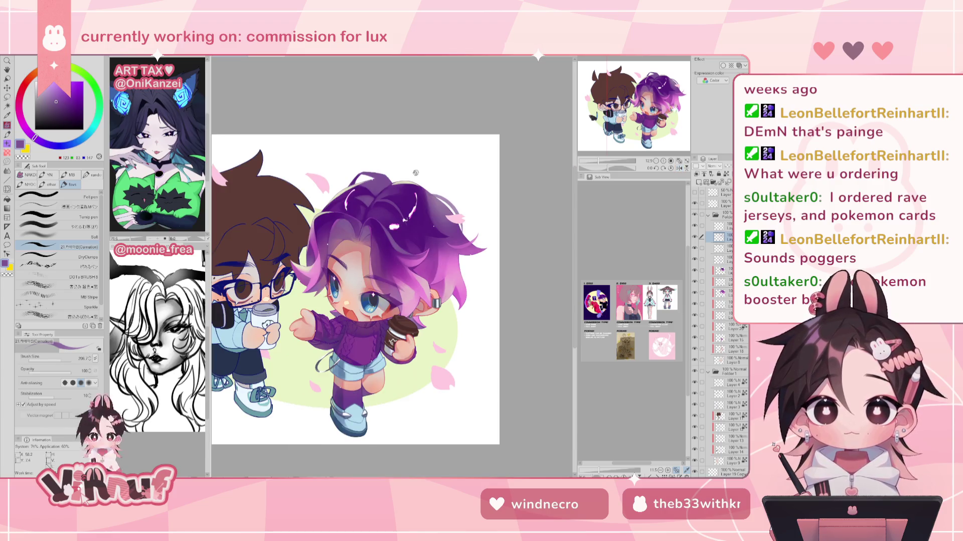
pyautogui.scroll(-1, 415, 172)
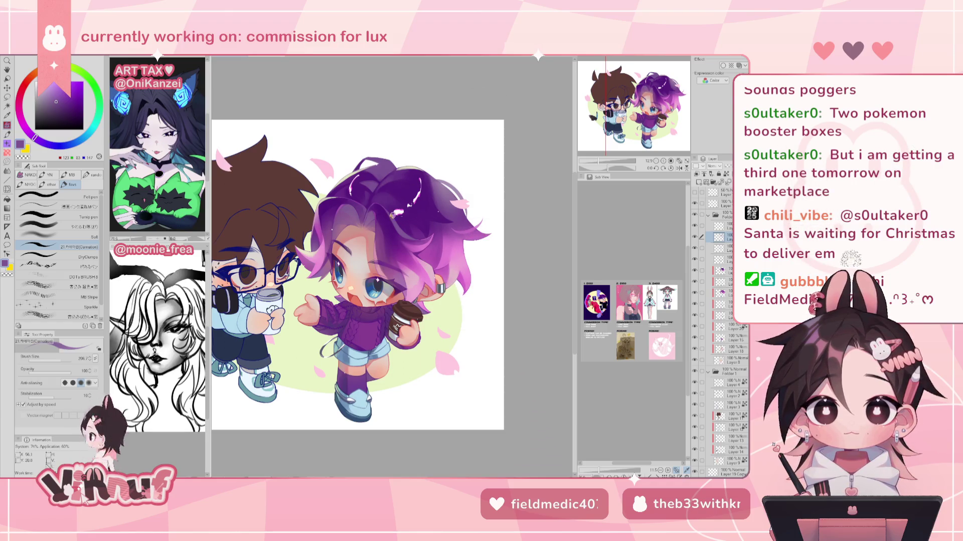
# Reshape the white hair highlight, switch to pink, and toggle between Eraser and pen.
pyautogui.moveTo(401, 221); pyautogui.dragTo(398, 211)
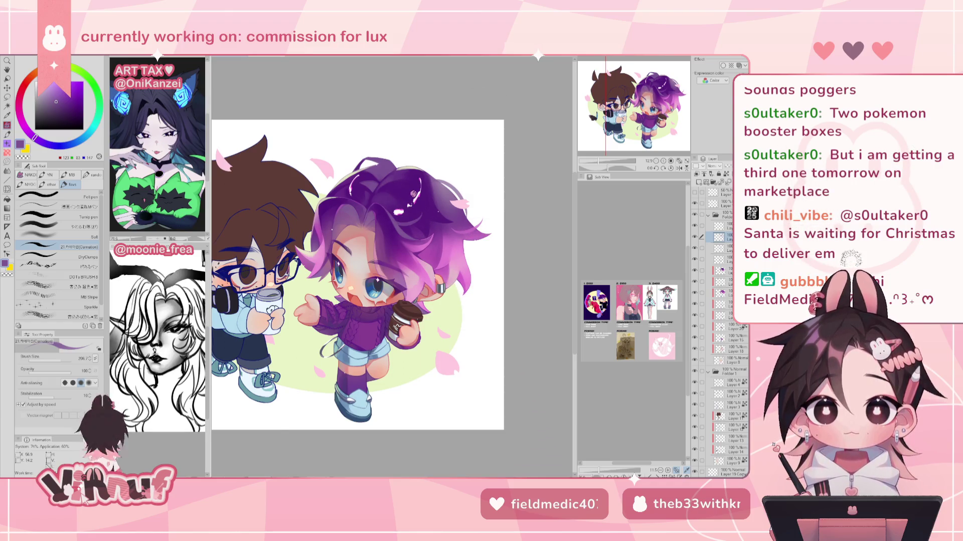
pyautogui.press('h')
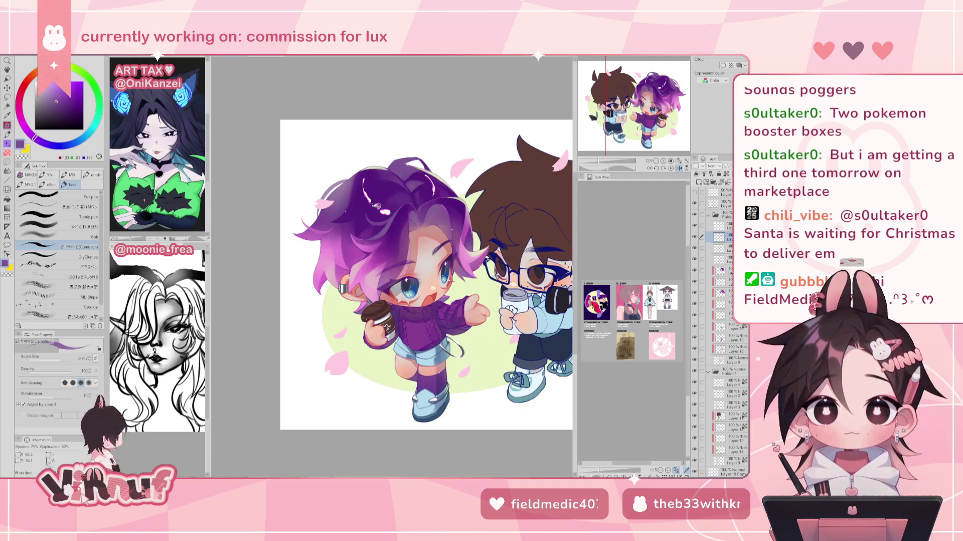
pyautogui.press('h')
pyautogui.keyDown('alt'); pyautogui.click(452, 263); pyautogui.keyUp('alt')
pyautogui.press('h')
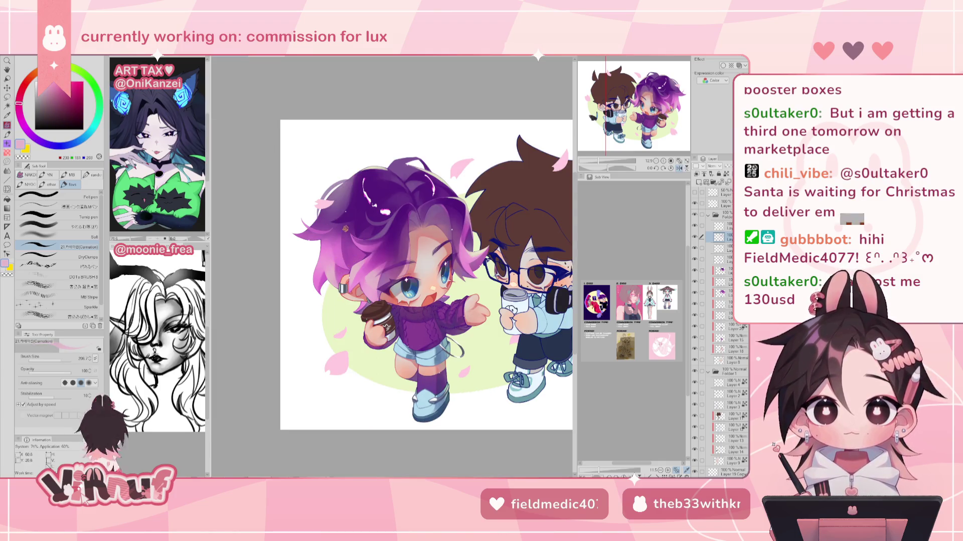
pyautogui.press('e')
pyautogui.press('h')
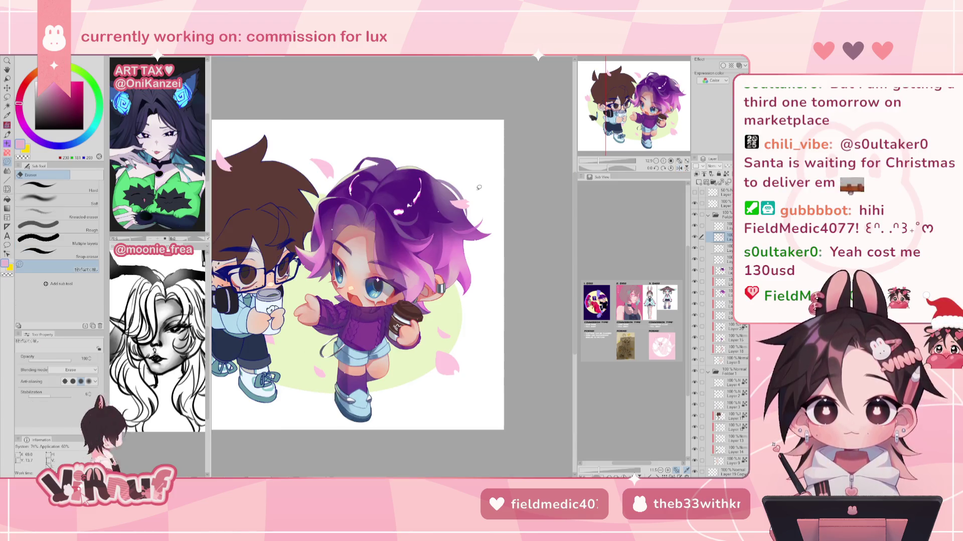
pyautogui.press('p')
# Try brighter and paler pinks, then set the hair's purple as the drawing colour and check it mirrored.
pyautogui.moveTo(477, 188); pyautogui.dragTo(491, 165)
pyautogui.keyDown('alt'); pyautogui.click(489, 237); pyautogui.keyUp('alt')
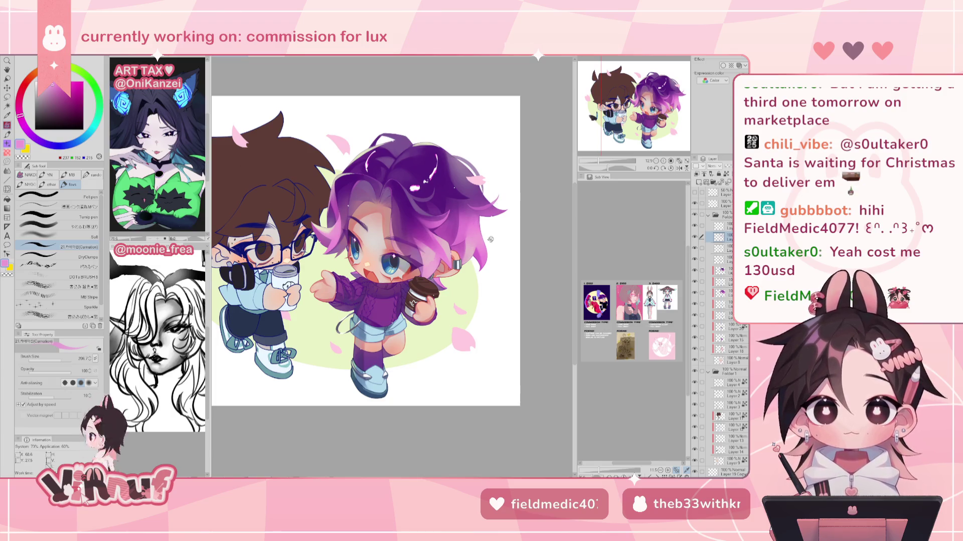
pyautogui.keyDown('alt'); pyautogui.click(471, 245); pyautogui.keyUp('alt')
pyautogui.press('h')
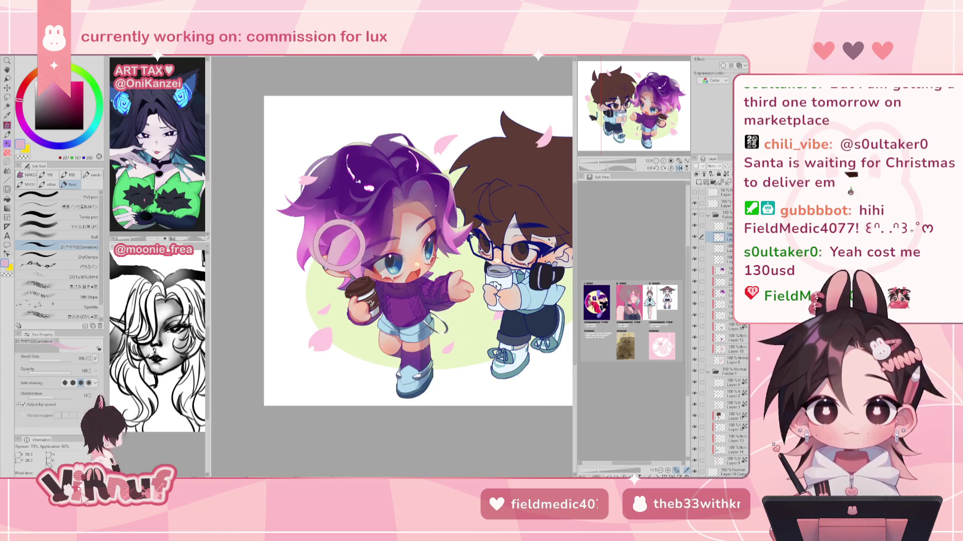
pyautogui.press('h')
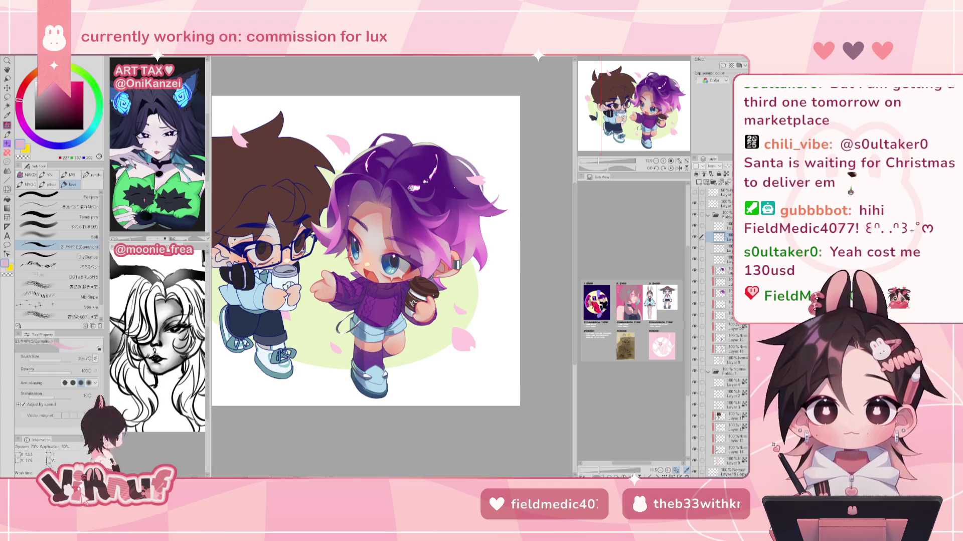
pyautogui.keyDown('alt'); pyautogui.click(418, 217); pyautogui.keyUp('alt')
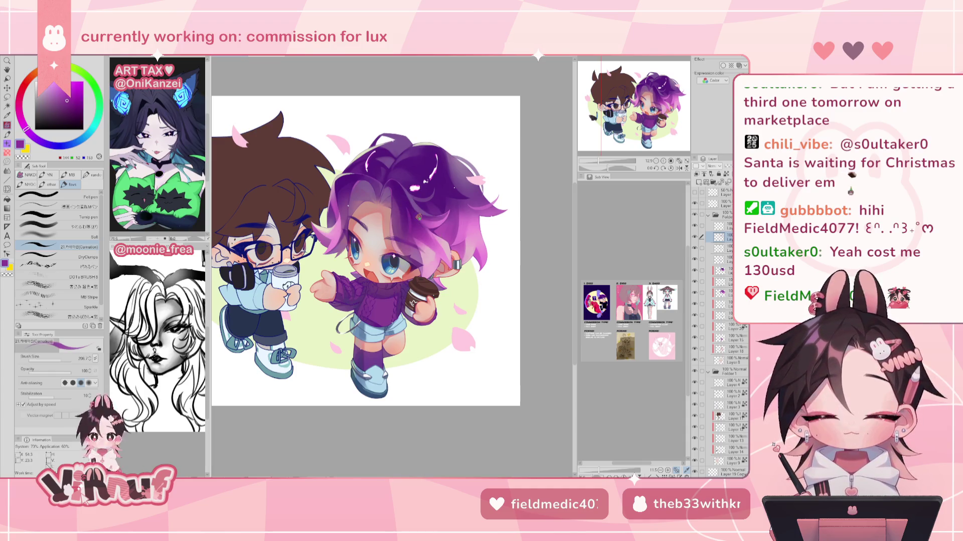
pyautogui.press('h')
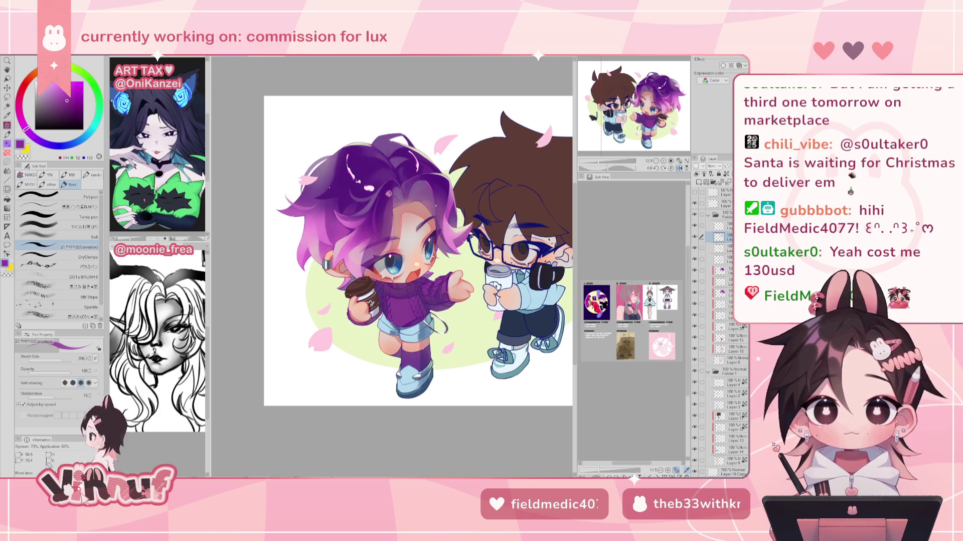
pyautogui.press('h')
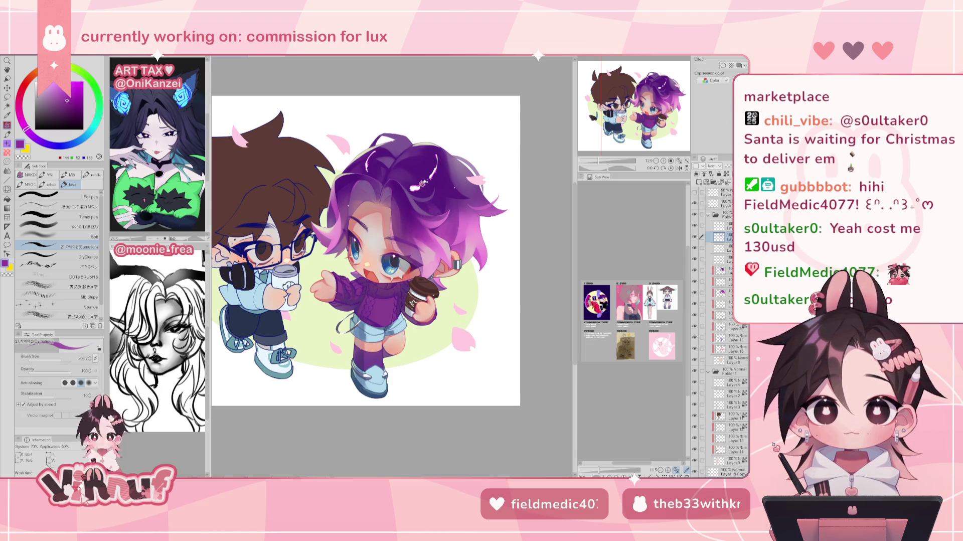
pyautogui.press('h')
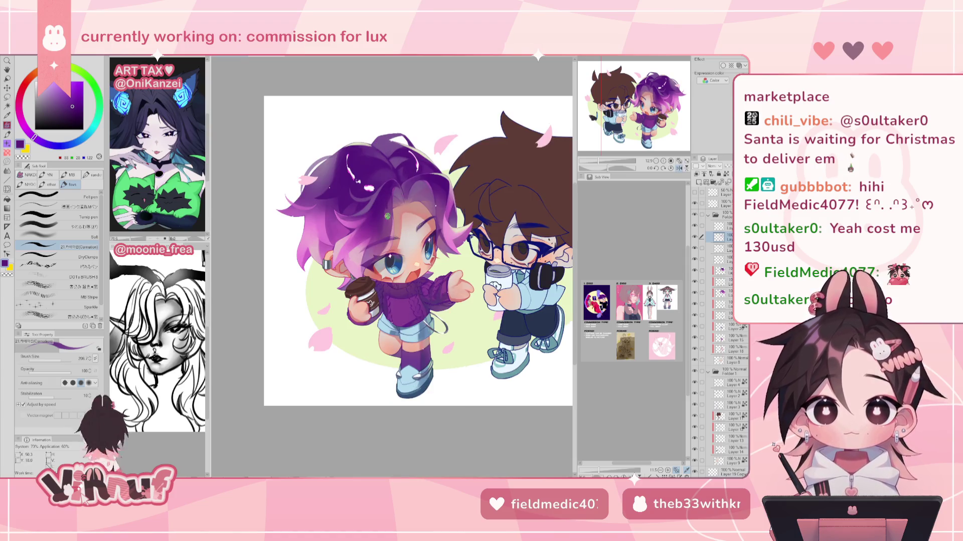
pyautogui.press('h')
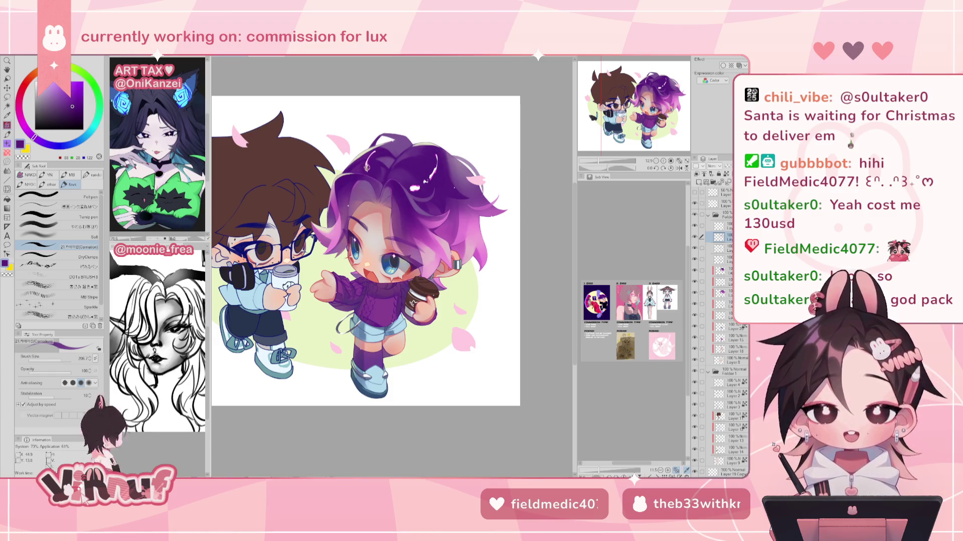
pyautogui.press('h')
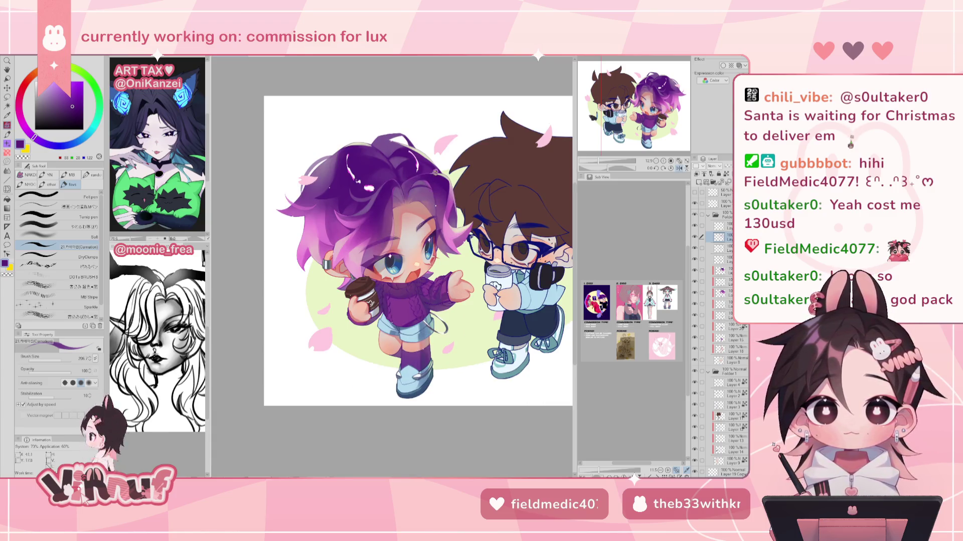
pyautogui.press('h')
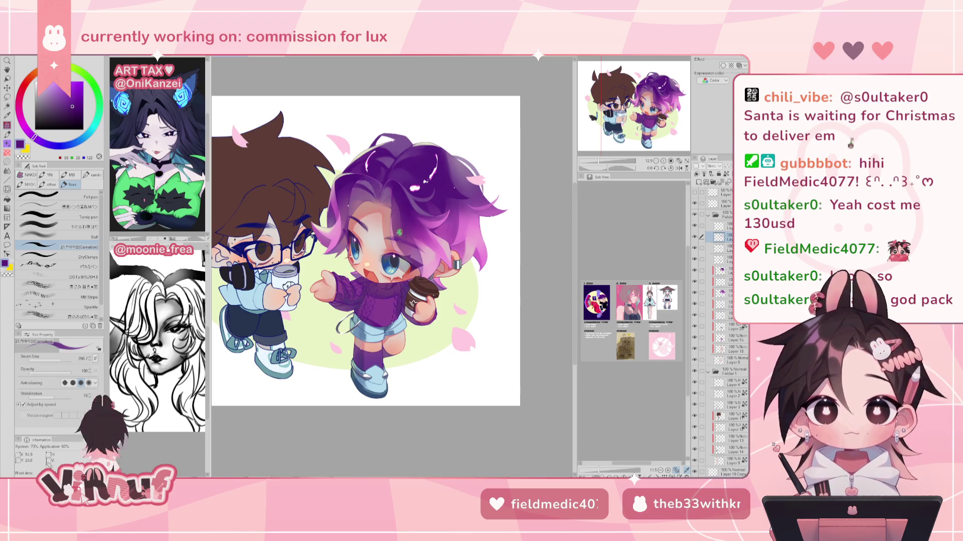
pyautogui.keyDown('alt'); pyautogui.click(396, 228); pyautogui.keyUp('alt')
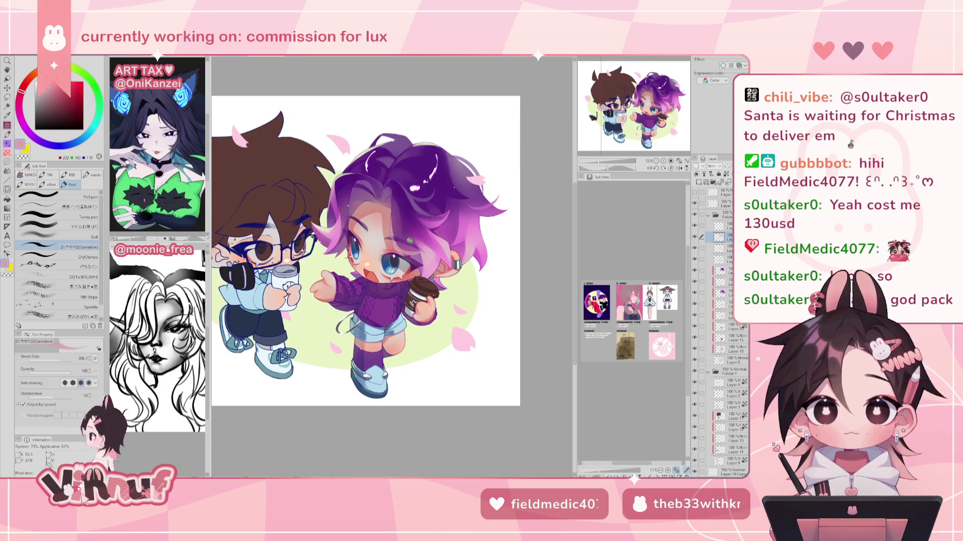
pyautogui.press('h')
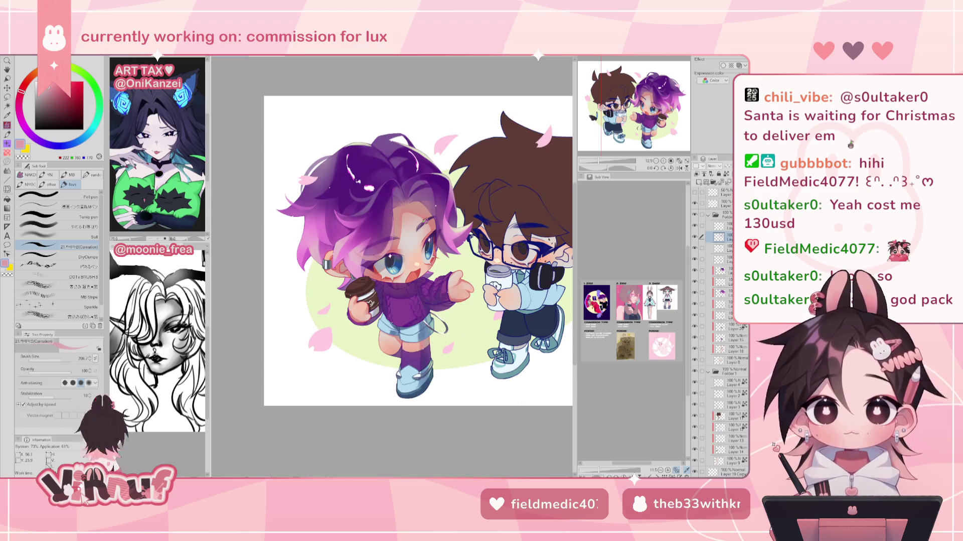
pyautogui.press('h')
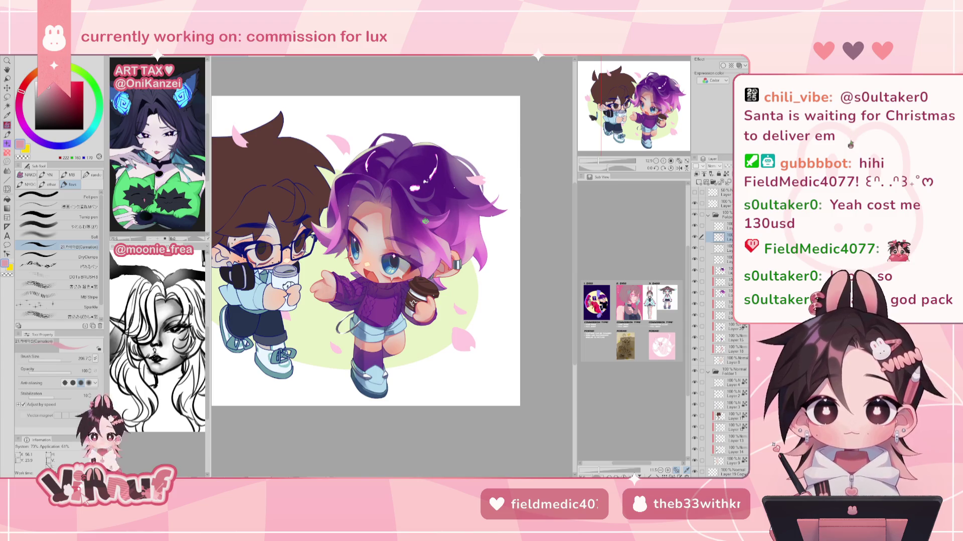
pyautogui.keyDown('alt'); pyautogui.click(423, 234); pyautogui.keyUp('alt')
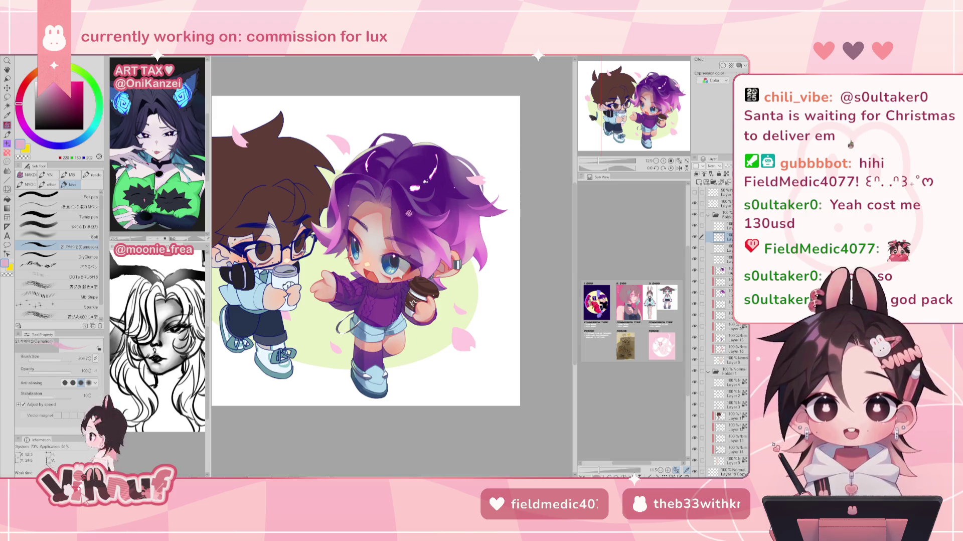
pyautogui.keyDown('alt'); pyautogui.click(406, 211); pyautogui.keyUp('alt')
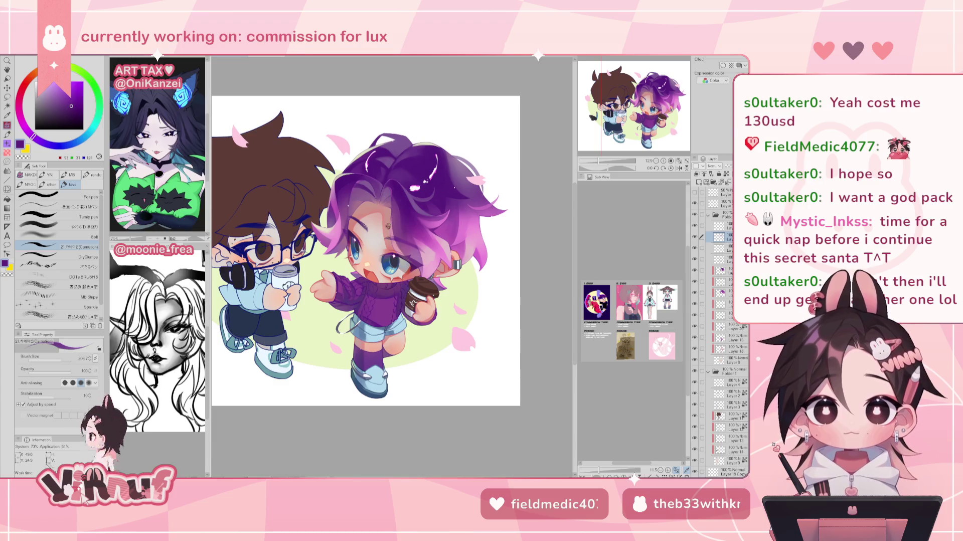
pyautogui.moveTo(361, 251); pyautogui.dragTo(354, 254)
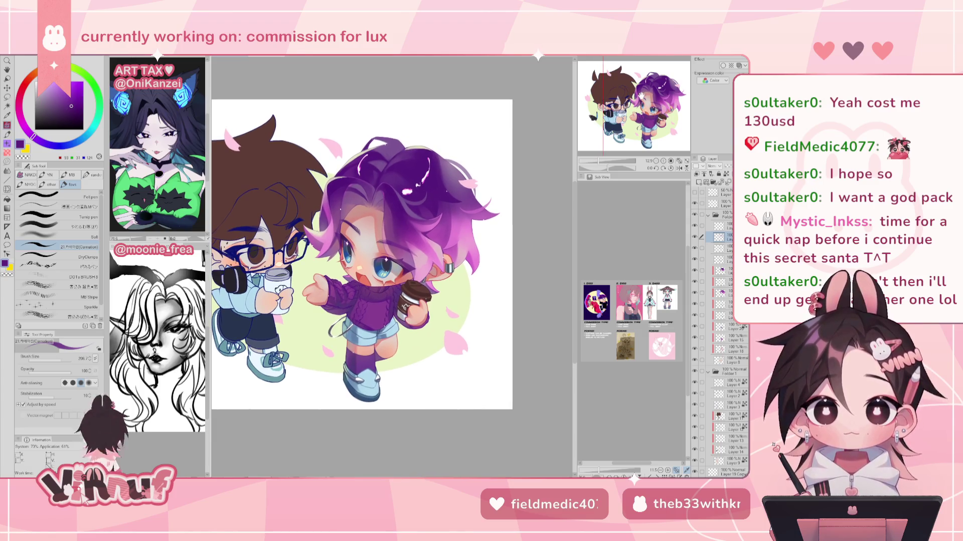
pyautogui.keyDown('alt'); pyautogui.click(348, 188); pyautogui.keyUp('alt')
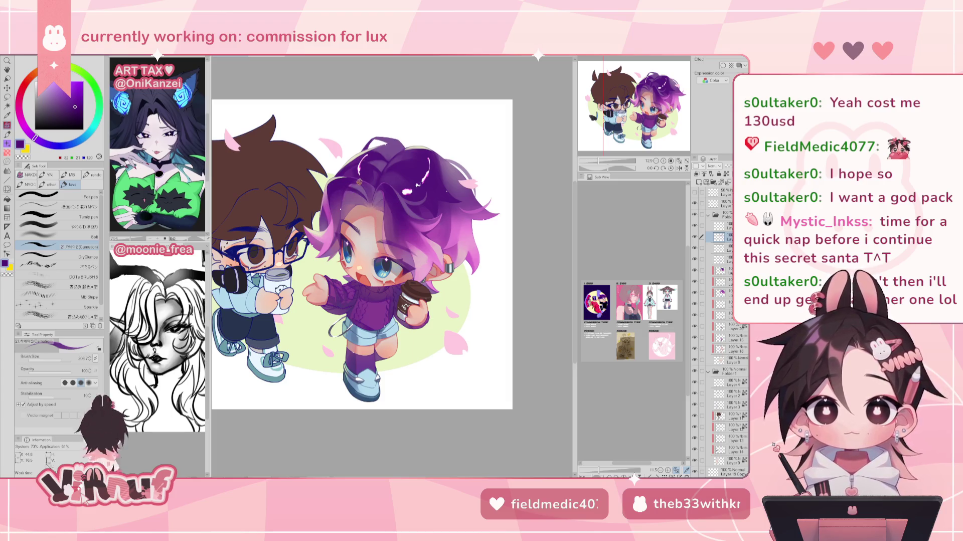
pyautogui.keyDown('alt'); pyautogui.click(334, 206); pyautogui.keyUp('alt')
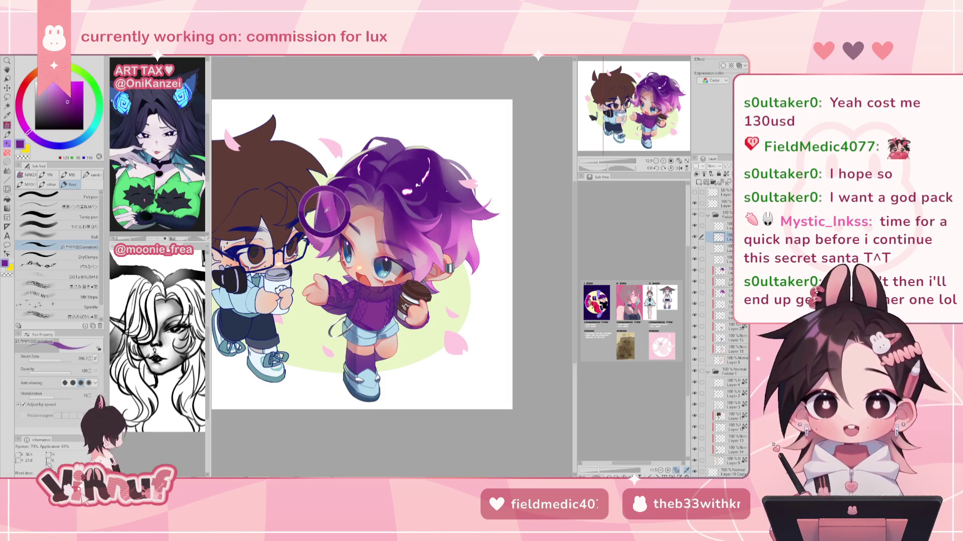
pyautogui.press('h')
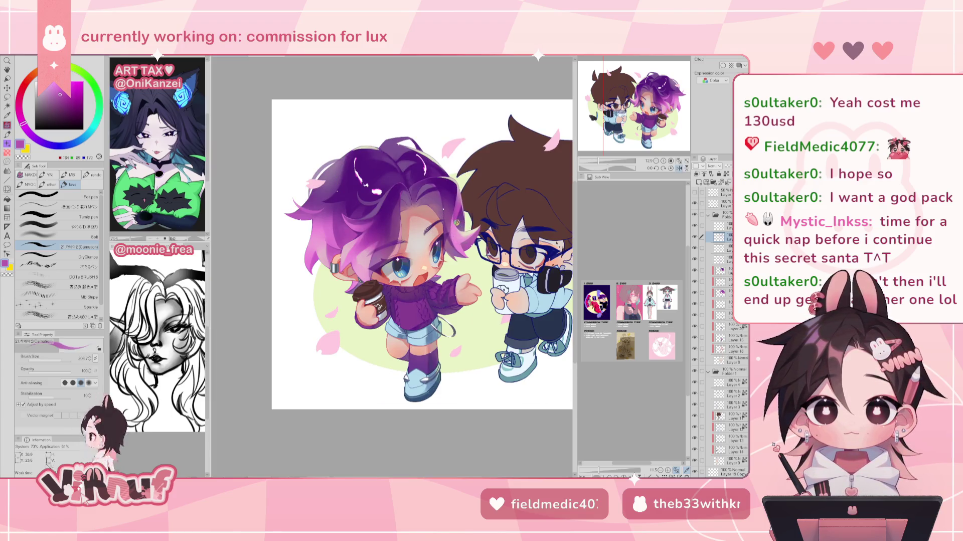
pyautogui.press('h')
pyautogui.keyDown('alt'); pyautogui.click(333, 212); pyautogui.keyUp('alt')
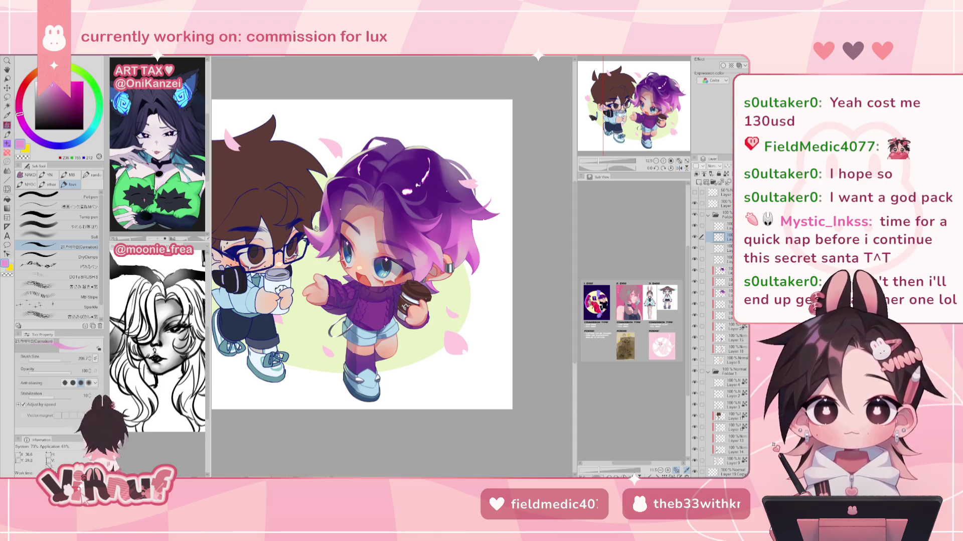
pyautogui.moveTo(496, 169); pyautogui.dragTo(482, 160)
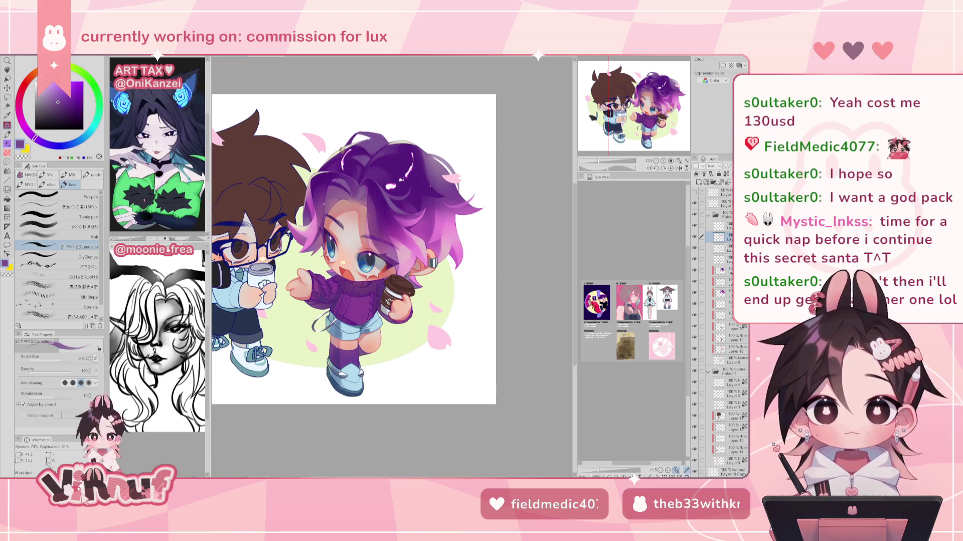
pyautogui.keyDown('alt'); pyautogui.click(332, 161); pyautogui.keyUp('alt')
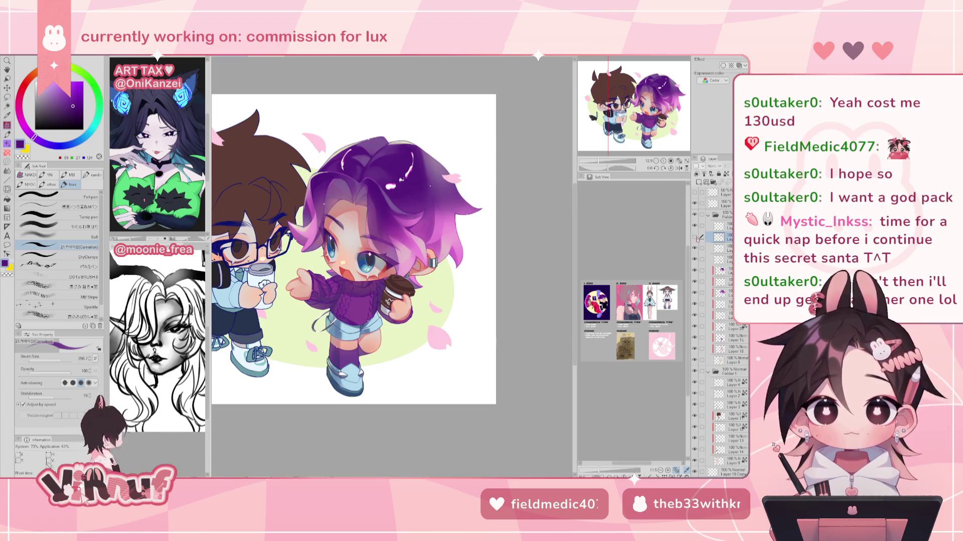
pyautogui.press('h')
pyautogui.press('h')
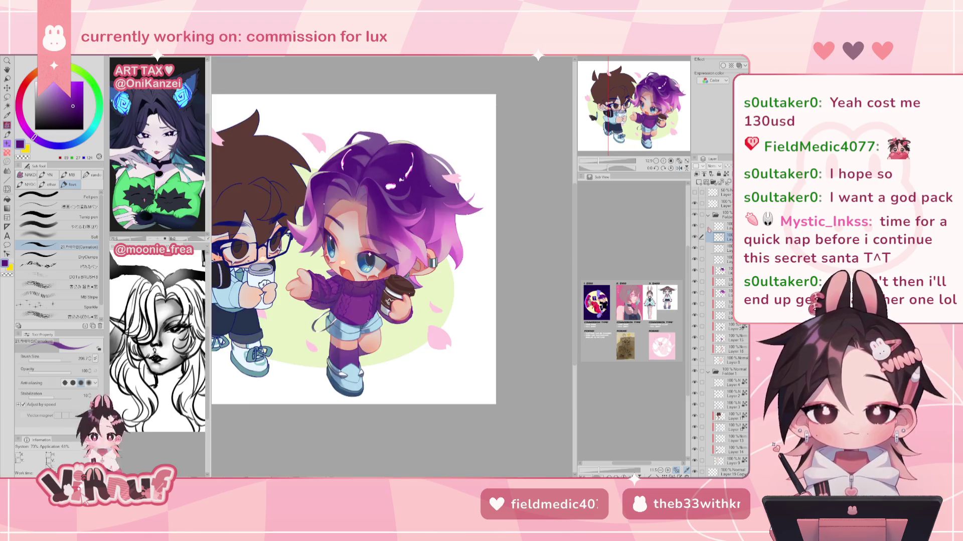
pyautogui.moveTo(353, 248); pyautogui.dragTo(344, 249)
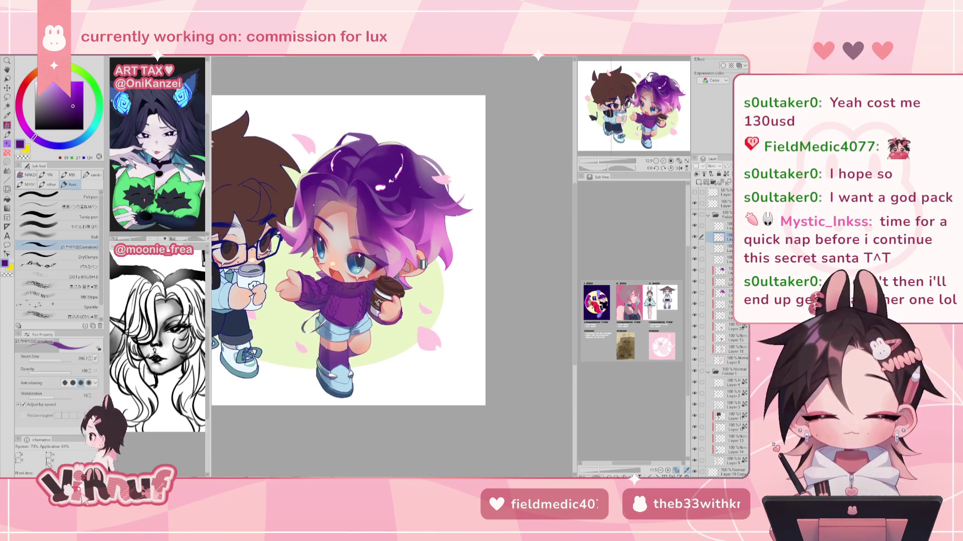
pyautogui.keyDown('alt'); pyautogui.click(436, 159); pyautogui.keyUp('alt')
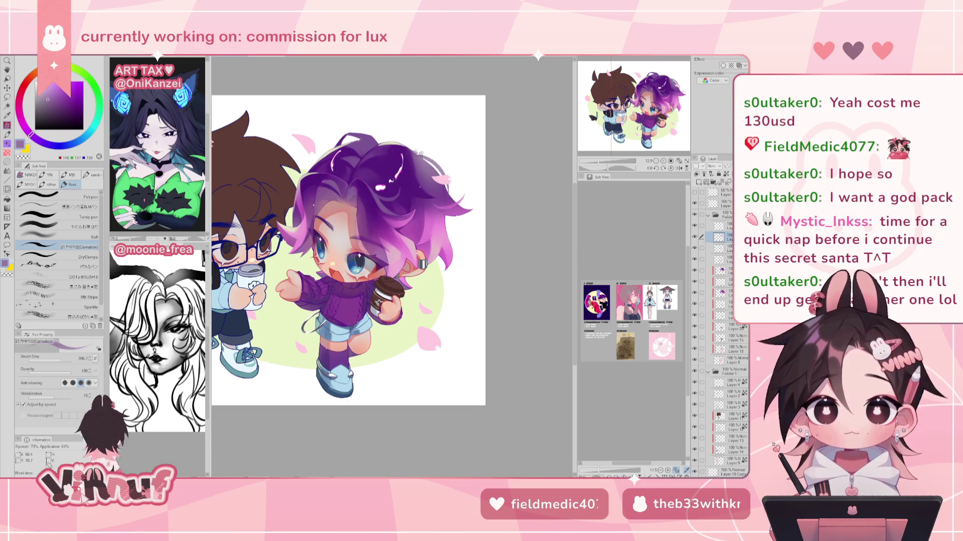
pyautogui.press('e')
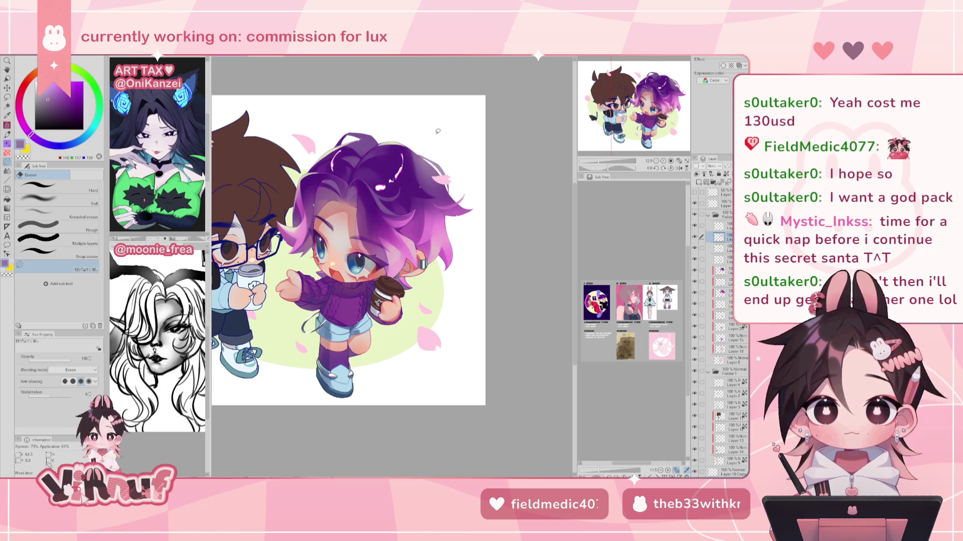
pyautogui.press('p')
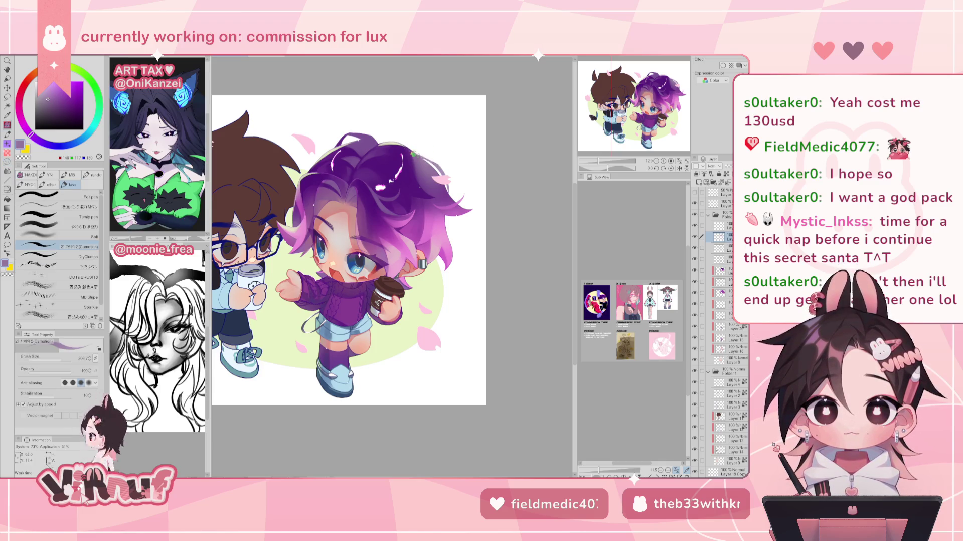
pyautogui.keyDown('alt'); pyautogui.click(419, 154); pyautogui.keyUp('alt')
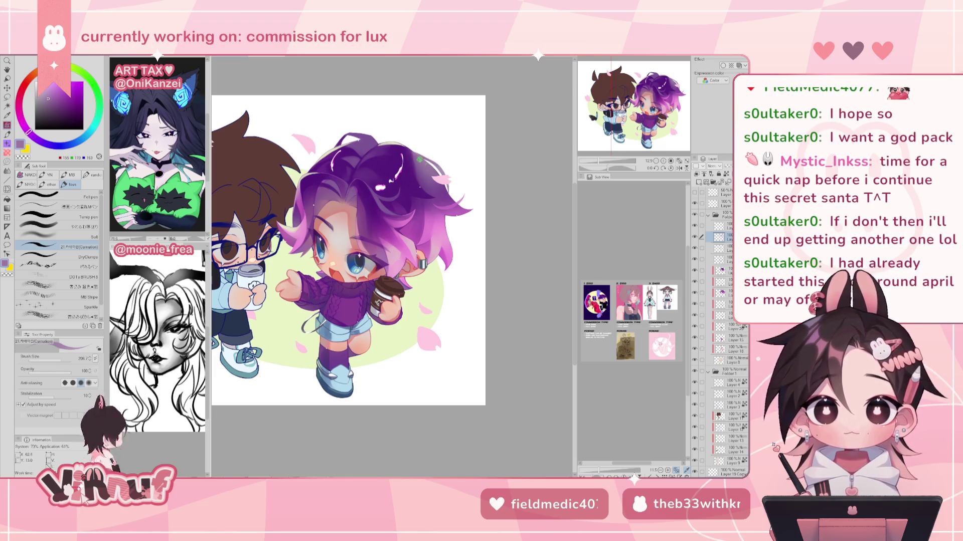
pyautogui.keyDown('alt'); pyautogui.click(413, 166); pyautogui.keyUp('alt')
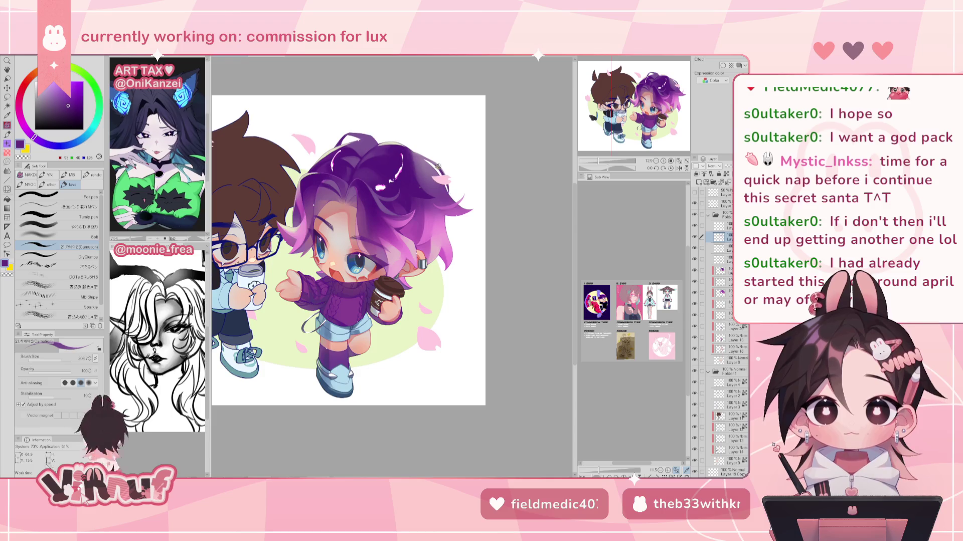
pyautogui.press('h')
pyautogui.keyDown('alt'); pyautogui.click(358, 165); pyautogui.keyUp('alt')
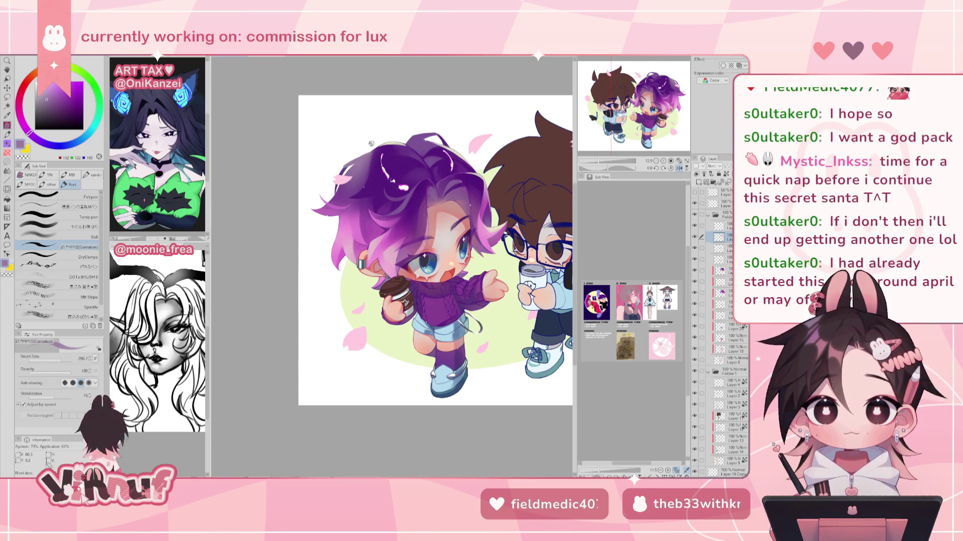
pyautogui.press('h')
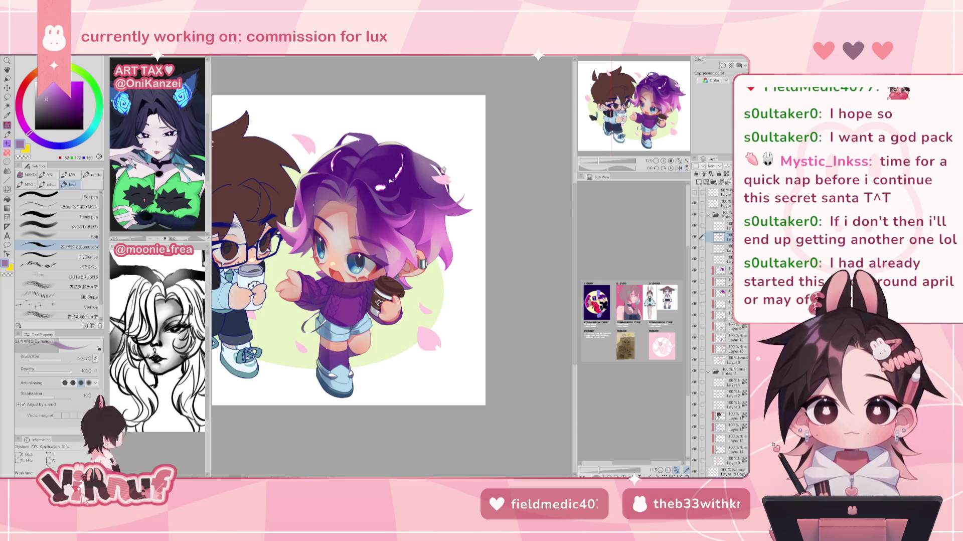
pyautogui.press('h')
pyautogui.press('h')
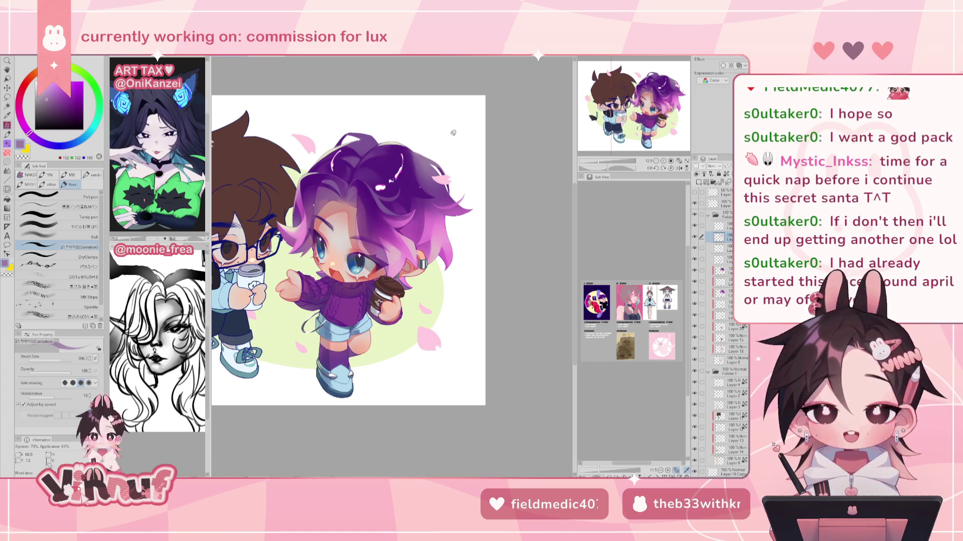
pyautogui.click(603, 164)
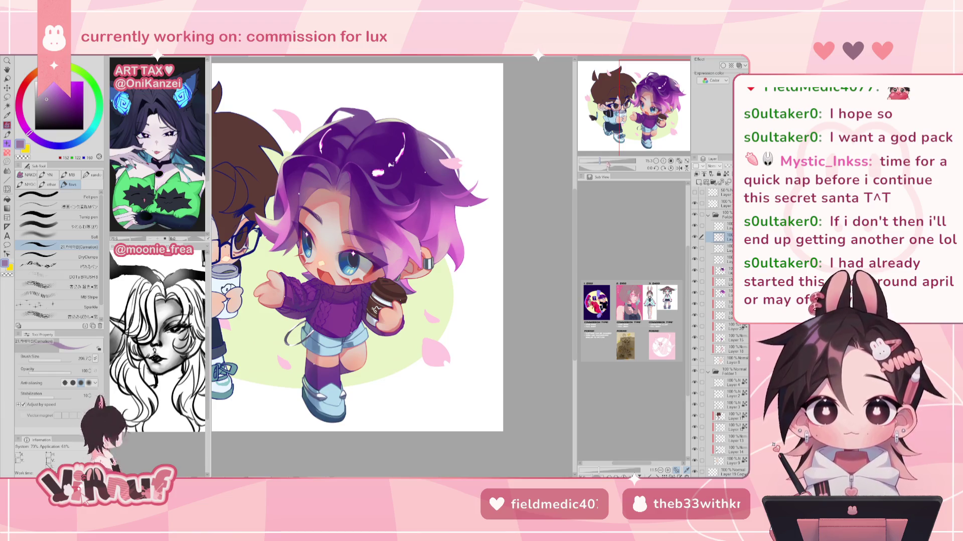
pyautogui.click(680, 167)
pyautogui.moveTo(606, 164); pyautogui.dragTo(592, 162)
# Pick a slightly different purple, alternate between Eraser and Carnation brush, and reset the canvas rotation upright.
pyautogui.keyDown('alt'); pyautogui.click(269, 307); pyautogui.keyUp('alt')
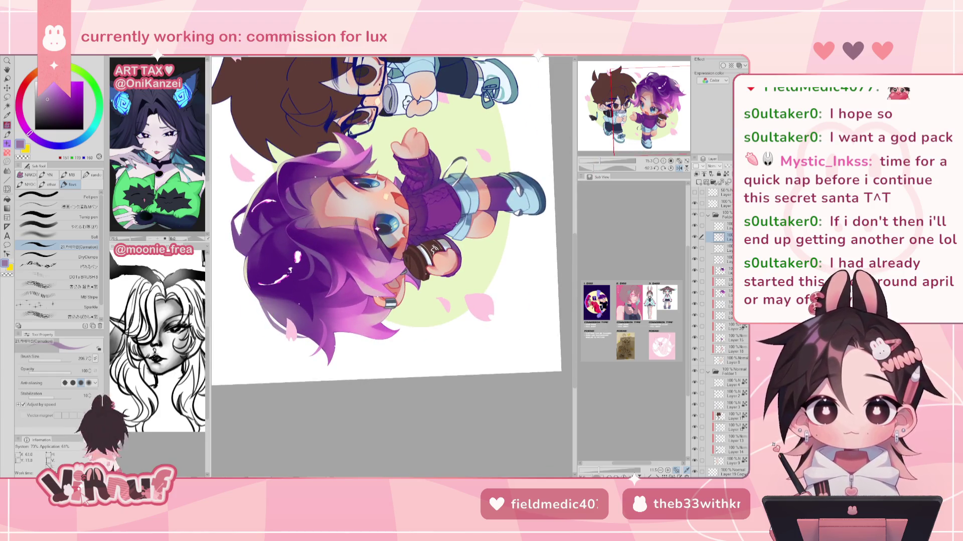
pyautogui.press('e')
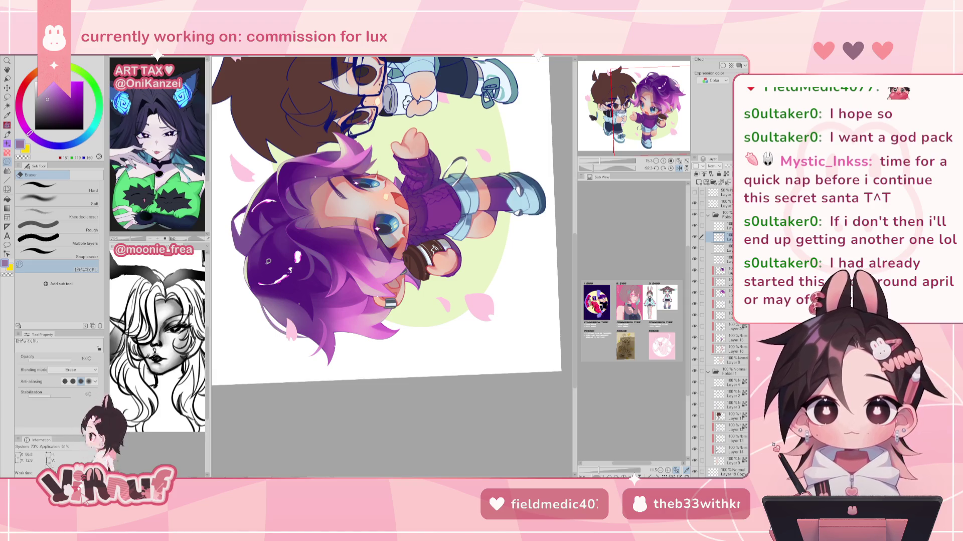
pyautogui.press('p')
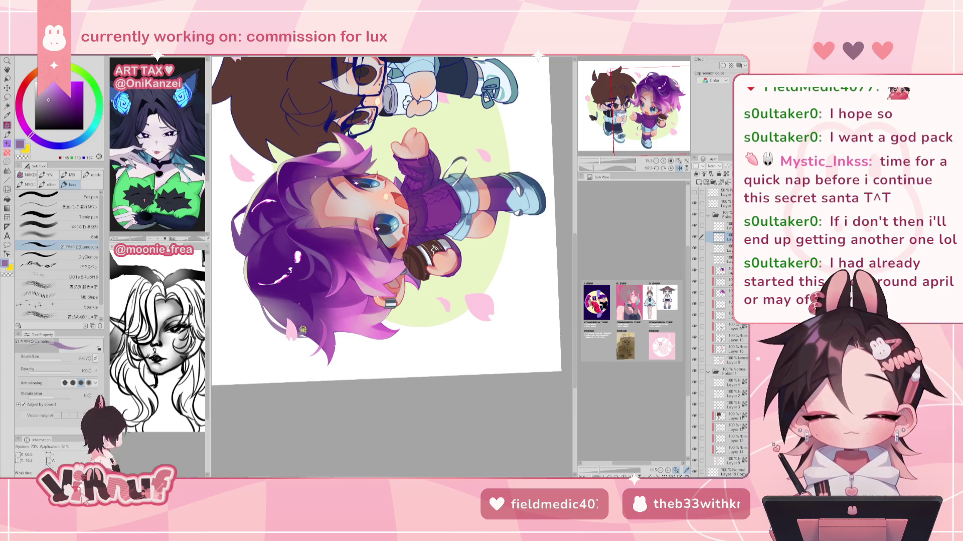
pyautogui.press('e')
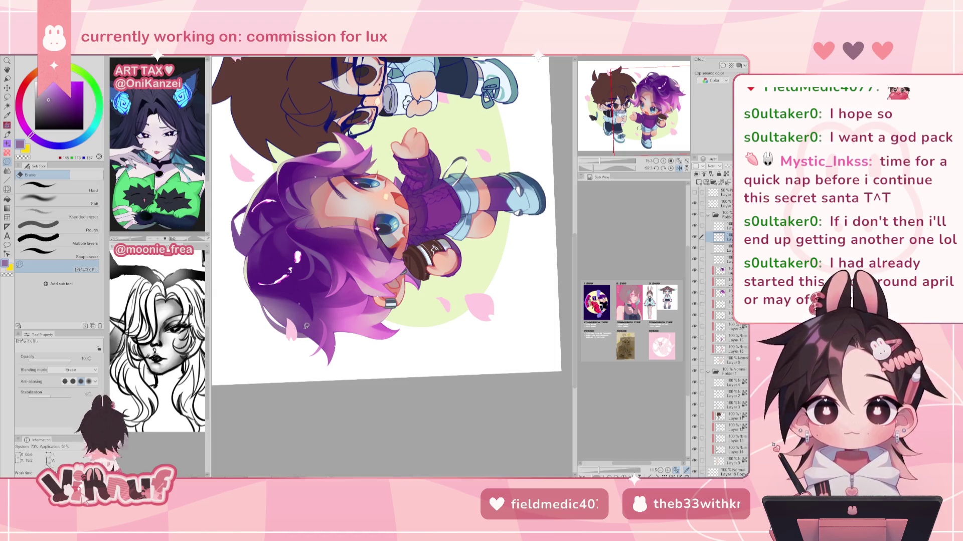
pyautogui.click(670, 168)
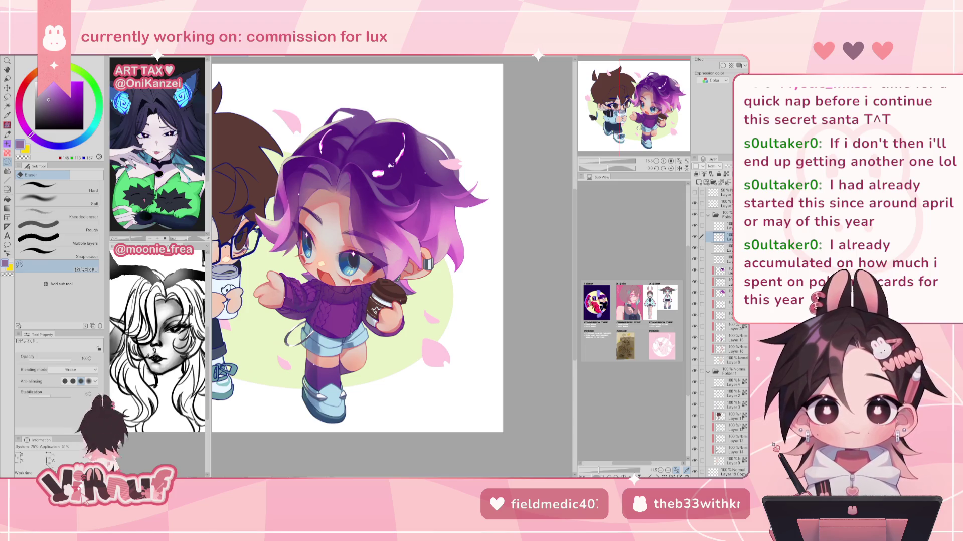
# Briefly hide the hair highlight layer to compare the hair with and without its shine.
pyautogui.click(695, 236)
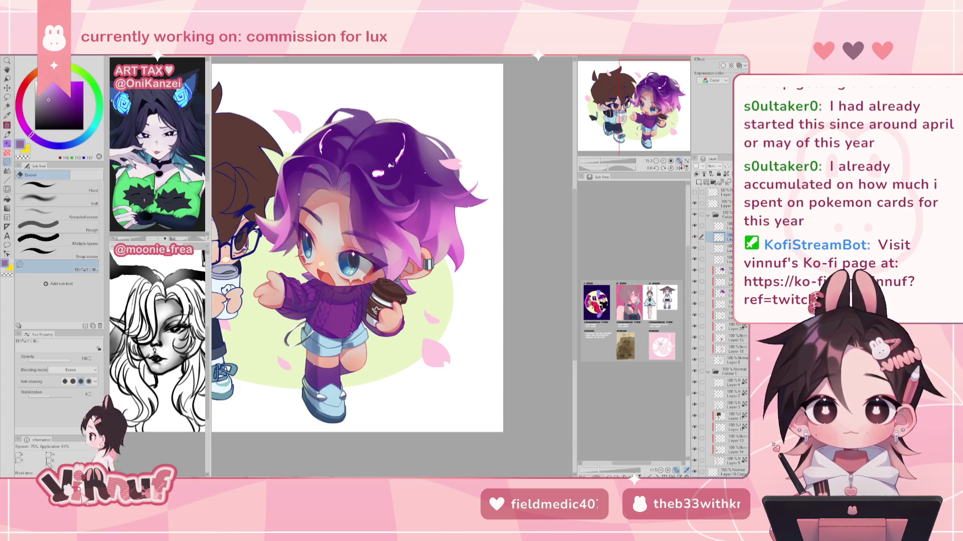
# Zoom out to both chibis, then zoom in on the purple-haired chibi's eye and sweater.
pyautogui.click(597, 162)
pyautogui.moveTo(597, 163); pyautogui.dragTo(609, 163)
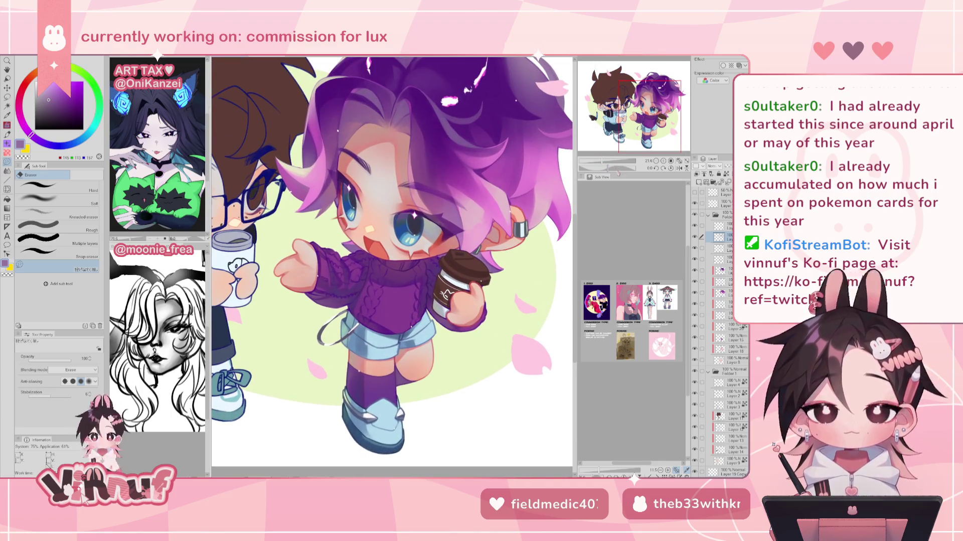
pyautogui.moveTo(606, 163); pyautogui.dragTo(618, 163)
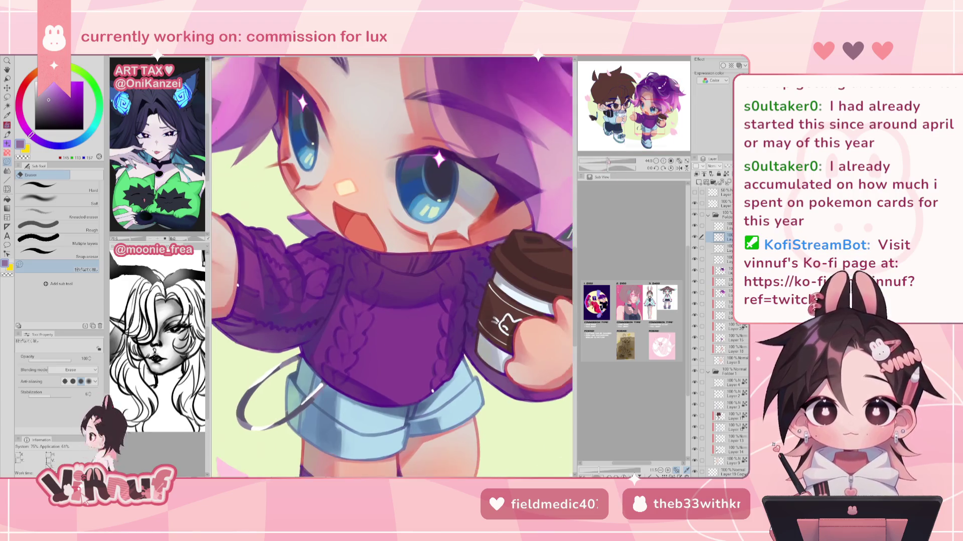
# Zoom in on the chibi's eye and set the Carnation brush to about size 26.
pyautogui.scroll(3, 359, 122)
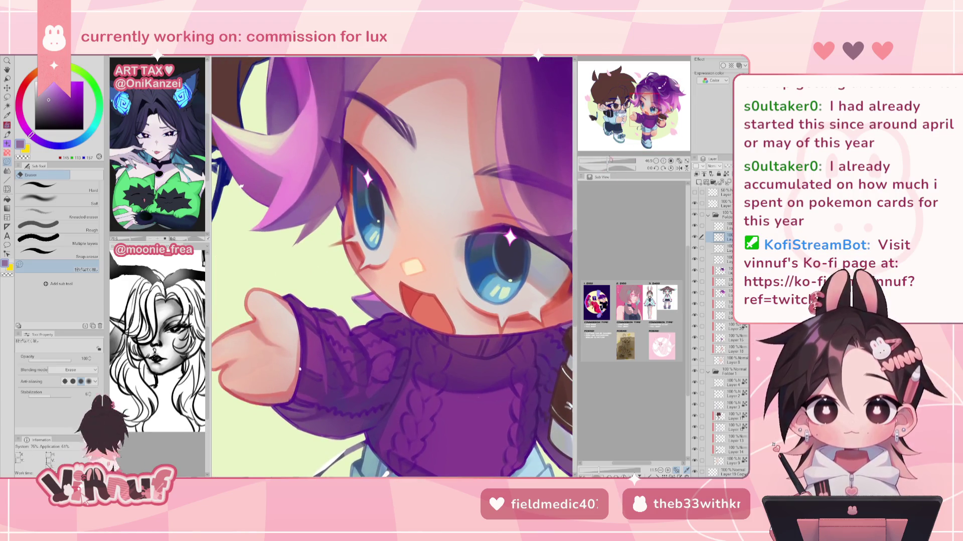
pyautogui.keyDown('alt'); pyautogui.click(359, 122); pyautogui.keyUp('alt')
pyautogui.moveTo(359, 122); pyautogui.dragTo(395, 239)
pyautogui.moveTo(70, 360); pyautogui.dragTo(65, 359)
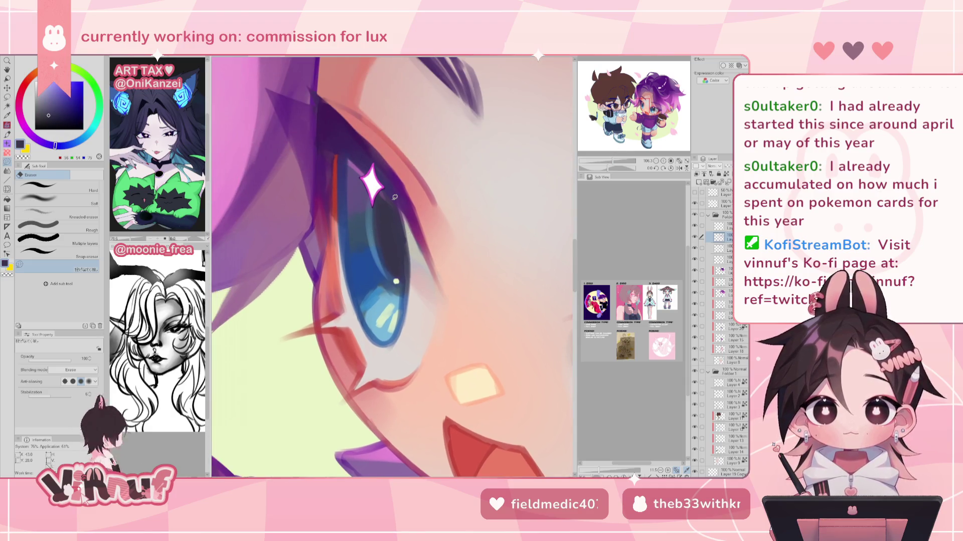
pyautogui.press('p')
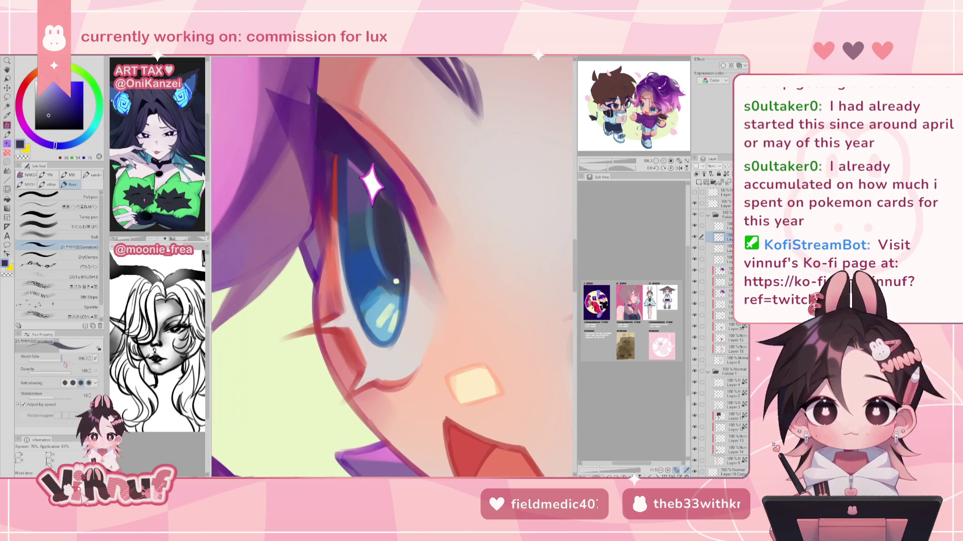
pyautogui.moveTo(54, 361); pyautogui.dragTo(52, 361)
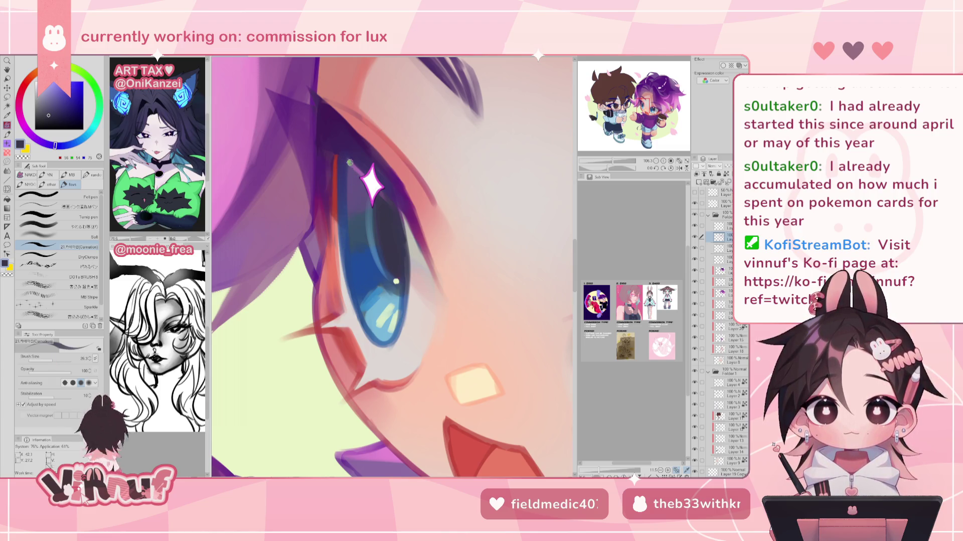
pyautogui.keyDown('alt'); pyautogui.click(355, 161); pyautogui.keyUp('alt')
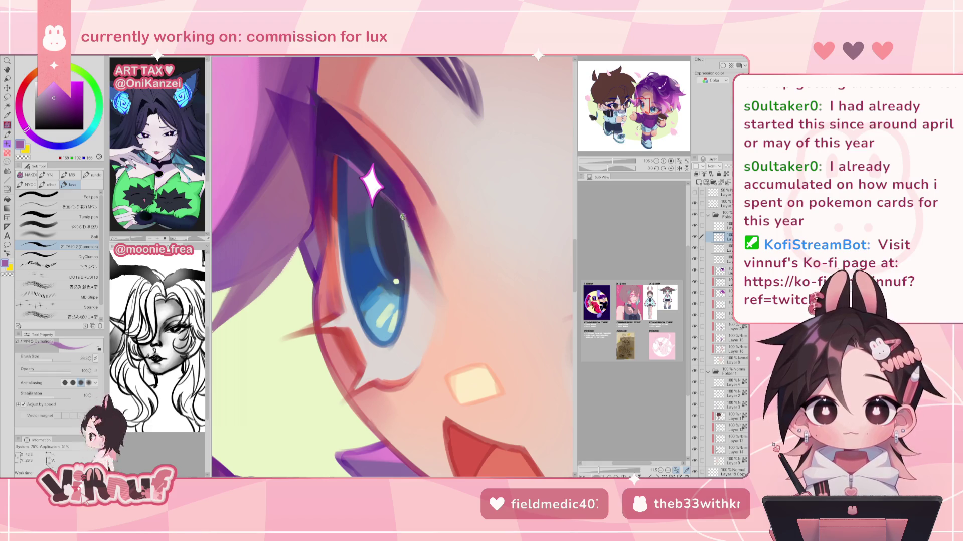
# Sample a range of blues from the iris, from dark navy to light sky blue.
pyautogui.keyDown('alt'); pyautogui.click(396, 243); pyautogui.keyUp('alt')
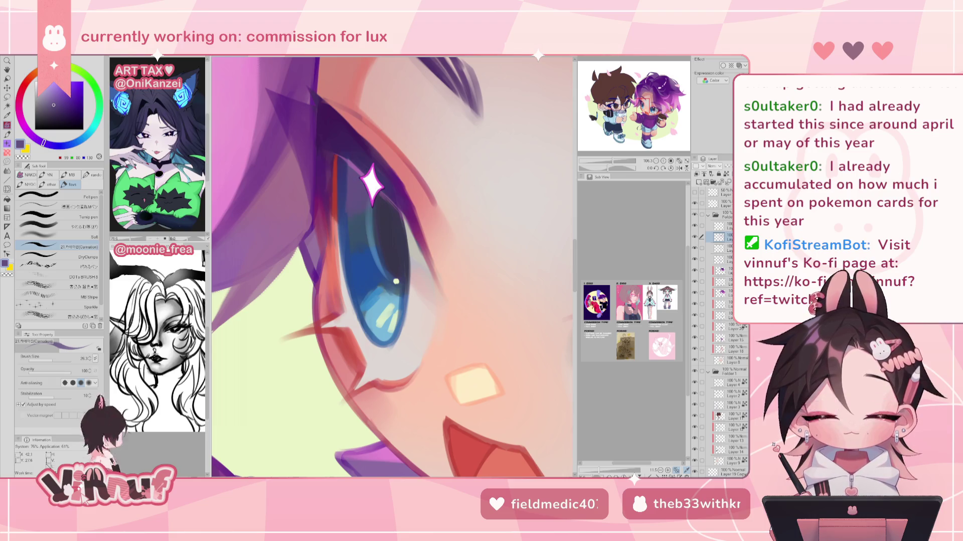
pyautogui.keyDown('alt'); pyautogui.click(351, 207); pyautogui.keyUp('alt')
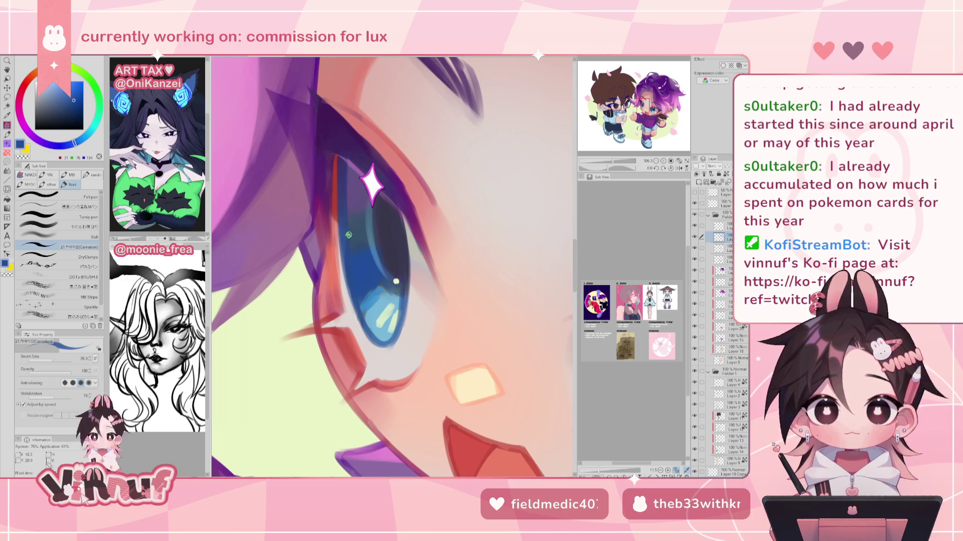
pyautogui.keyDown('alt'); pyautogui.click(350, 258); pyautogui.keyUp('alt')
pyautogui.keyDown('alt'); pyautogui.click(350, 188); pyautogui.keyUp('alt')
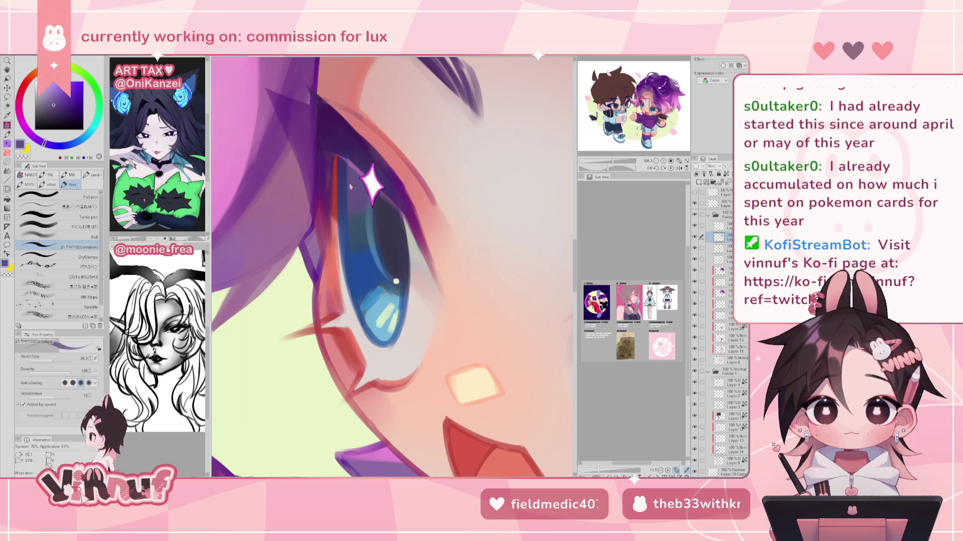
pyautogui.keyDown('alt'); pyautogui.click(345, 251); pyautogui.keyUp('alt')
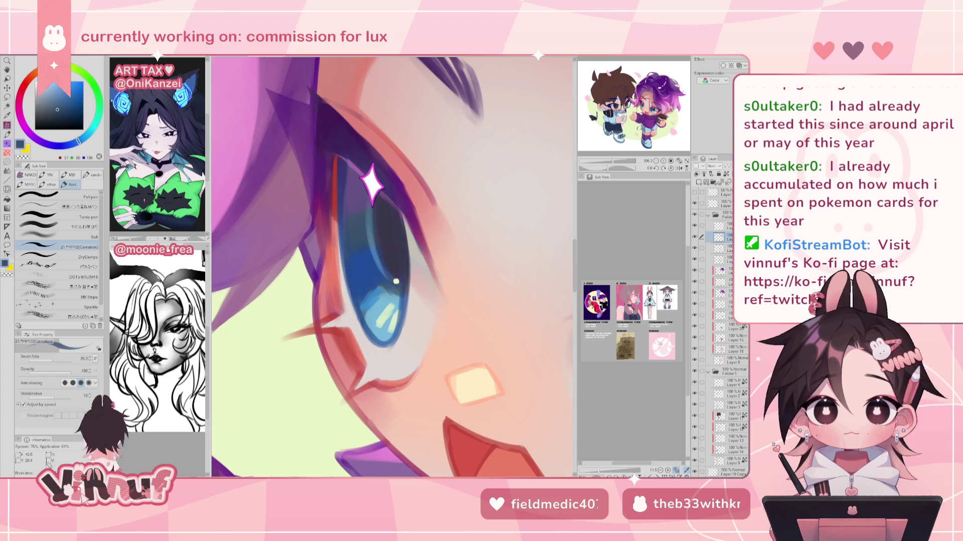
pyautogui.keyDown('alt'); pyautogui.click(351, 245); pyautogui.keyUp('alt')
pyautogui.keyDown('alt'); pyautogui.click(367, 311); pyautogui.keyUp('alt')
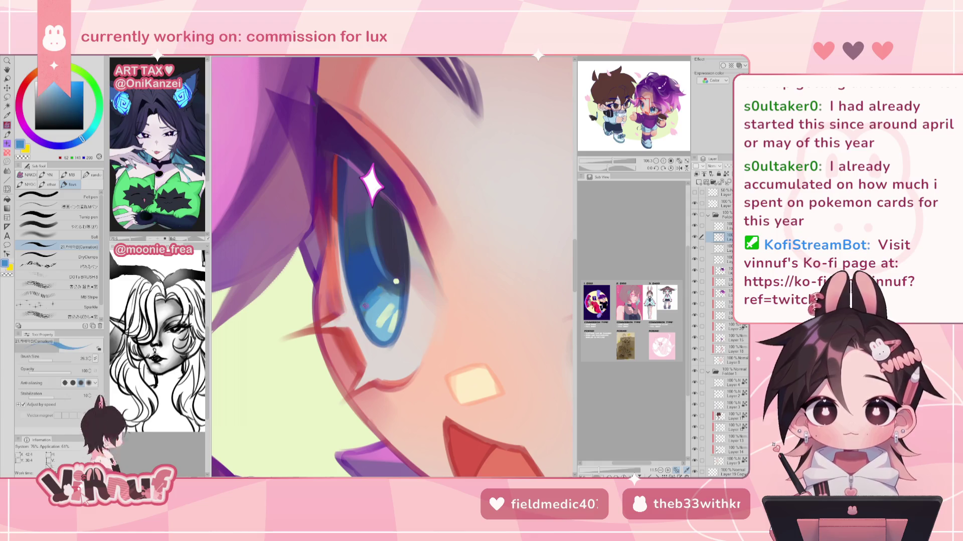
pyautogui.keyDown('alt'); pyautogui.click(355, 272); pyautogui.keyUp('alt')
pyautogui.keyDown('alt'); pyautogui.click(358, 299); pyautogui.keyUp('alt')
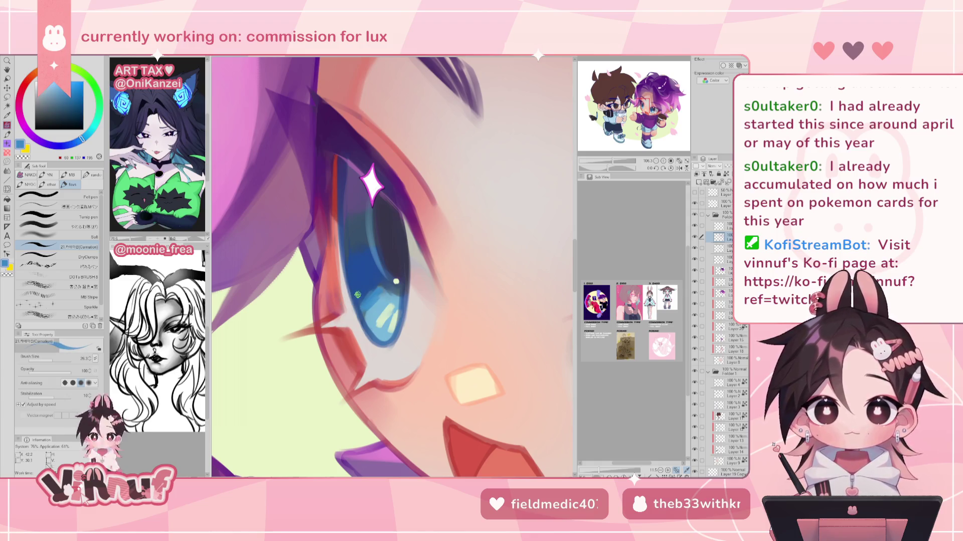
pyautogui.keyDown('alt'); pyautogui.click(363, 290); pyautogui.keyUp('alt')
pyautogui.keyDown('alt'); pyautogui.click(370, 325); pyautogui.keyUp('alt')
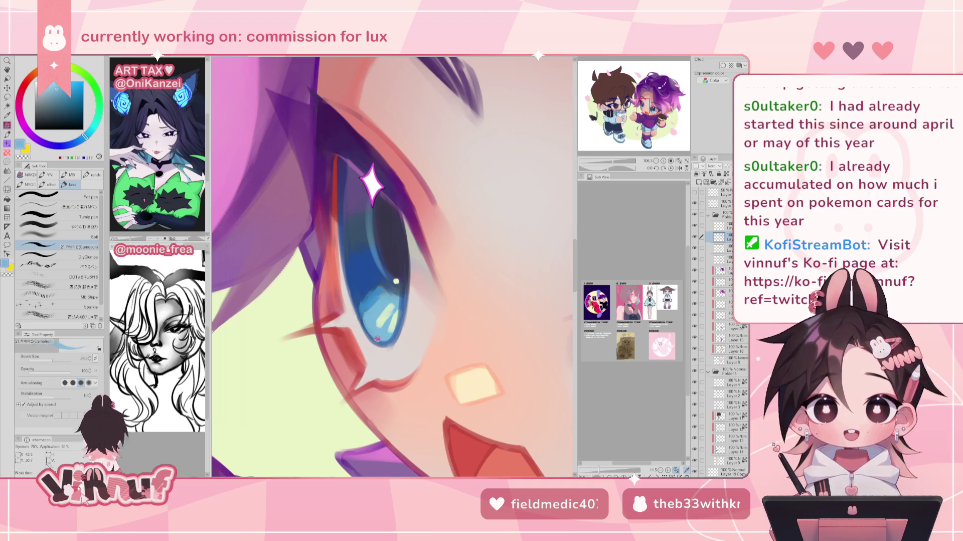
# Mirror the view to check the eye and resample dark and light iris blues.
pyautogui.press('h')
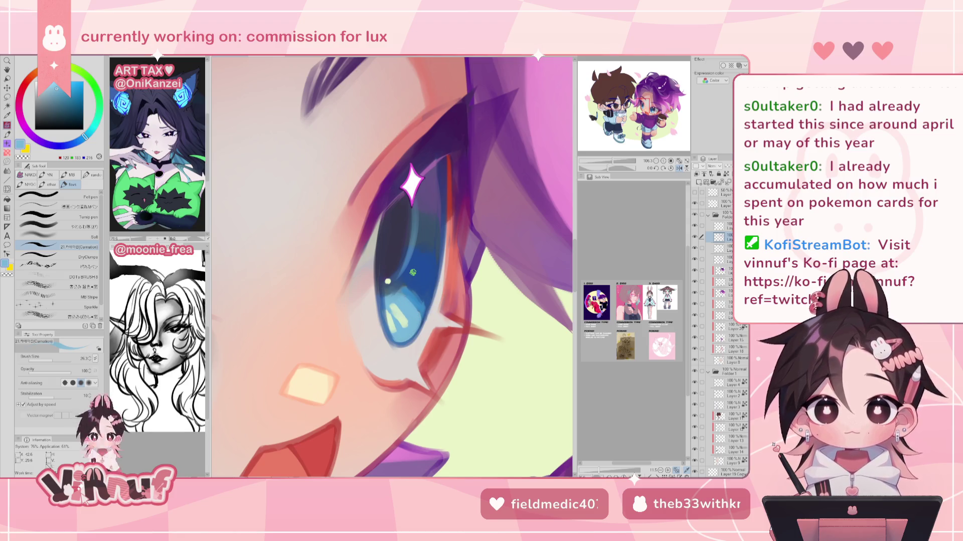
pyautogui.keyDown('alt'); pyautogui.click(424, 288); pyautogui.keyUp('alt')
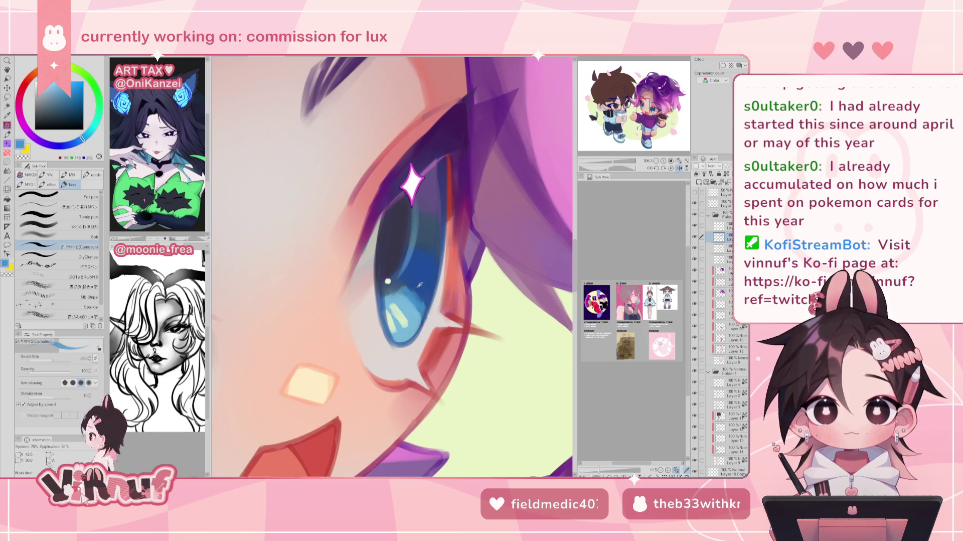
pyautogui.keyDown('alt'); pyautogui.click(414, 307); pyautogui.keyUp('alt')
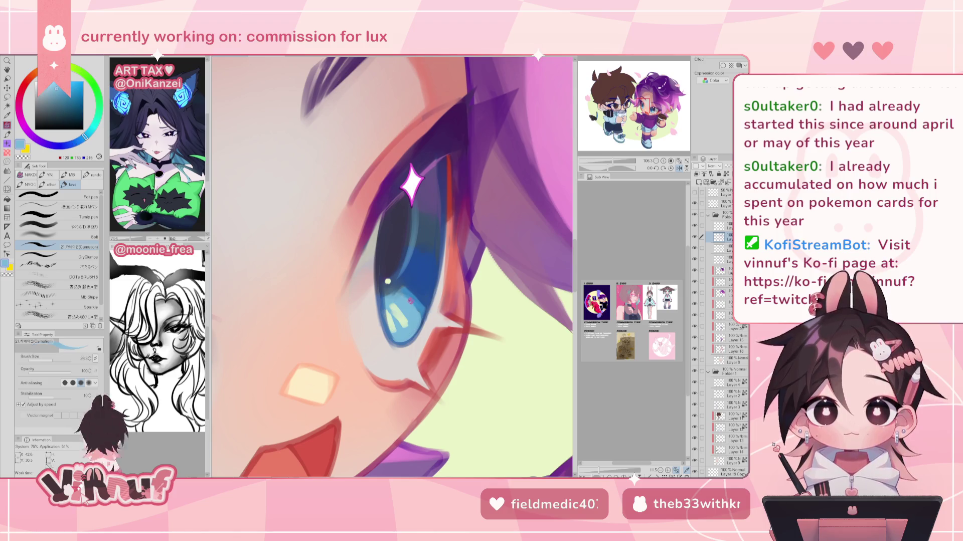
pyautogui.press('h')
pyautogui.keyDown('alt'); pyautogui.click(392, 291); pyautogui.keyUp('alt')
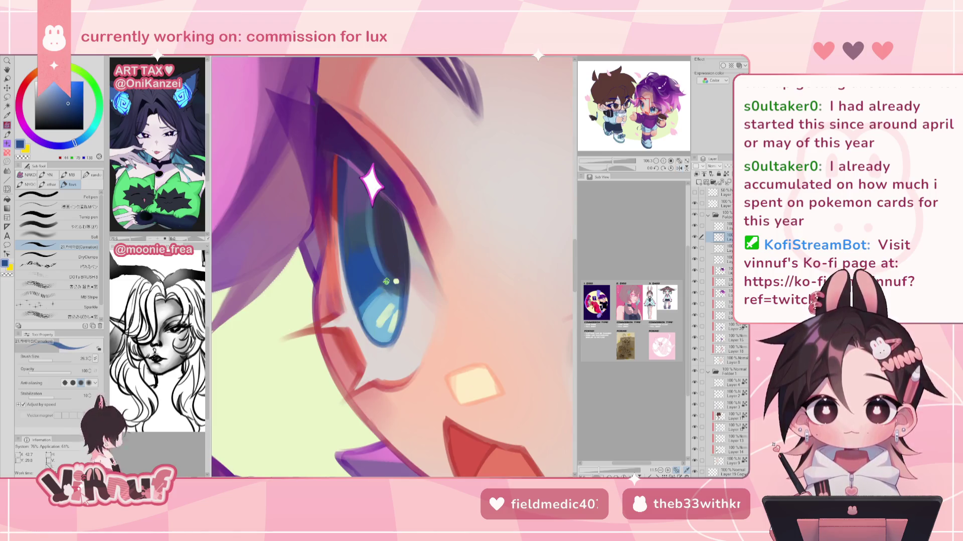
pyautogui.keyDown('alt'); pyautogui.click(393, 292); pyautogui.keyUp('alt')
pyautogui.keyDown('alt'); pyautogui.click(380, 289); pyautogui.keyUp('alt')
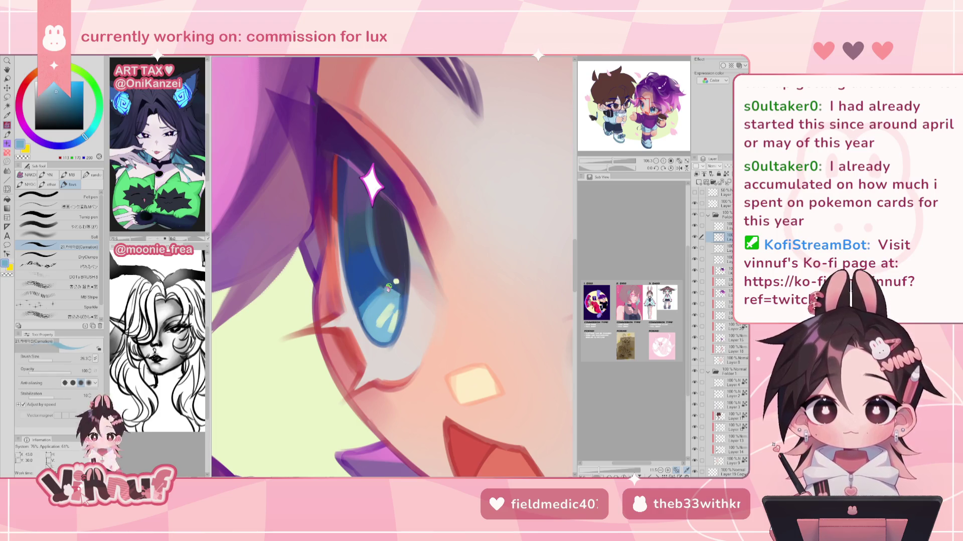
pyautogui.keyDown('alt'); pyautogui.click(381, 280); pyautogui.keyUp('alt')
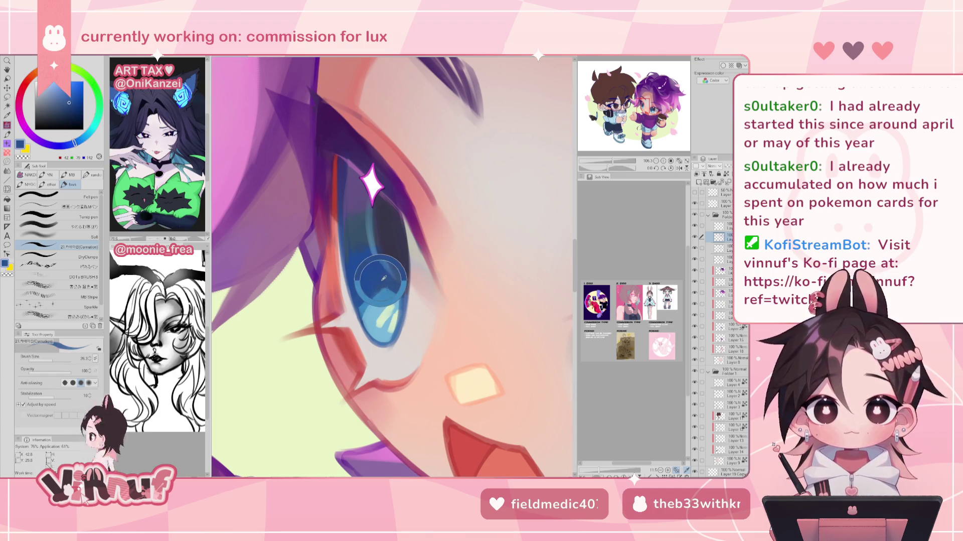
pyautogui.keyDown('alt'); pyautogui.click(387, 293); pyautogui.keyUp('alt')
pyautogui.keyDown('alt'); pyautogui.click(396, 286); pyautogui.keyUp('alt')
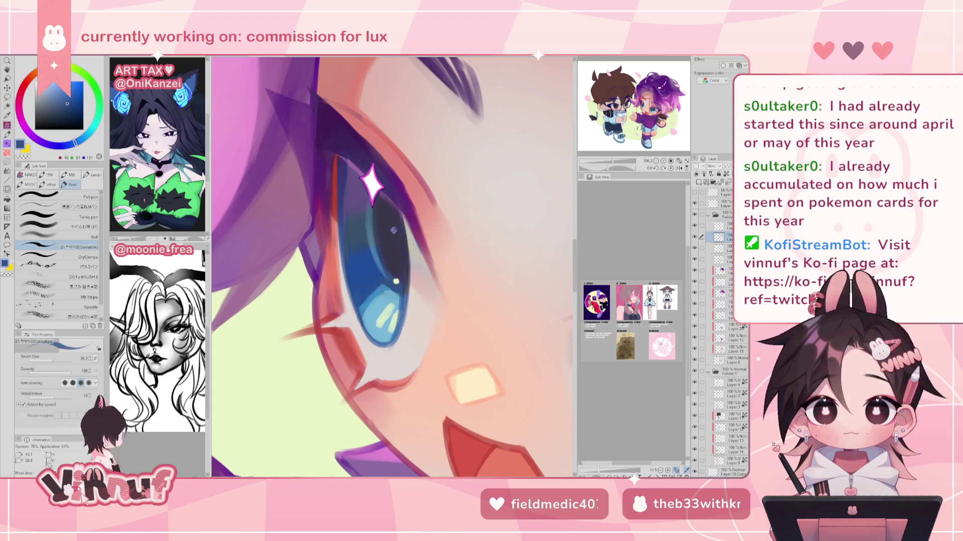
pyautogui.keyDown('alt'); pyautogui.click(371, 317); pyautogui.keyUp('alt')
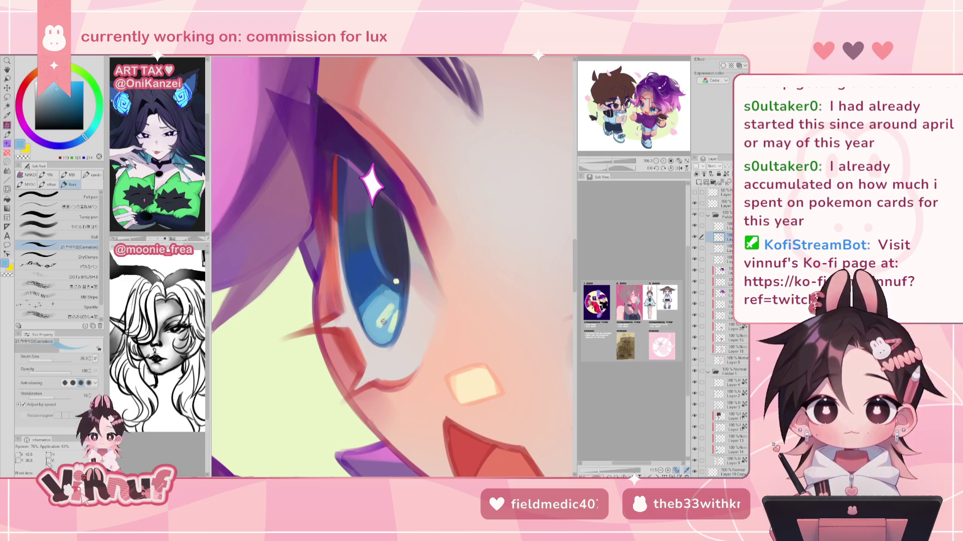
# Recheck the eye mirrored, sample navy and brighter blues, and zoom out to see both chibis.
pyautogui.press('h')
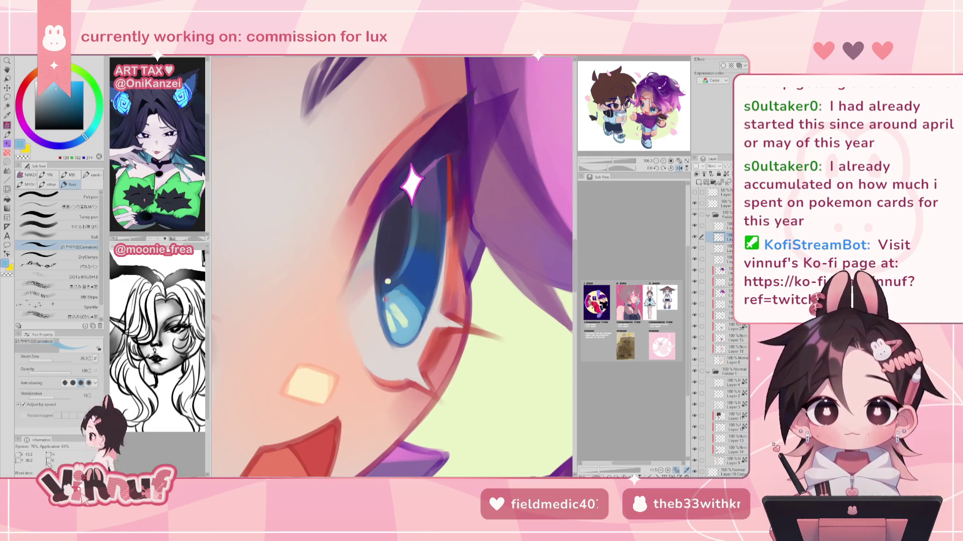
pyautogui.keyDown('alt'); pyautogui.click(389, 312); pyautogui.keyUp('alt')
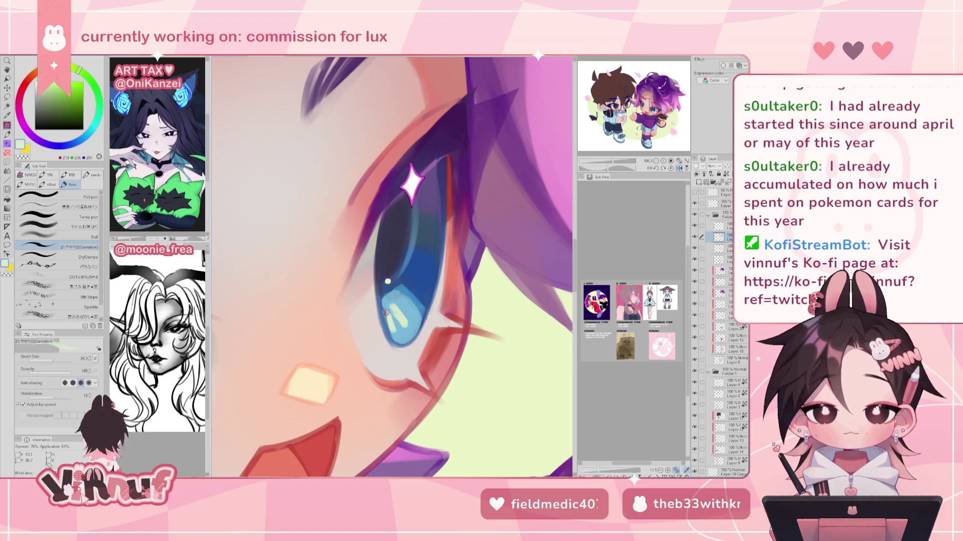
pyautogui.keyDown('alt'); pyautogui.click(388, 320); pyautogui.keyUp('alt')
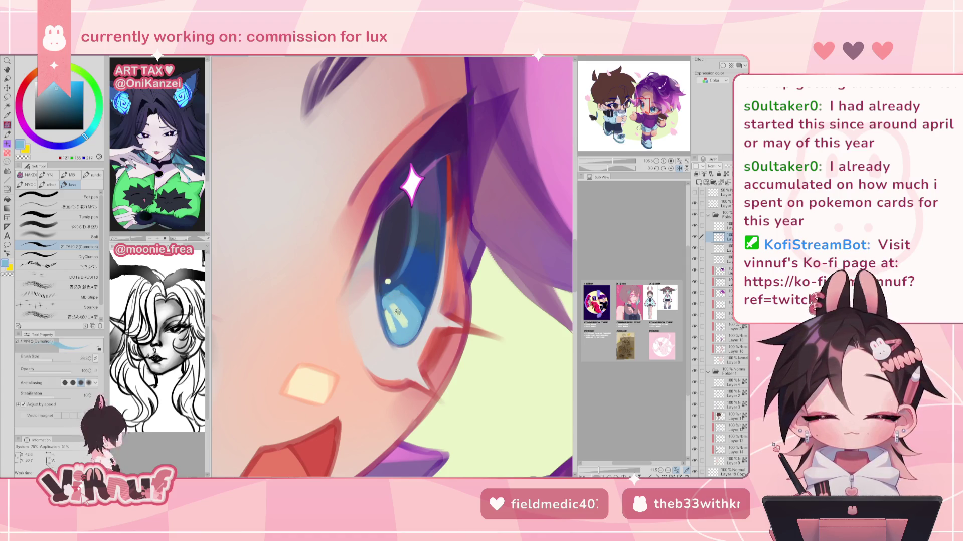
pyautogui.keyDown('alt'); pyautogui.click(378, 282); pyautogui.keyUp('alt')
pyautogui.keyDown('alt'); pyautogui.click(409, 284); pyautogui.keyUp('alt')
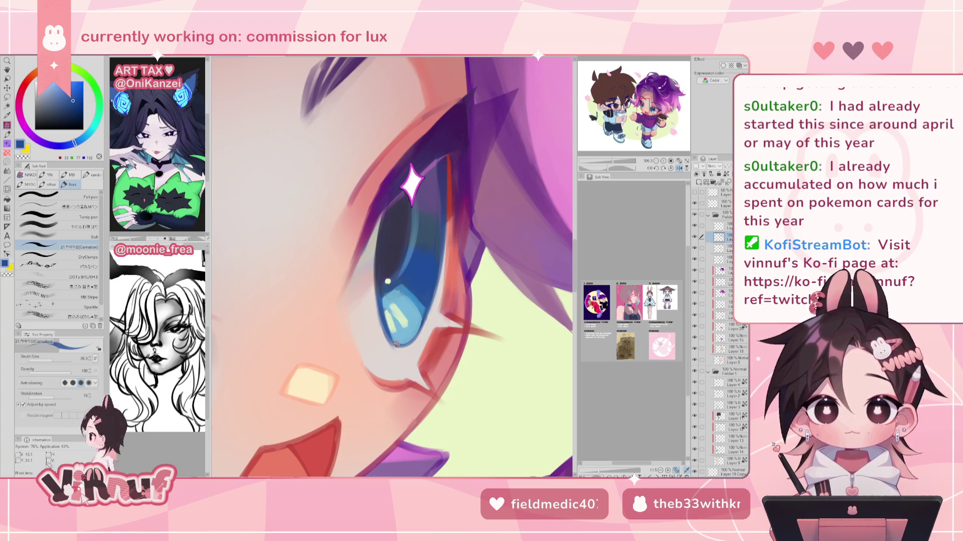
pyautogui.moveTo(613, 161)
pyautogui.mouseDown()
pyautogui.moveTo(602, 160)
pyautogui.moveTo(607, 169)
pyautogui.mouseUp()
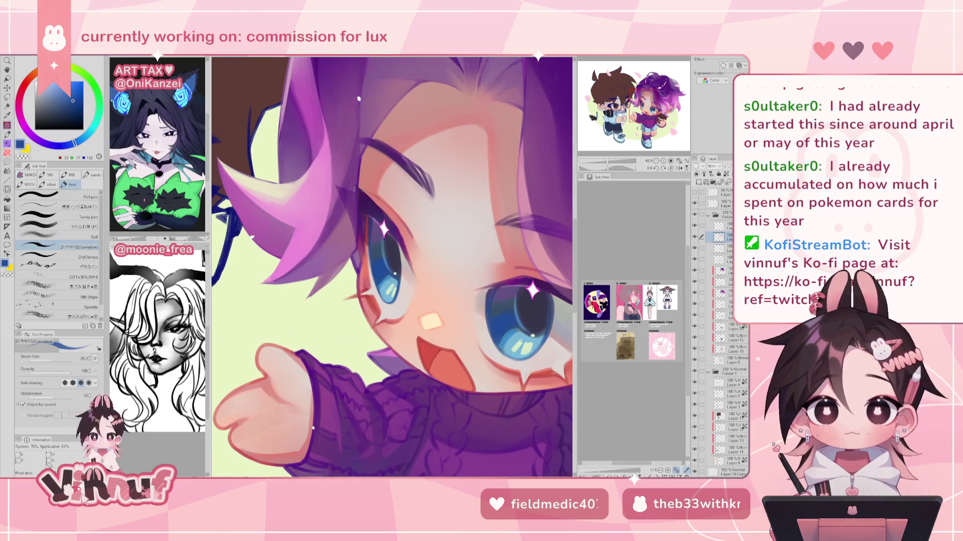
pyautogui.keyDown('alt'); pyautogui.click(557, 319); pyautogui.keyUp('alt')
pyautogui.moveTo(413, 242); pyautogui.dragTo(359, 240)
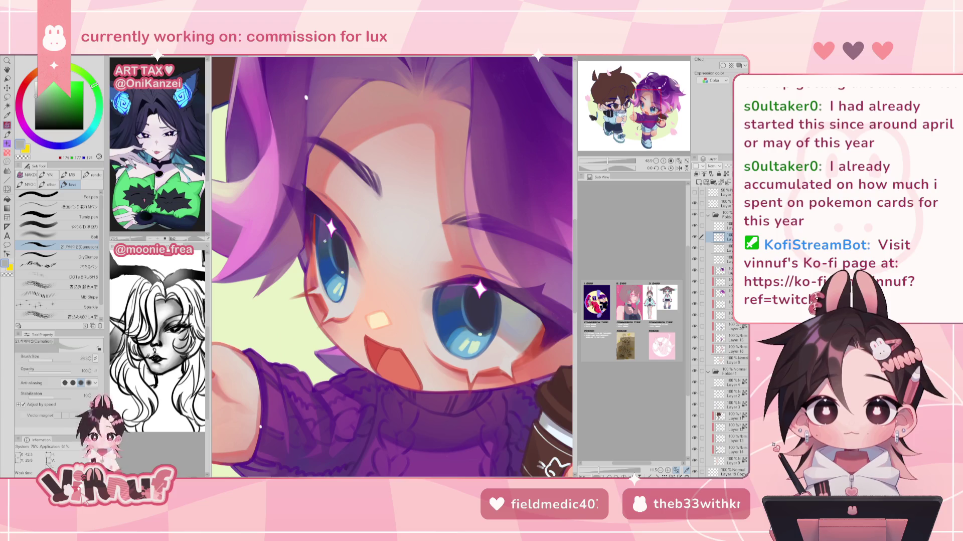
# Try a soft watercolour dark-blue stroke along the iris's left edge, then undo it.
pyautogui.click(56, 226)
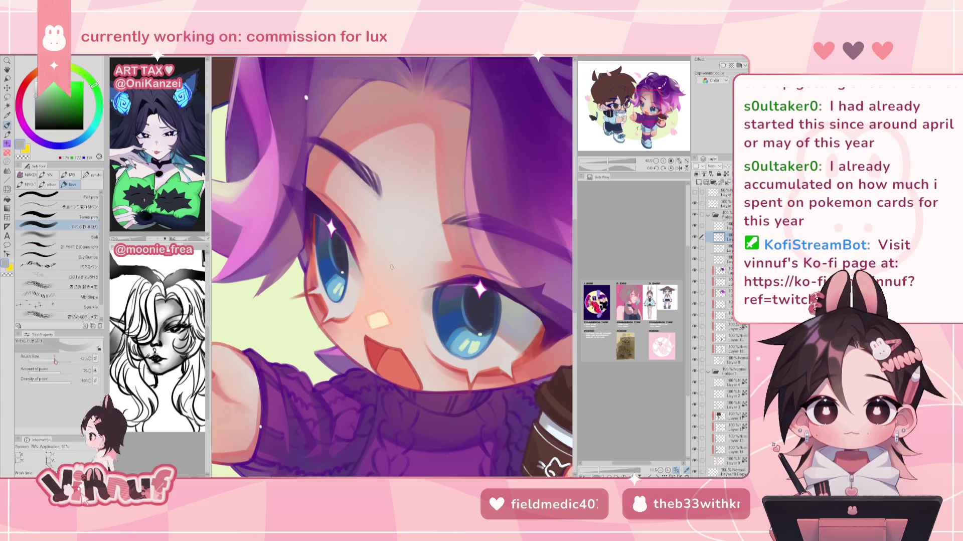
pyautogui.scroll(1, 392, 267)
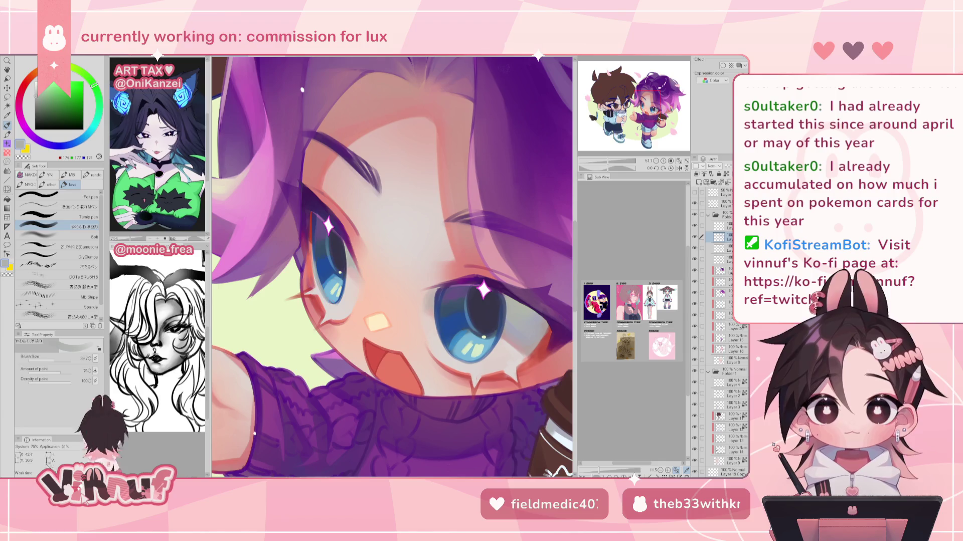
pyautogui.keyDown('alt'); pyautogui.click(316, 252); pyautogui.keyUp('alt')
pyautogui.moveTo(317, 252); pyautogui.dragTo(327, 300)
pyautogui.hotkey('ctrl', 'z')
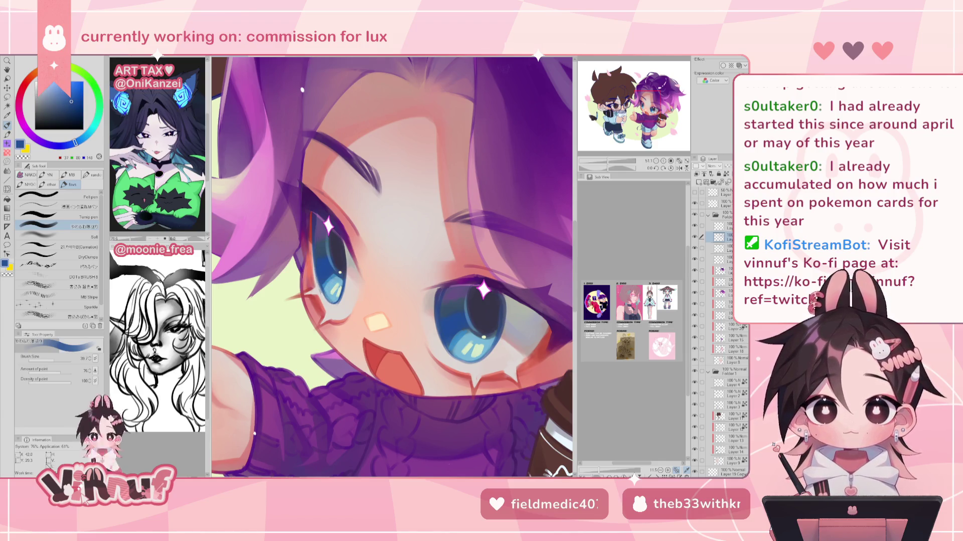
pyautogui.press('h')
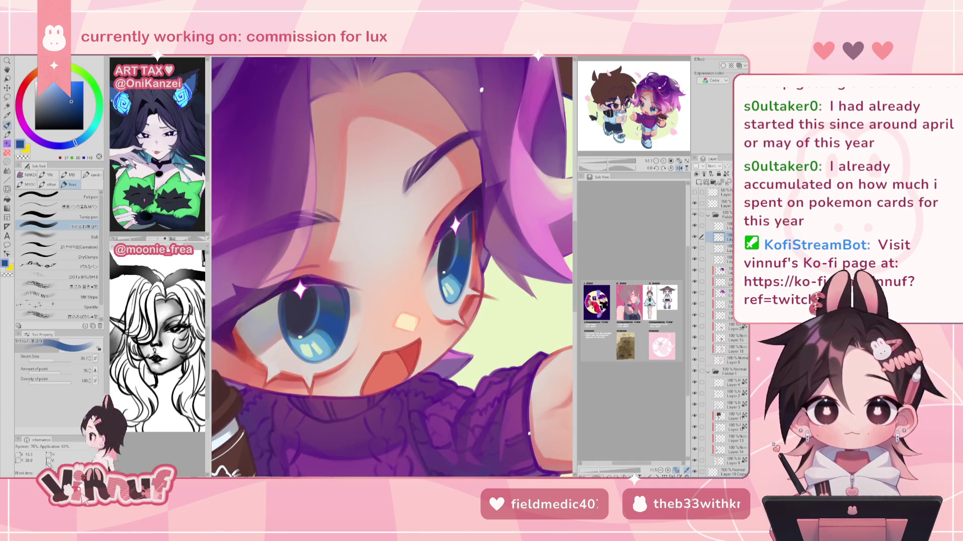
# Pick navy, medium and light sky blues, then zoom back in on the purple-haired face.
pyautogui.keyDown('alt'); pyautogui.click(437, 245); pyautogui.keyUp('alt')
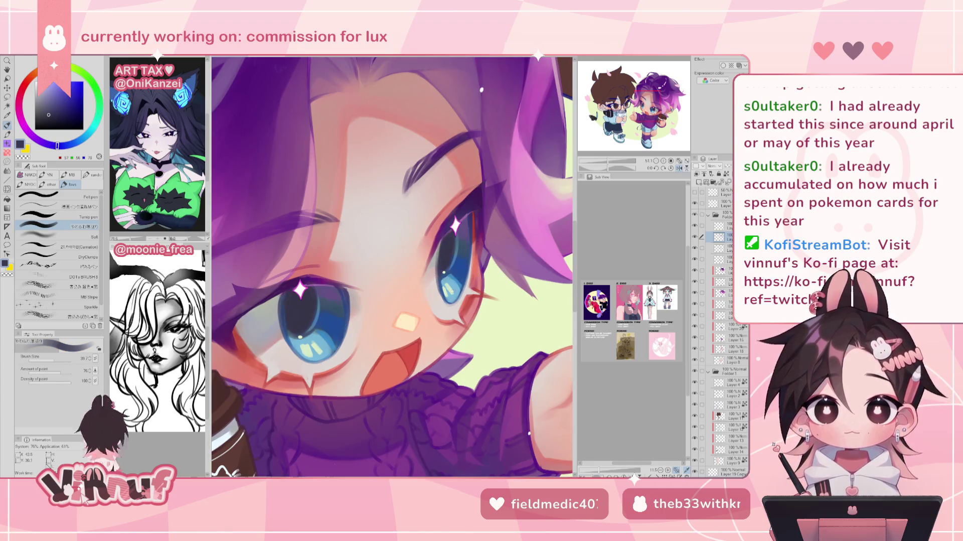
pyautogui.keyDown('alt'); pyautogui.click(441, 292); pyautogui.keyUp('alt')
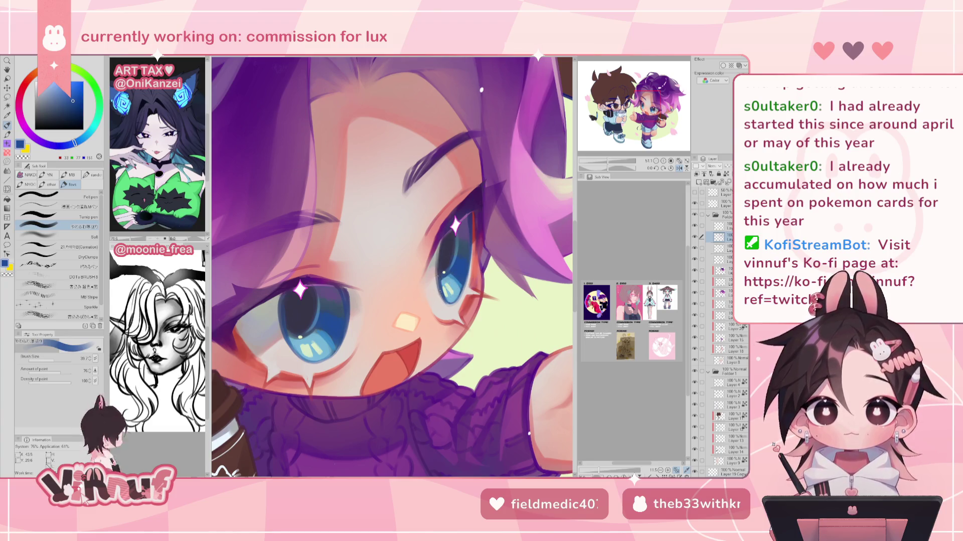
pyautogui.keyDown('alt'); pyautogui.click(443, 293); pyautogui.keyUp('alt')
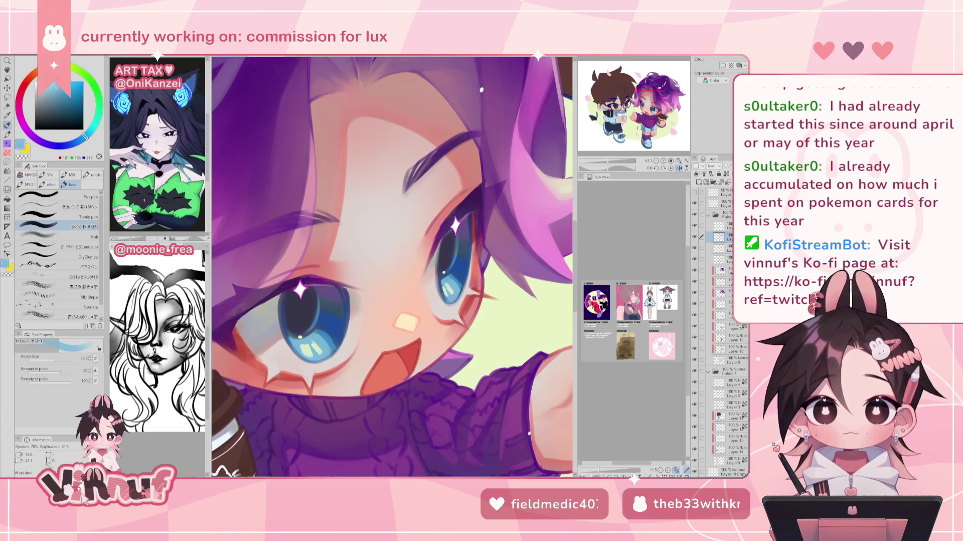
pyautogui.moveTo(613, 165); pyautogui.dragTo(599, 162)
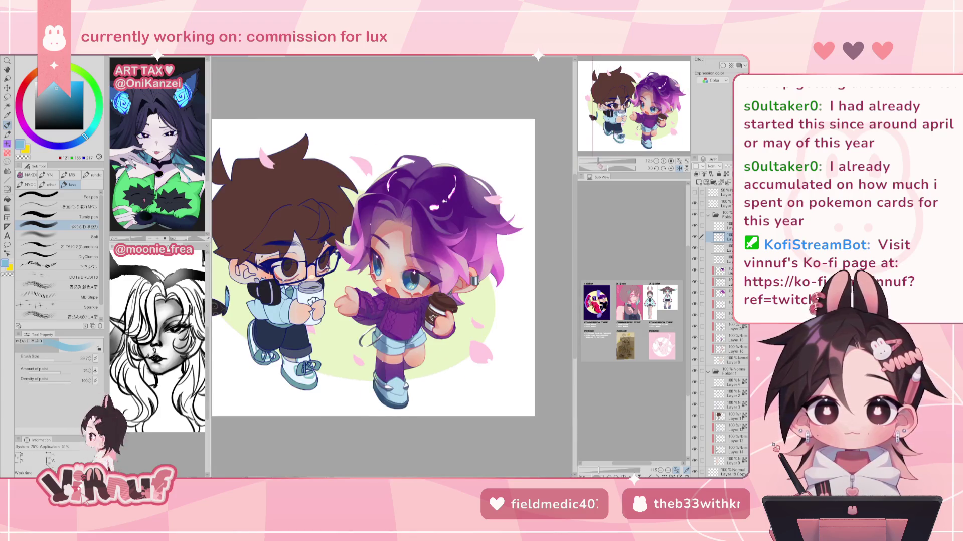
pyautogui.scroll(2, 453, 300)
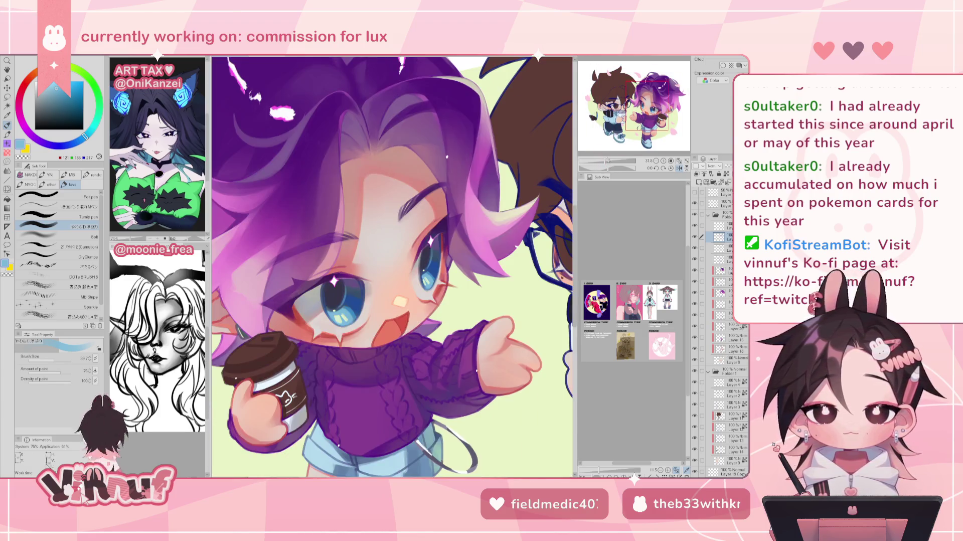
pyautogui.scroll(2, 454, 301)
pyautogui.keyDown('alt'); pyautogui.click(454, 300); pyautogui.keyUp('alt')
pyautogui.scroll(2, 453, 301)
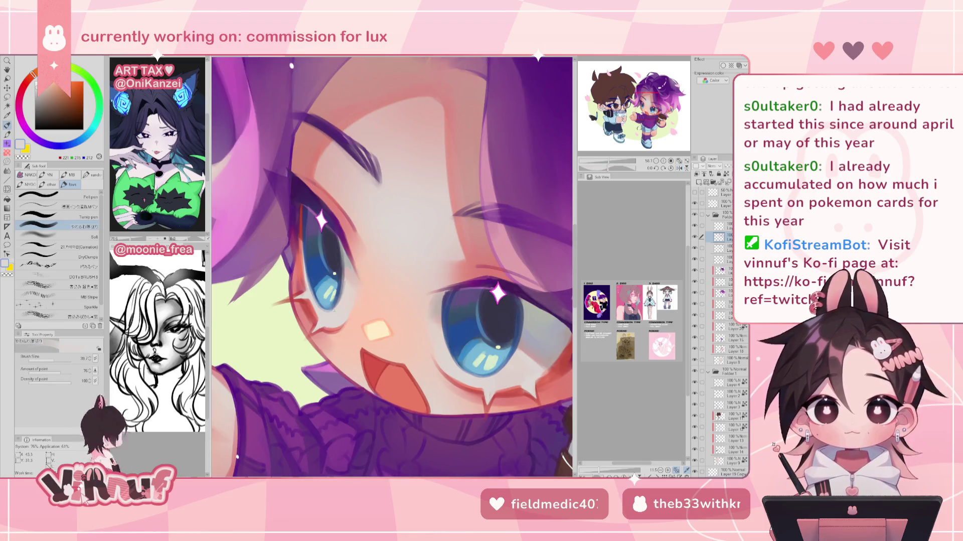
# Dab pale skin-tone touches at the eye's lower corner and recentre the right eye.
pyautogui.moveTo(312, 301); pyautogui.dragTo(311, 315)
pyautogui.keyDown('alt'); pyautogui.click(314, 310); pyautogui.keyUp('alt')
pyautogui.keyDown('alt'); pyautogui.click(319, 308); pyautogui.keyUp('alt')
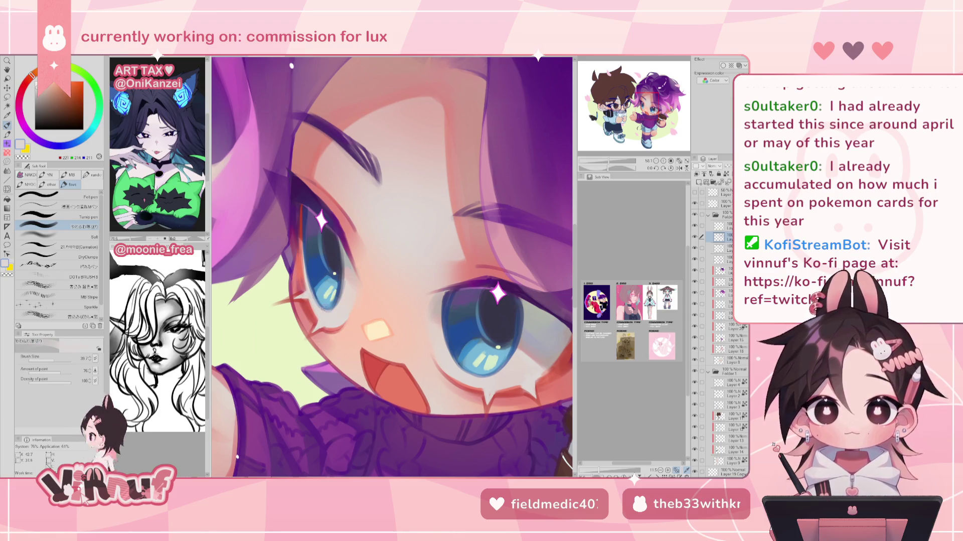
pyautogui.moveTo(344, 282); pyautogui.dragTo(276, 259)
pyautogui.keyDown('alt'); pyautogui.click(389, 265); pyautogui.keyUp('alt')
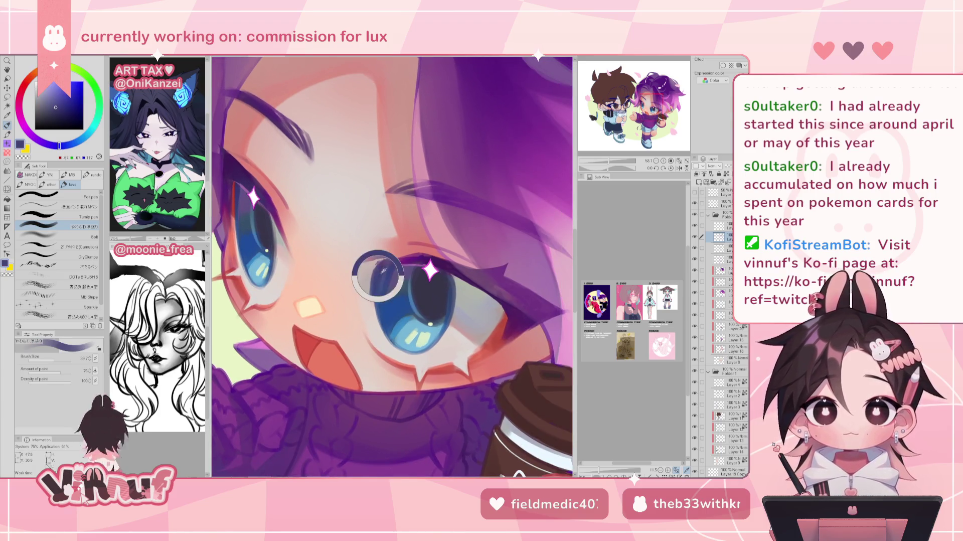
# Alternate dark and light blue samples on the right iris to build its gradient.
pyautogui.keyDown('alt'); pyautogui.click(436, 301); pyautogui.keyUp('alt')
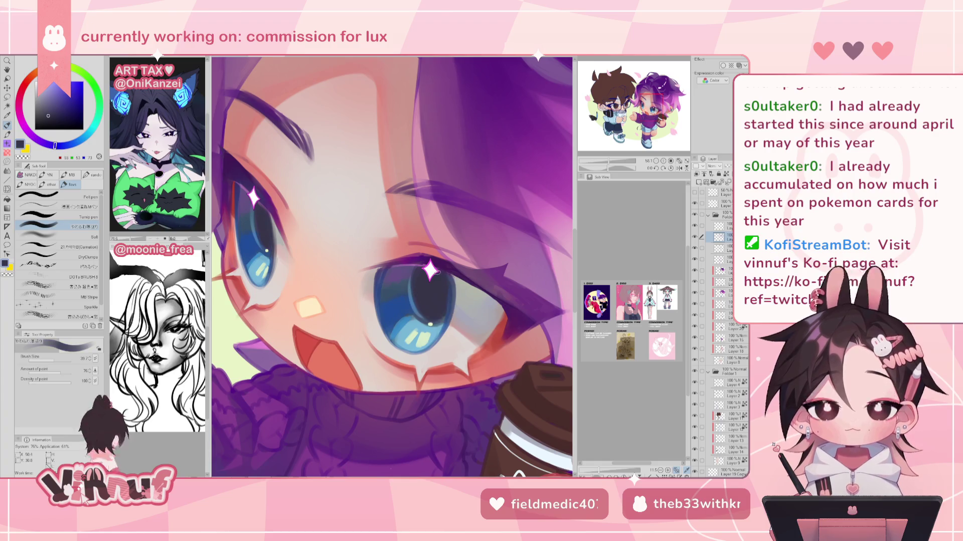
pyautogui.keyDown('alt'); pyautogui.click(389, 273); pyautogui.keyUp('alt')
pyautogui.keyDown('alt'); pyautogui.click(384, 293); pyautogui.keyUp('alt')
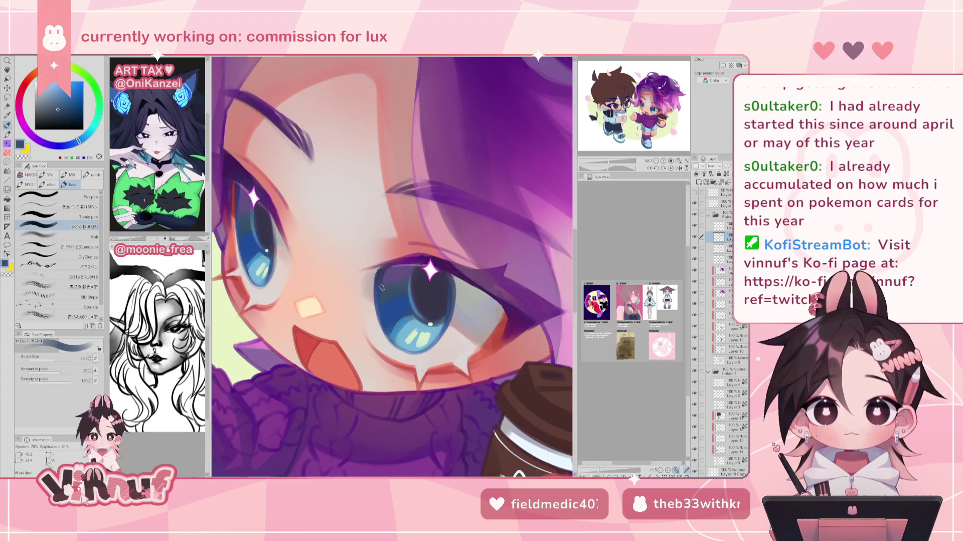
pyautogui.keyDown('alt'); pyautogui.click(382, 296); pyautogui.keyUp('alt')
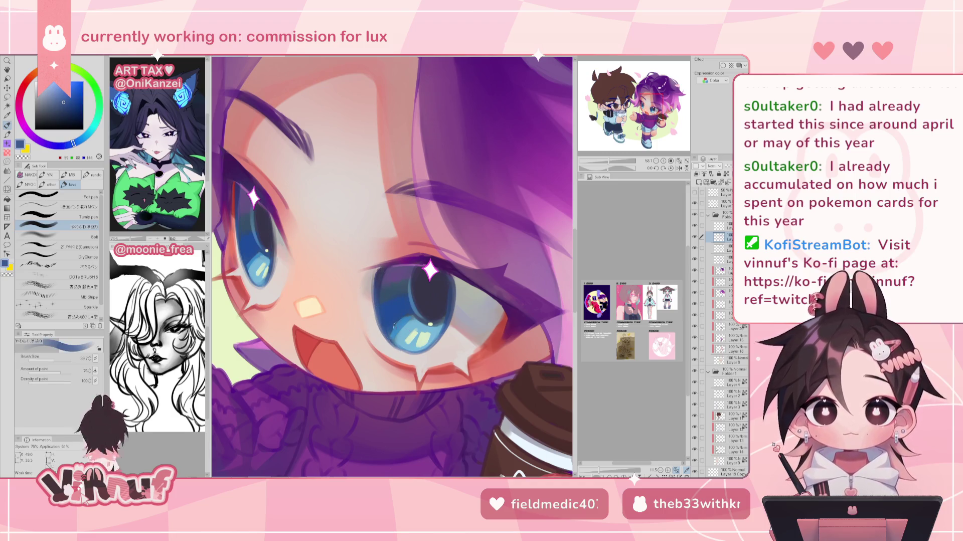
pyautogui.keyDown('alt'); pyautogui.click(399, 307); pyautogui.keyUp('alt')
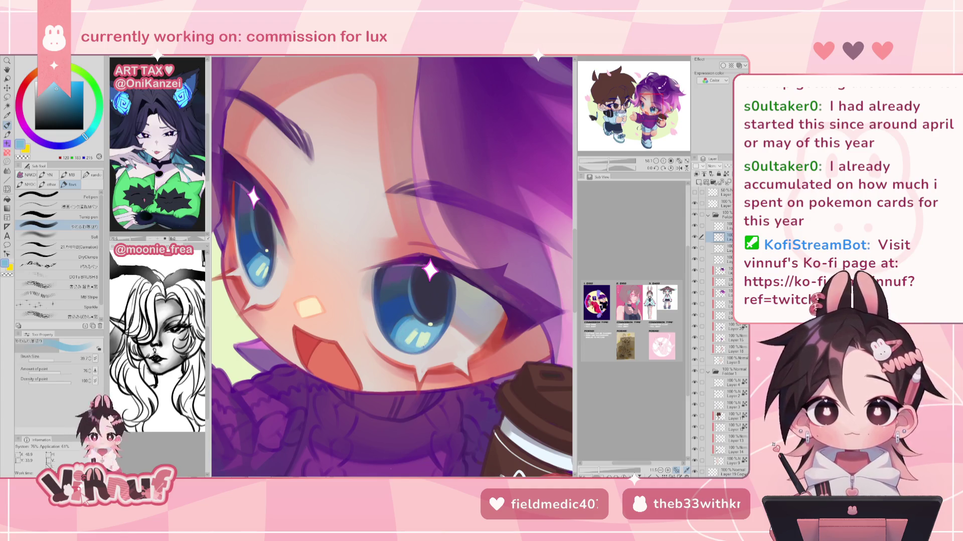
pyautogui.keyDown('alt'); pyautogui.click(411, 315); pyautogui.keyUp('alt')
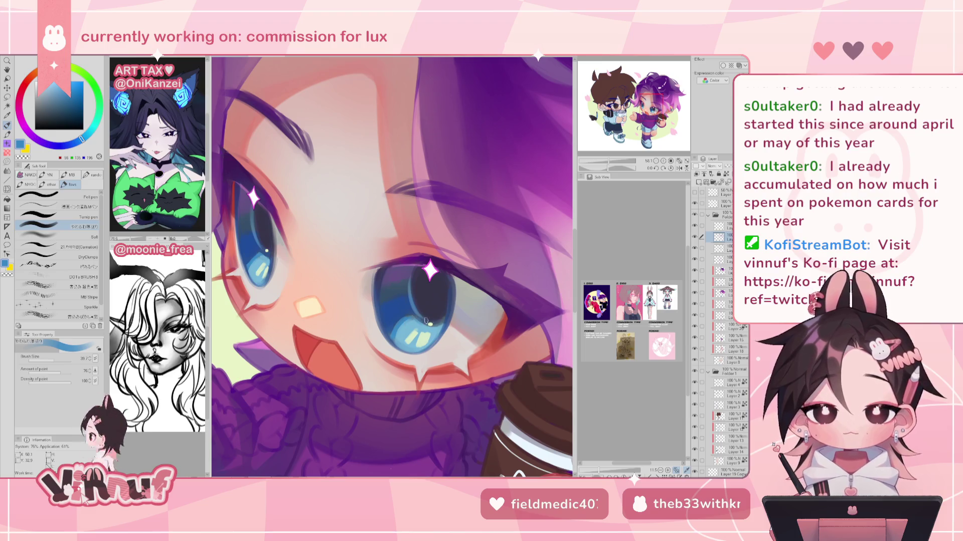
pyautogui.keyDown('alt'); pyautogui.click(420, 320); pyautogui.keyUp('alt')
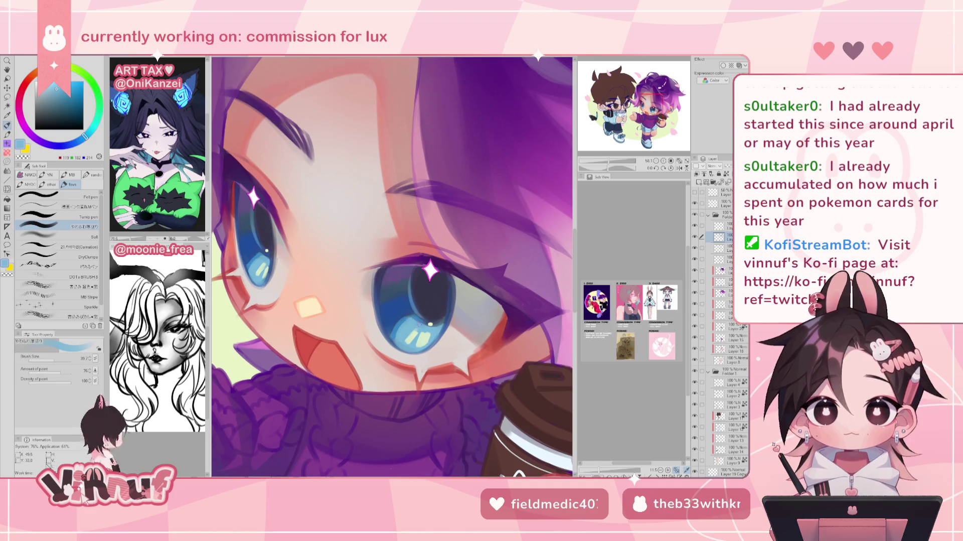
# Sample darker and lighter blues from both left and right irises to blend the gradient.
pyautogui.keyDown('alt'); pyautogui.click(258, 244); pyautogui.keyUp('alt')
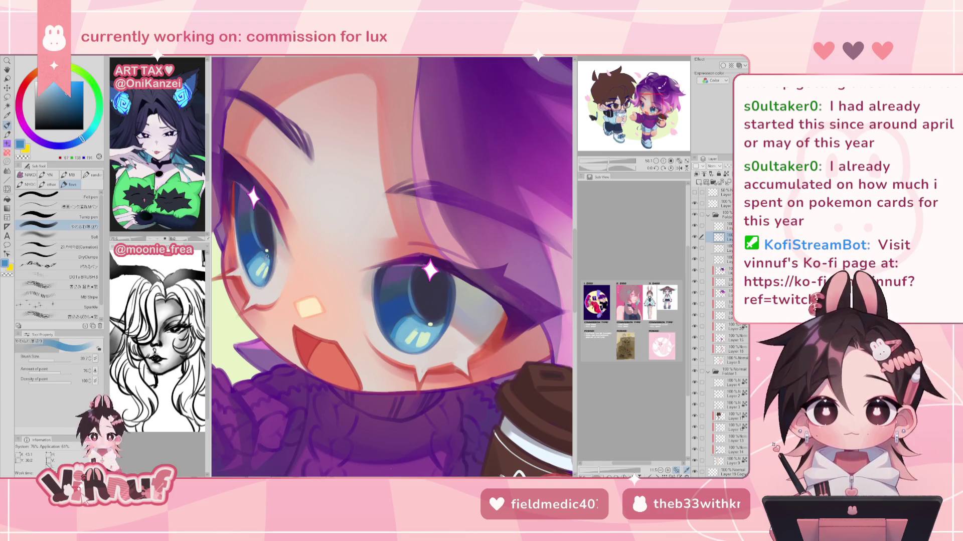
pyautogui.keyDown('alt'); pyautogui.click(255, 261); pyautogui.keyUp('alt')
pyautogui.keyDown('alt'); pyautogui.click(409, 311); pyautogui.keyUp('alt')
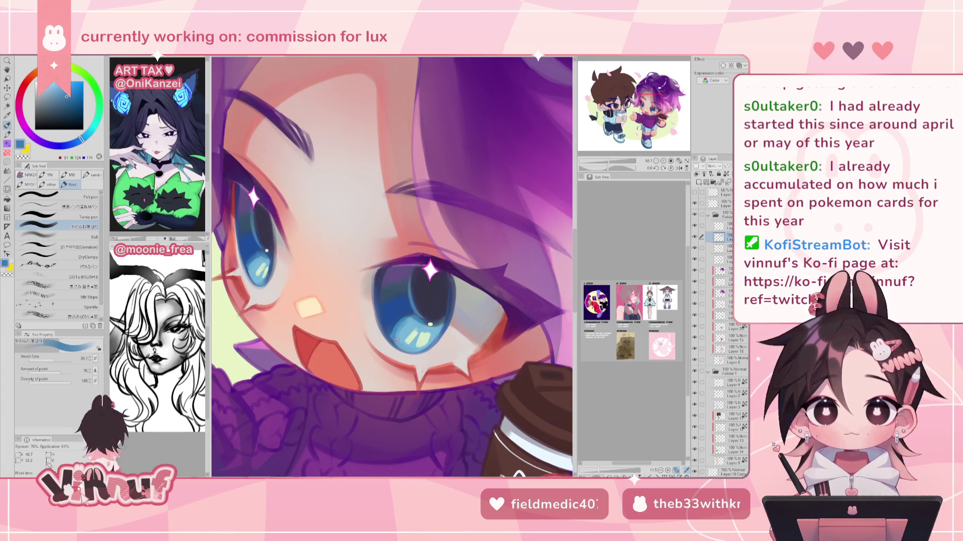
pyautogui.keyDown('alt'); pyautogui.click(412, 313); pyautogui.keyUp('alt')
pyautogui.keyDown('alt'); pyautogui.click(406, 316); pyautogui.keyUp('alt')
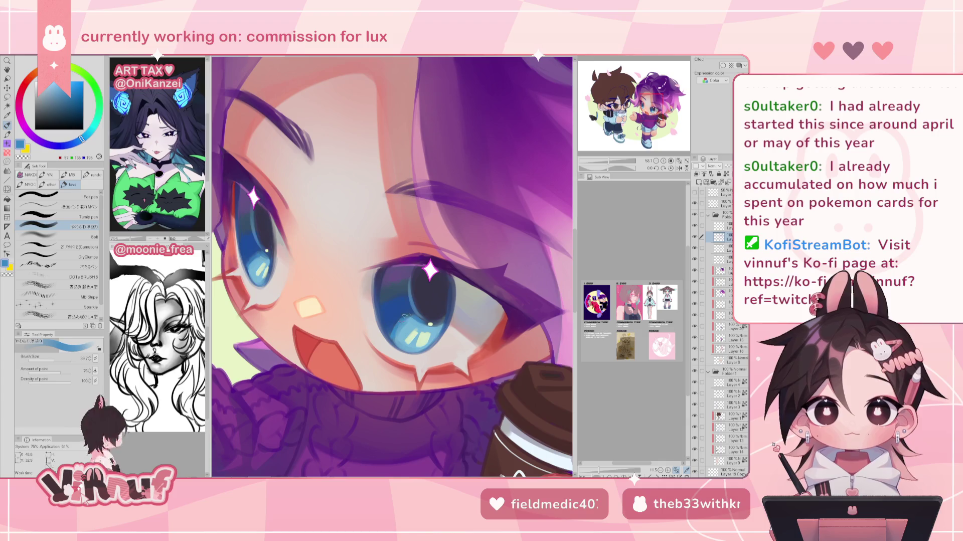
pyautogui.keyDown('alt'); pyautogui.click(403, 327); pyautogui.keyUp('alt')
pyautogui.keyDown('alt'); pyautogui.click(438, 322); pyautogui.keyUp('alt')
# Mirror the view, sample light and dark iris blues, and resize the brush.
pyautogui.press('h')
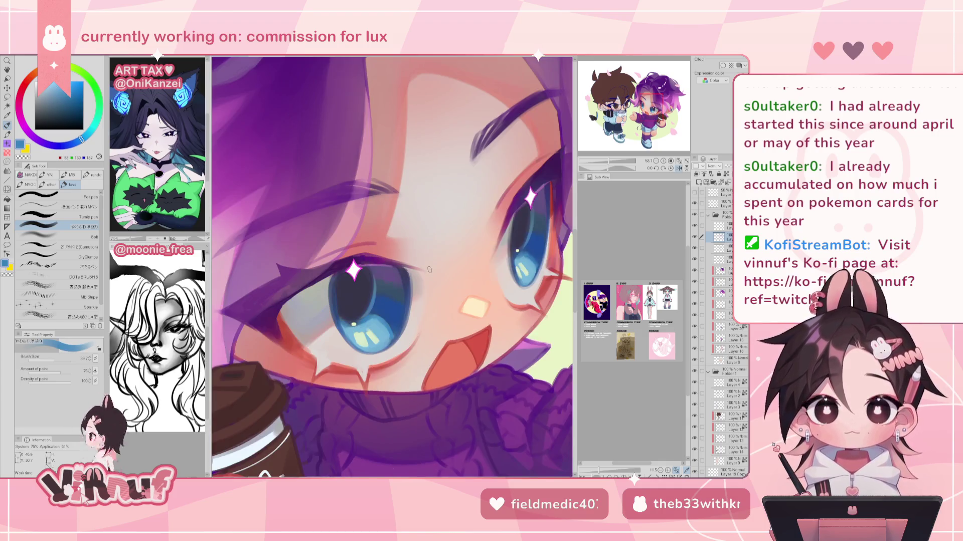
pyautogui.keyDown('alt'); pyautogui.click(351, 334); pyautogui.keyUp('alt')
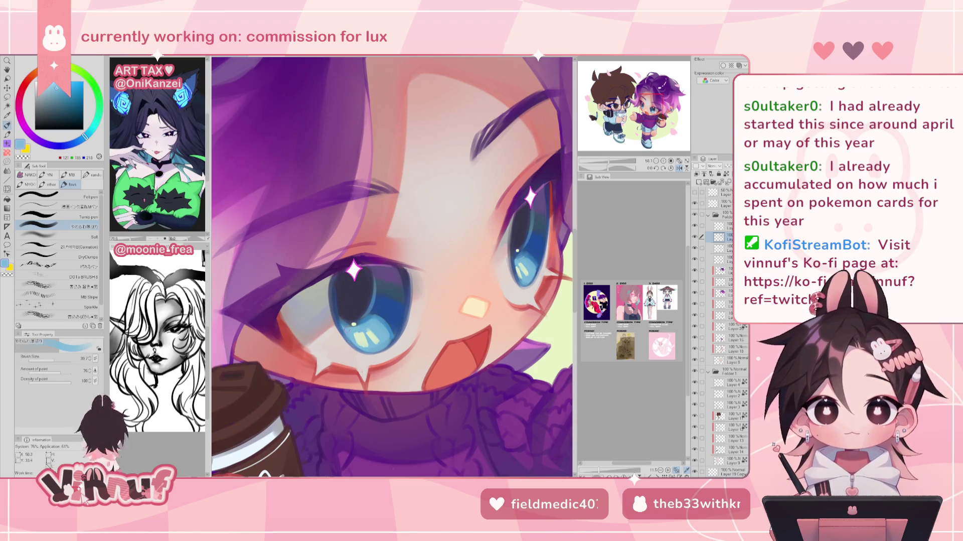
pyautogui.keyDown('alt'); pyautogui.click(399, 318); pyautogui.keyUp('alt')
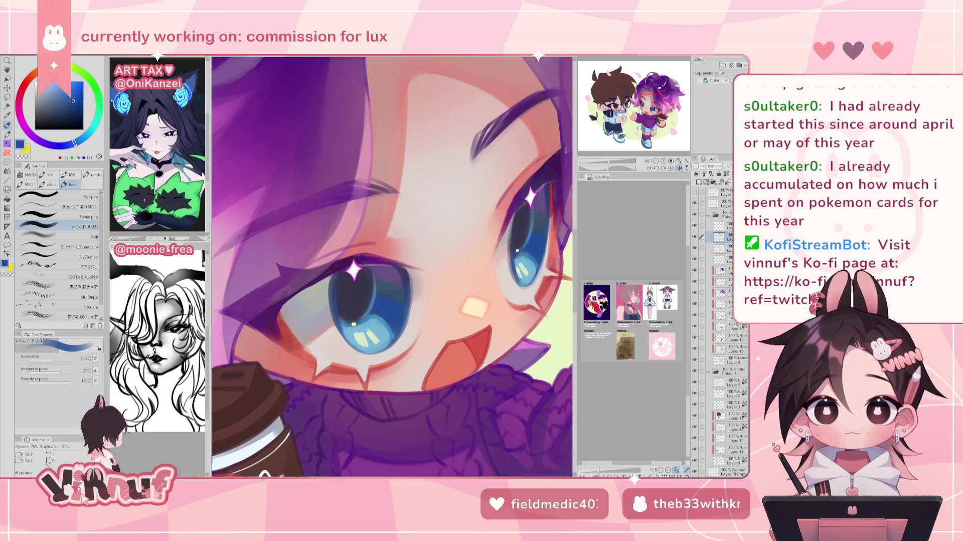
pyautogui.press('[')
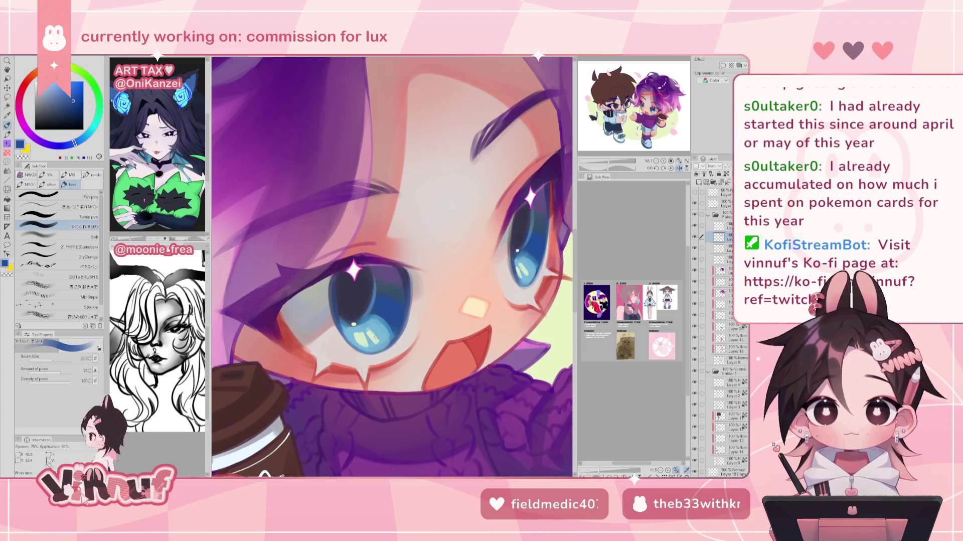
pyautogui.keyDown('alt'); pyautogui.click(375, 343); pyautogui.keyUp('alt')
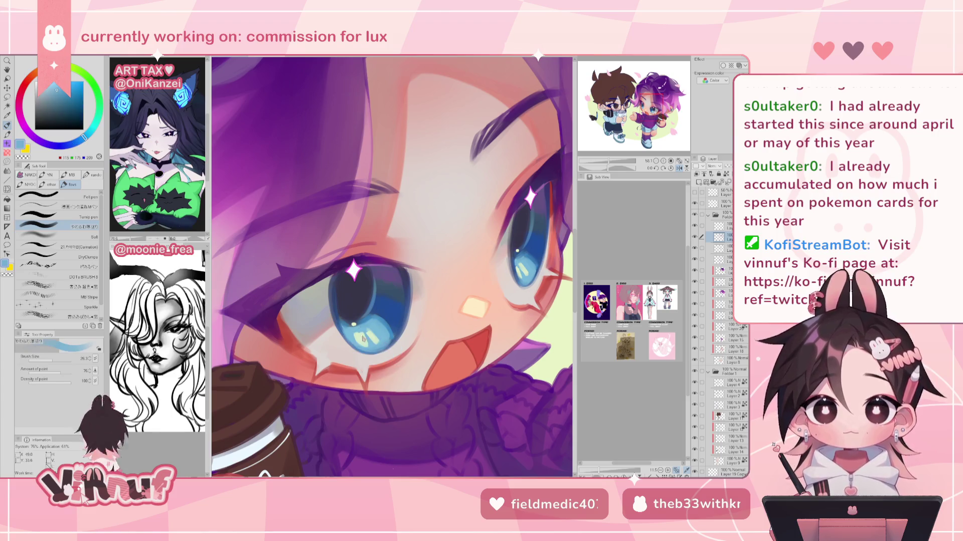
pyautogui.keyDown('alt'); pyautogui.click(396, 309); pyautogui.keyUp('alt')
pyautogui.moveTo(56, 360); pyautogui.dragTo(59, 360)
# Paint dark blue over the lower pupil to enlarge it, checking mirrored and shrinking the brush to 21.
pyautogui.keyDown('alt'); pyautogui.click(333, 287); pyautogui.keyUp('alt')
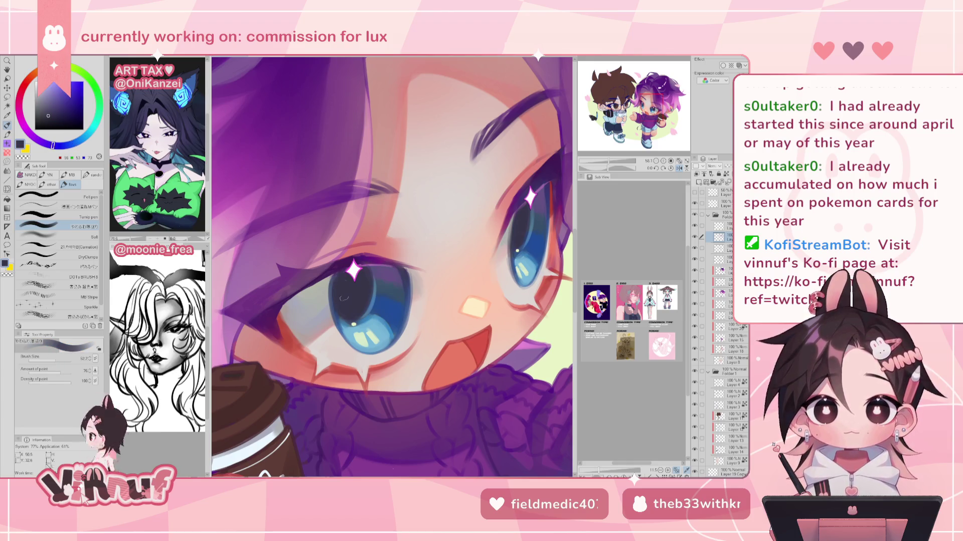
pyautogui.keyDown('alt'); pyautogui.click(394, 302); pyautogui.keyUp('alt')
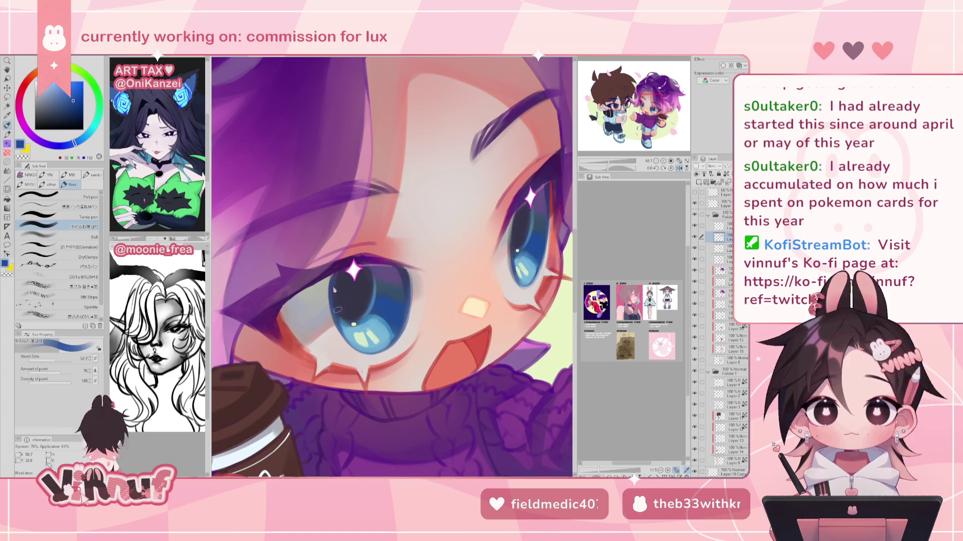
pyautogui.moveTo(344, 345); pyautogui.dragTo(347, 325)
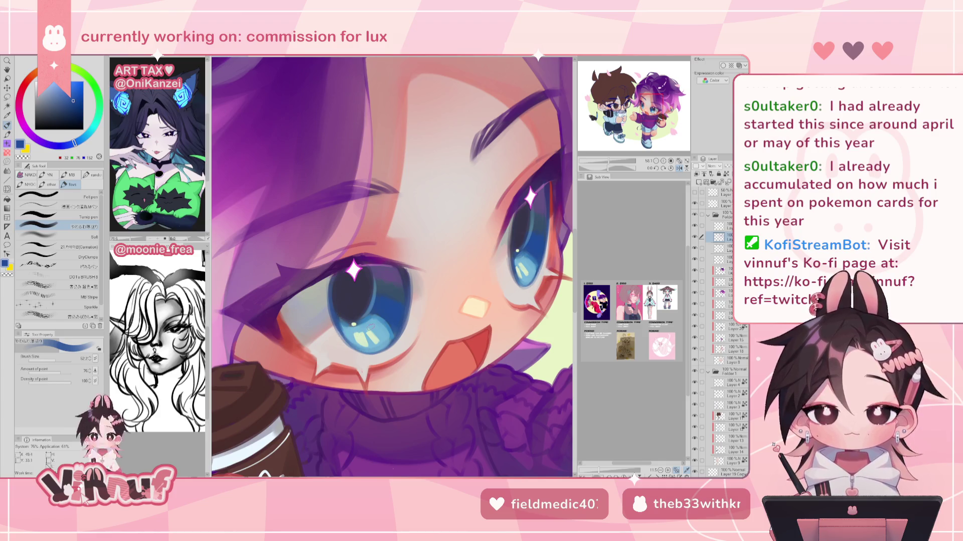
pyautogui.press('h')
pyautogui.press('h')
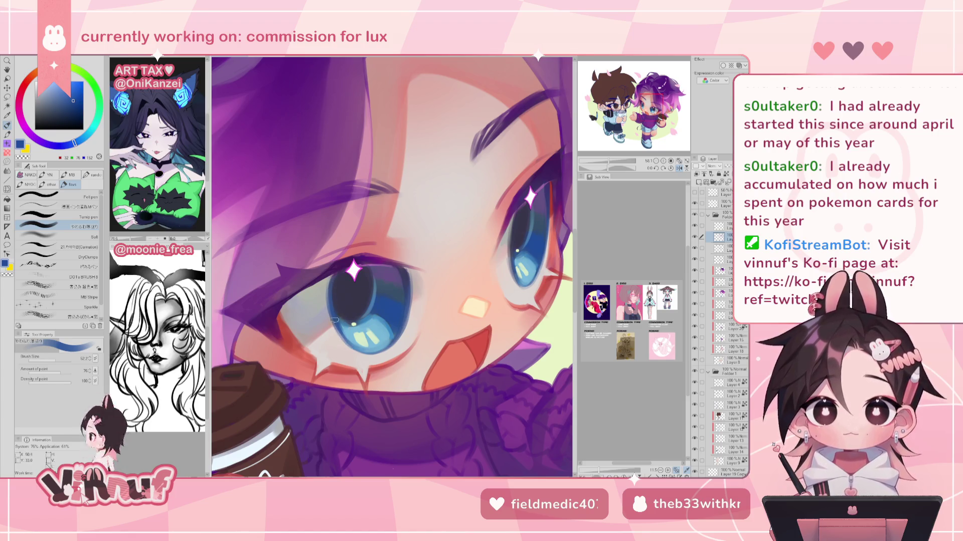
pyautogui.keyDown('alt'); pyautogui.click(359, 362); pyautogui.keyUp('alt')
pyautogui.moveTo(356, 293); pyautogui.dragTo(391, 267)
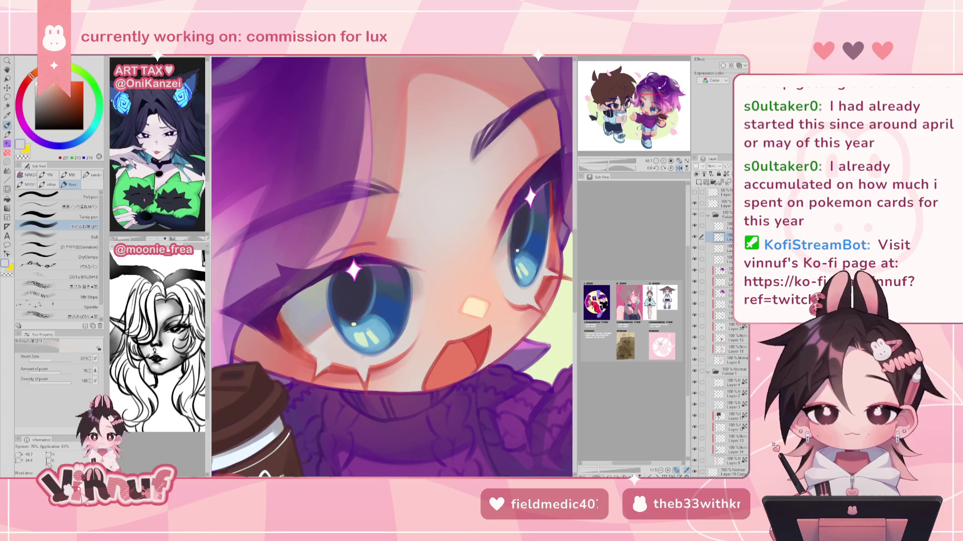
pyautogui.keyDown('alt'); pyautogui.click(379, 342); pyautogui.keyUp('alt')
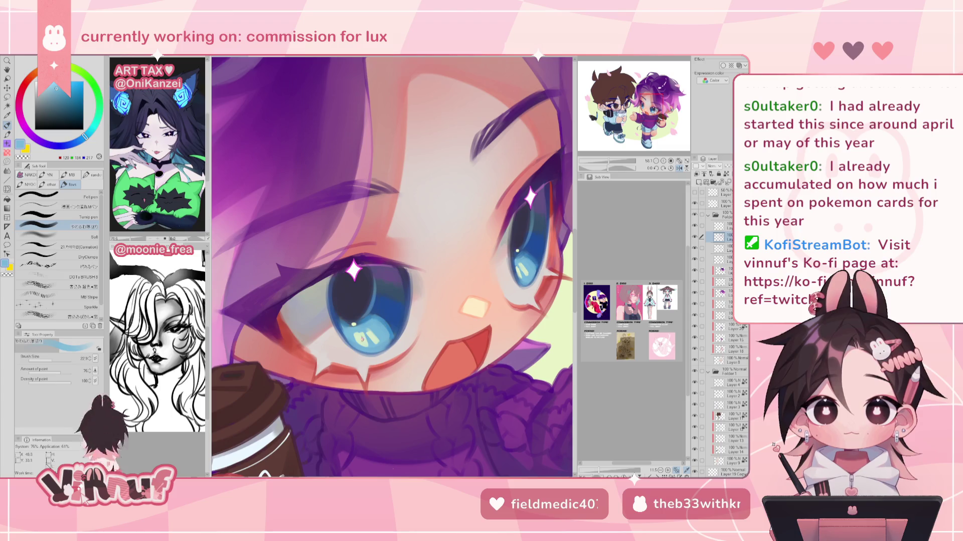
pyautogui.press('h')
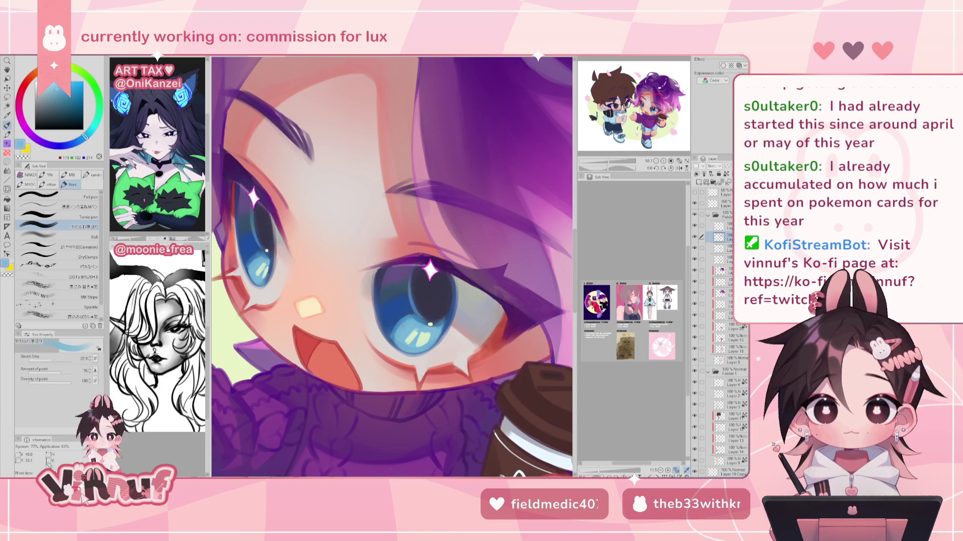
pyautogui.keyDown('alt'); pyautogui.click(260, 259); pyautogui.keyUp('alt')
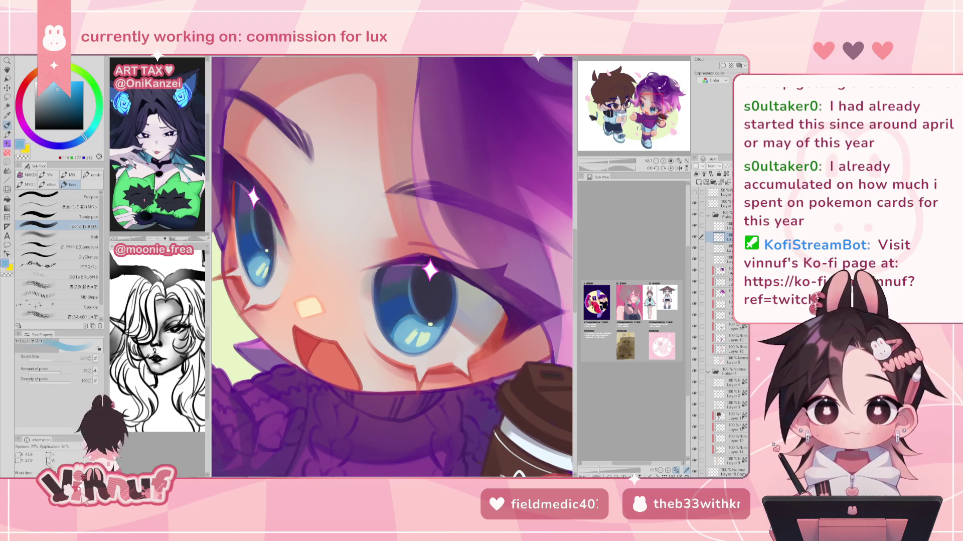
pyautogui.hotkey('ctrl', '0')
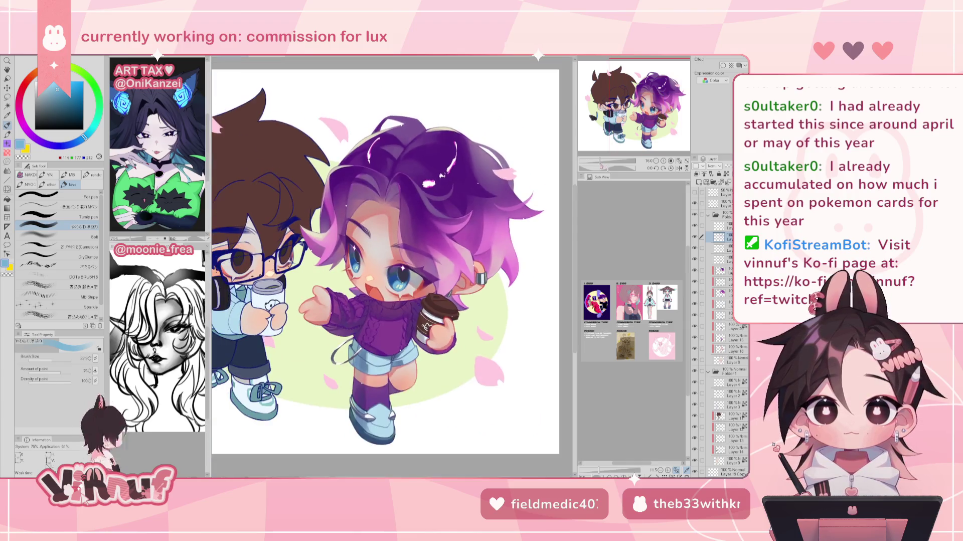
pyautogui.scroll(5, 397, 241)
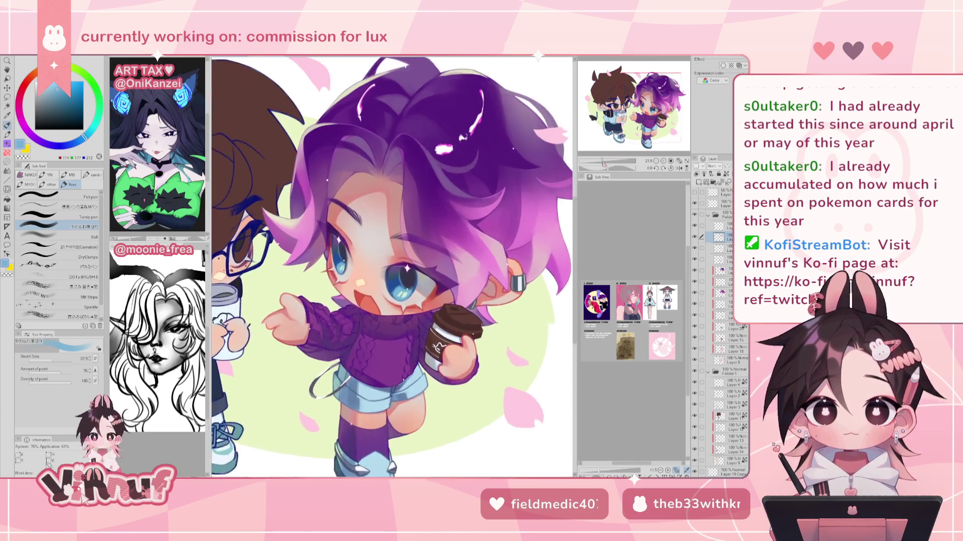
pyautogui.hotkey('ctrl', '0')
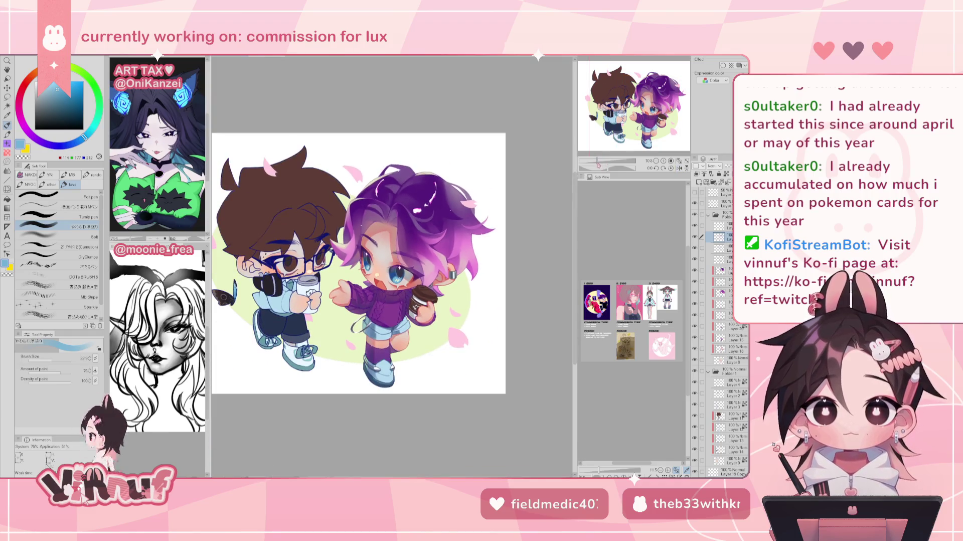
pyautogui.scroll(5, 391, 265)
pyautogui.scroll(-1, 391, 265)
pyautogui.scroll(-1, 391, 266)
pyautogui.scroll(-1, 392, 266)
pyautogui.scroll(-2, 391, 265)
pyautogui.press('h')
pyautogui.press('h')
pyautogui.scroll(3, 398, 262)
pyautogui.scroll(3, 398, 262)
pyautogui.press('h')
pyautogui.scroll(3, 328, 325)
pyautogui.keyDown('alt'); pyautogui.click(328, 325); pyautogui.keyUp('alt')
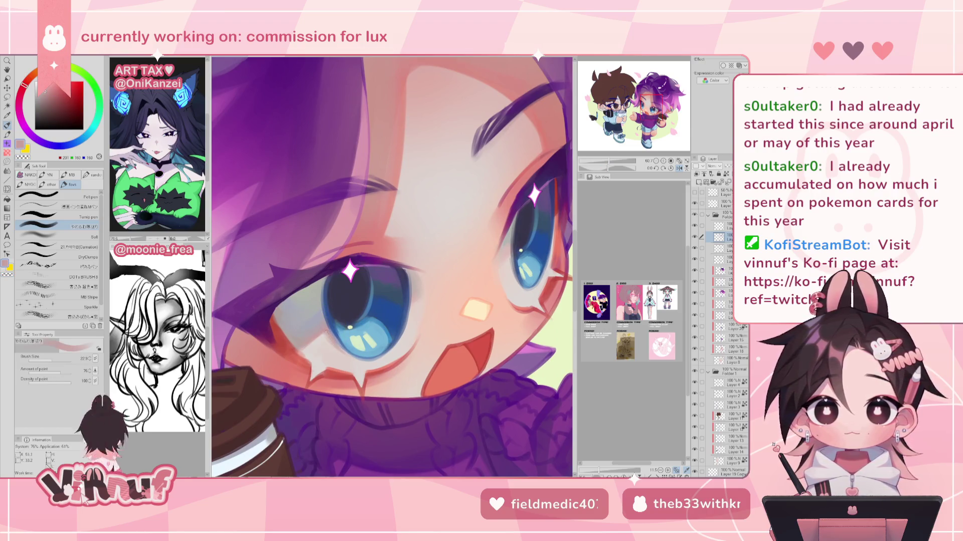
# Enlarge the brush to about 62 and paint faint pink strokes along the eye's edge.
pyautogui.press(']')
pyautogui.press(']')
pyautogui.press(']')
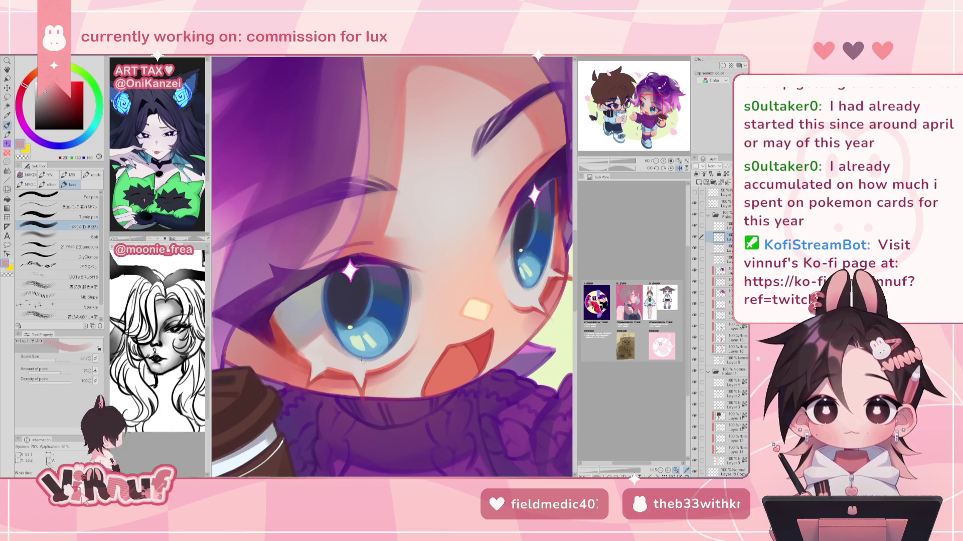
pyautogui.keyDown('alt'); pyautogui.click(328, 344); pyautogui.keyUp('alt')
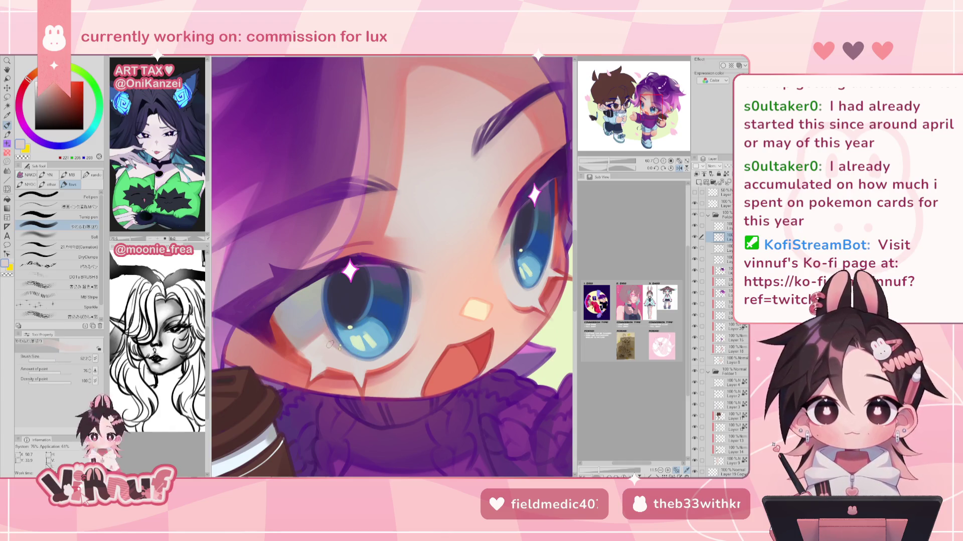
pyautogui.keyDown('alt'); pyautogui.click(338, 345); pyautogui.keyUp('alt')
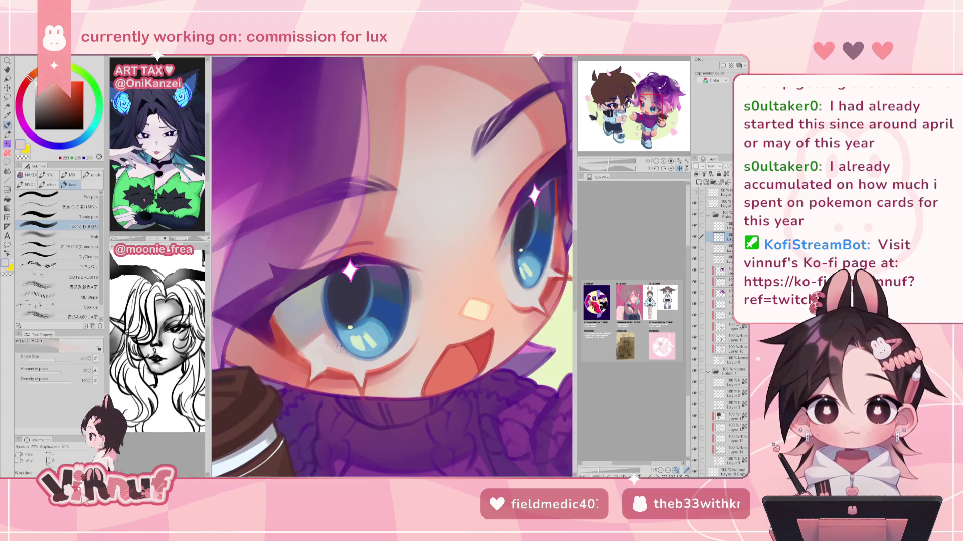
pyautogui.keyDown('alt'); pyautogui.click(327, 330); pyautogui.keyUp('alt')
pyautogui.moveTo(406, 323); pyautogui.dragTo(413, 295)
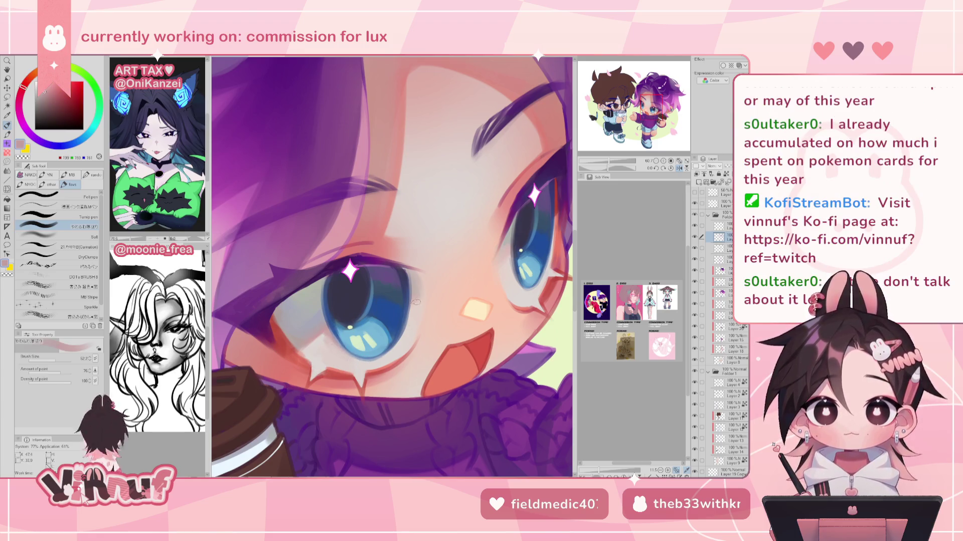
pyautogui.press('h')
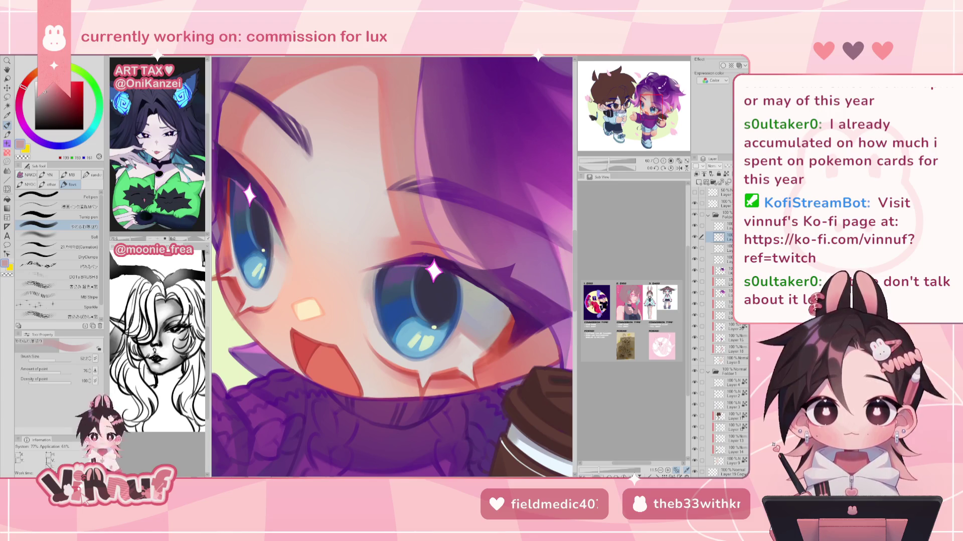
# Check the face mirrored, sample the peach skin tone, and recentre the purple-haired face.
pyautogui.moveTo(468, 333); pyautogui.dragTo(445, 277)
pyautogui.keyDown('alt'); pyautogui.click(442, 253); pyautogui.keyUp('alt')
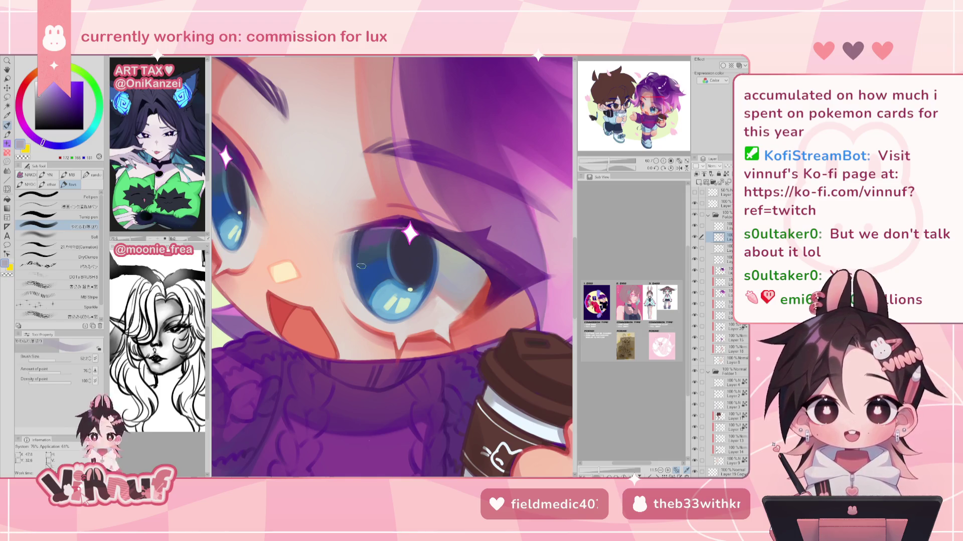
pyautogui.press('h')
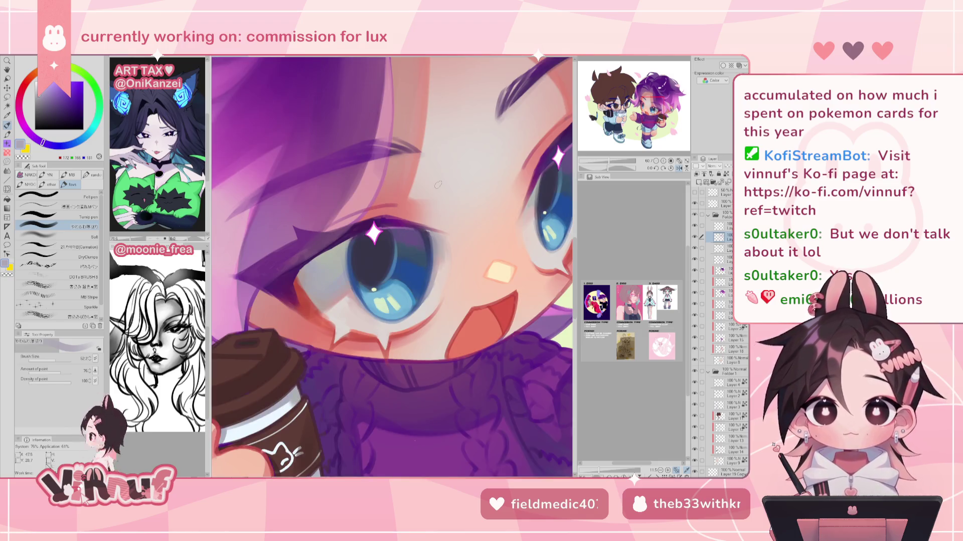
pyautogui.press('h')
pyautogui.keyDown('alt'); pyautogui.click(355, 284); pyautogui.keyUp('alt')
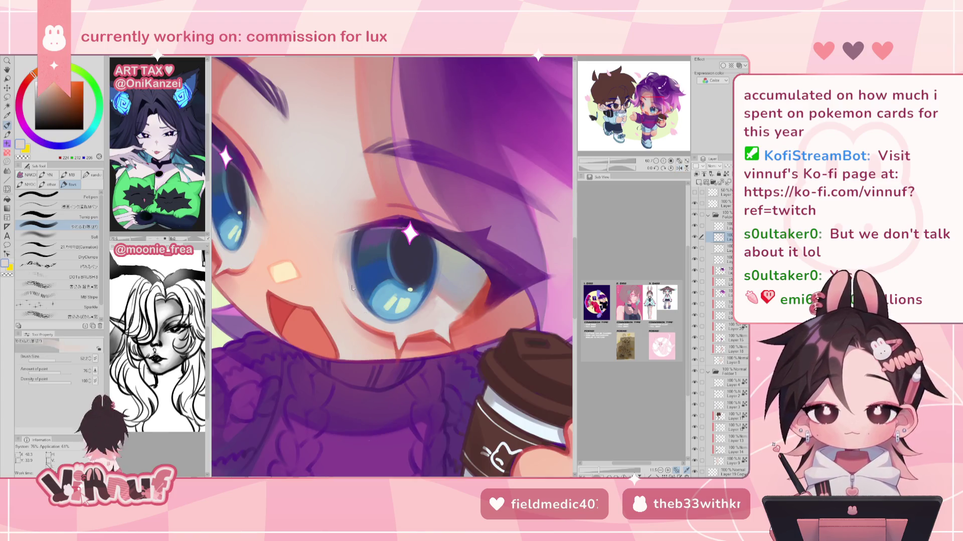
pyautogui.keyDown('alt'); pyautogui.click(351, 271); pyautogui.keyUp('alt')
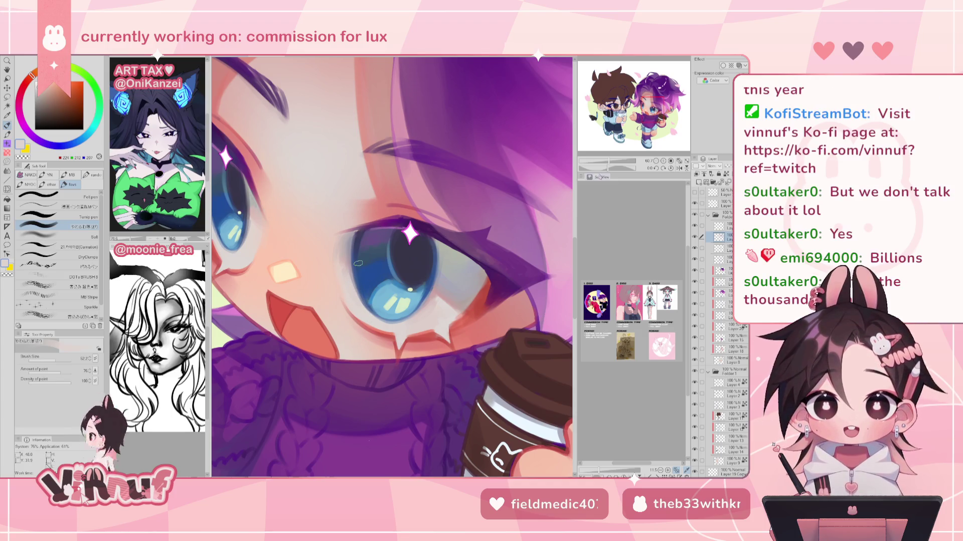
pyautogui.scroll(-3, 358, 263)
pyautogui.scroll(3, 358, 262)
pyautogui.moveTo(526, 340); pyautogui.dragTo(430, 299)
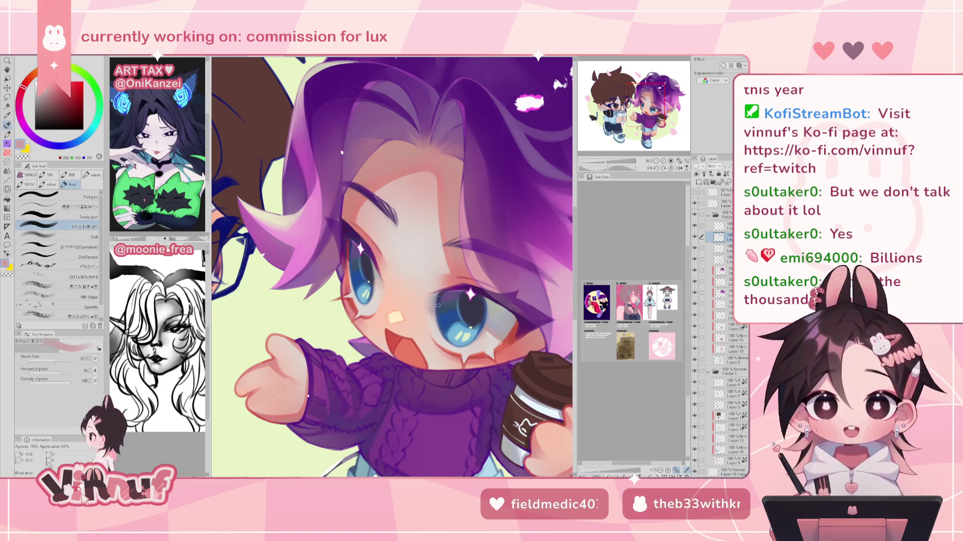
pyautogui.keyDown('alt'); pyautogui.click(439, 310); pyautogui.keyUp('alt')
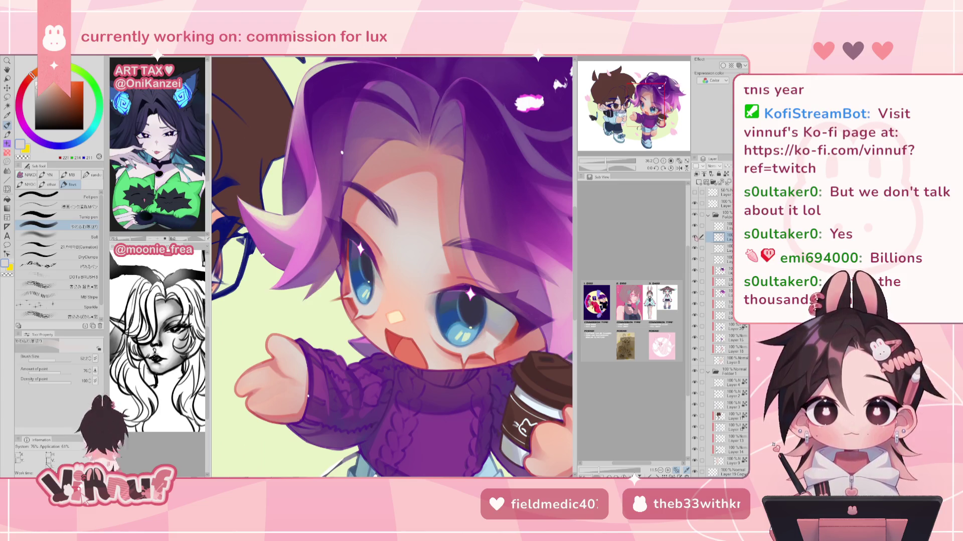
pyautogui.scroll(2, 391, 266)
pyautogui.scroll(1, 391, 265)
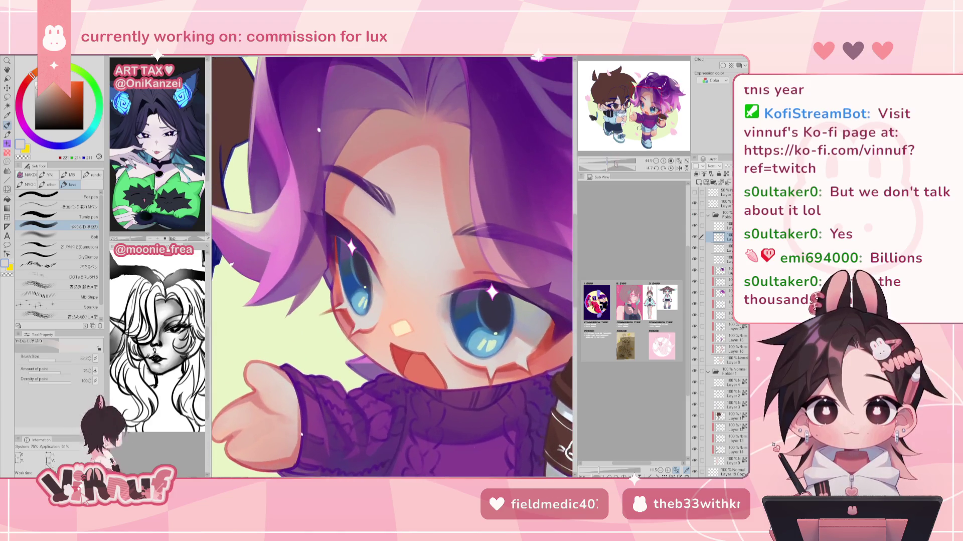
pyautogui.scroll(2, 391, 266)
pyautogui.keyDown('alt'); pyautogui.click(351, 281); pyautogui.keyUp('alt')
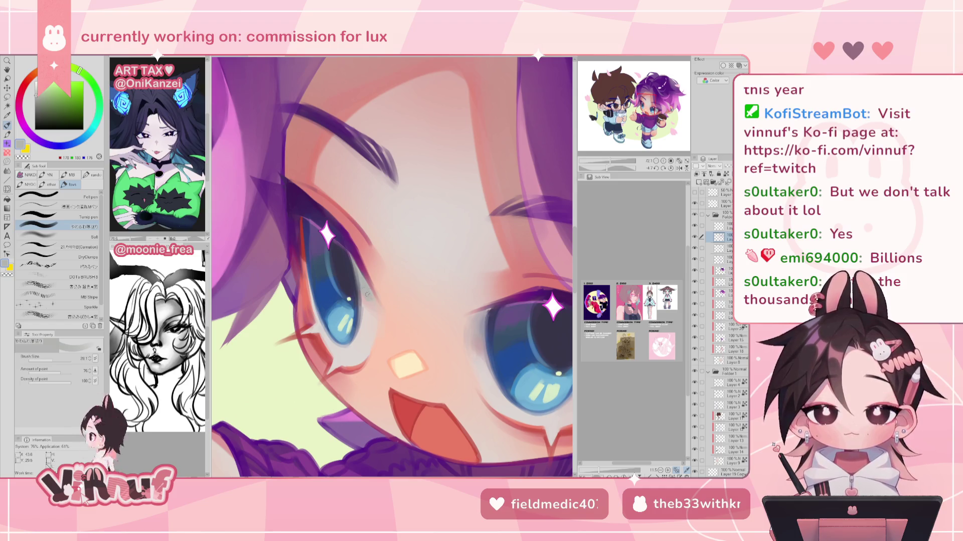
pyautogui.keyDown('alt'); pyautogui.click(424, 300); pyautogui.keyUp('alt')
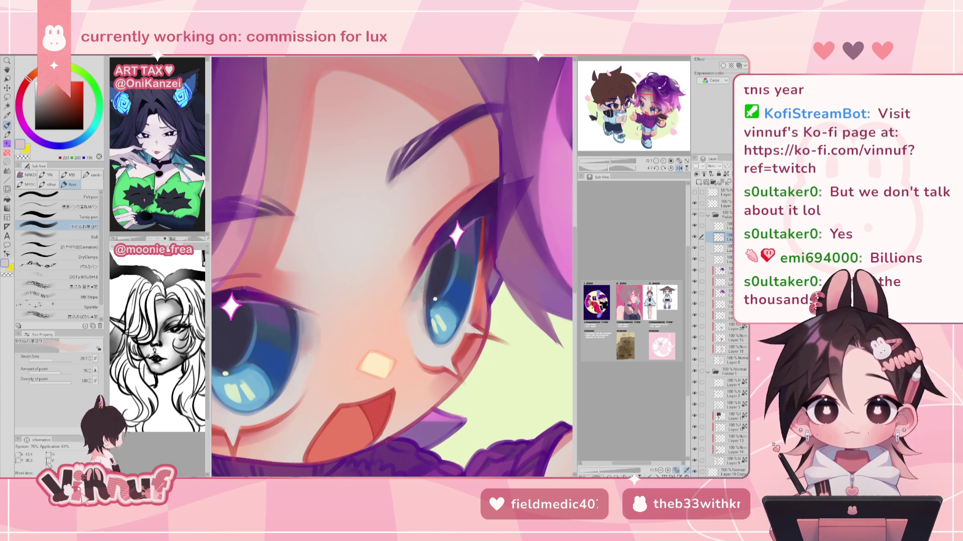
pyautogui.keyDown('alt'); pyautogui.click(480, 258); pyautogui.keyUp('alt')
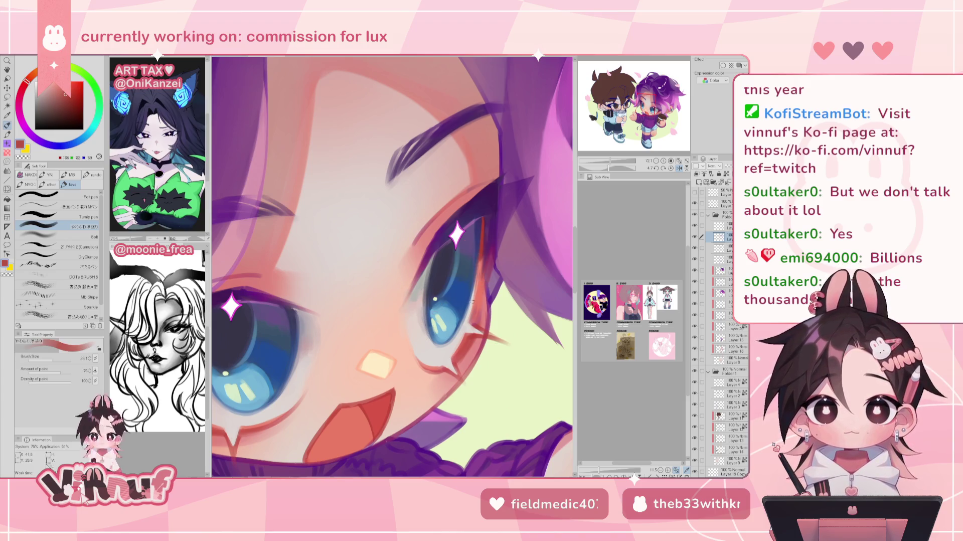
pyautogui.keyDown('alt'); pyautogui.click(426, 295); pyautogui.keyUp('alt')
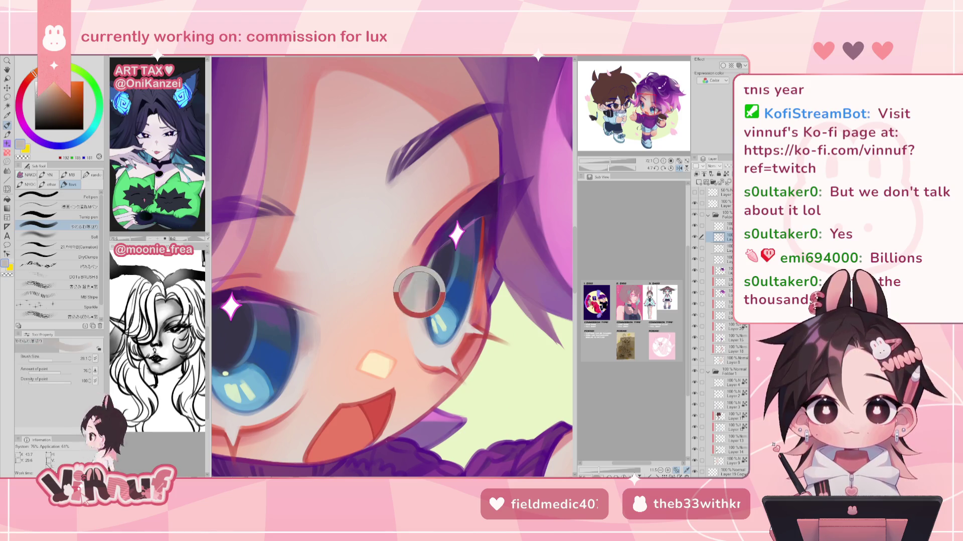
pyautogui.moveTo(622, 161); pyautogui.dragTo(599, 161)
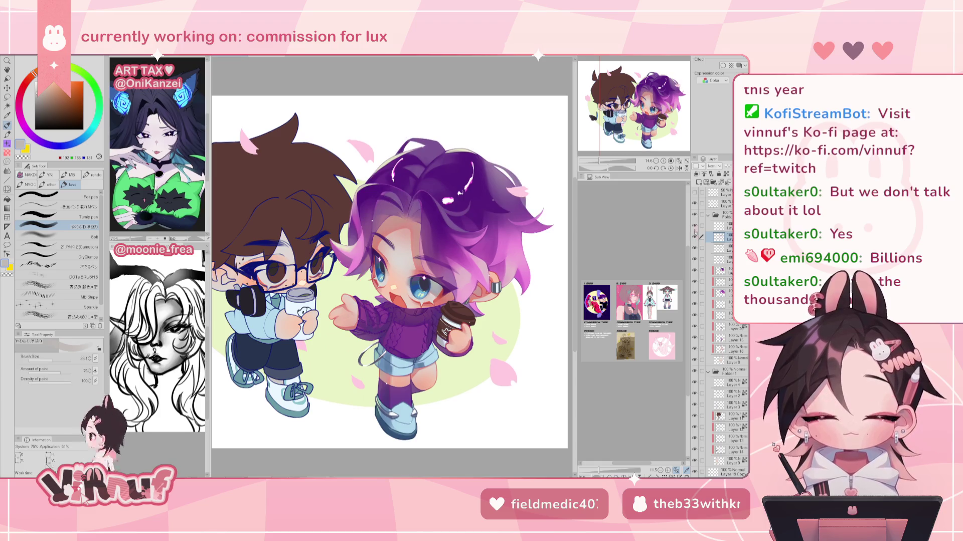
# Zoom in, mix a light peach colour and brush a small highlight near the mouth.
pyautogui.hotkey('ctrl', '+')
pyautogui.keyDown('alt'); pyautogui.click(321, 299); pyautogui.keyUp('alt')
pyautogui.keyDown('alt'); pyautogui.click(319, 271); pyautogui.keyUp('alt')
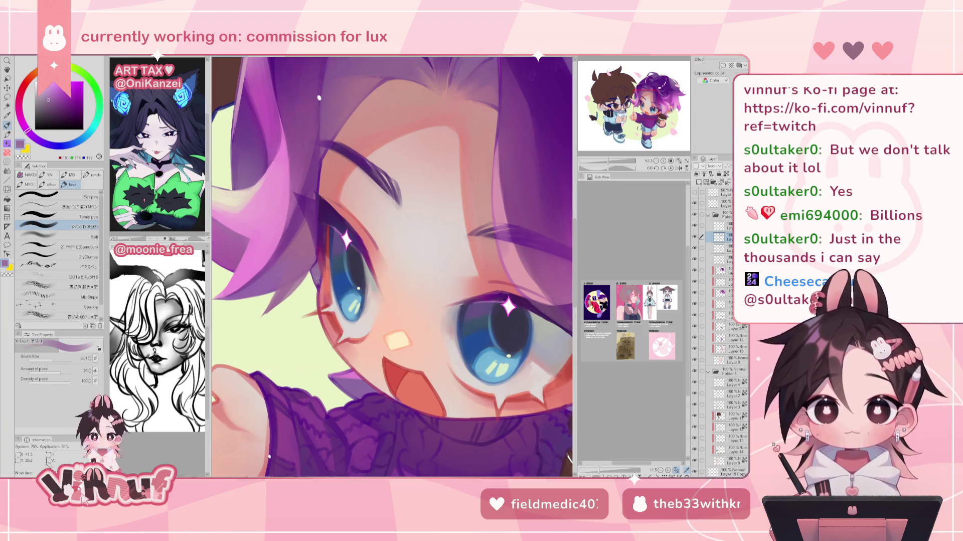
pyautogui.keyDown('alt'); pyautogui.click(320, 294); pyautogui.keyUp('alt')
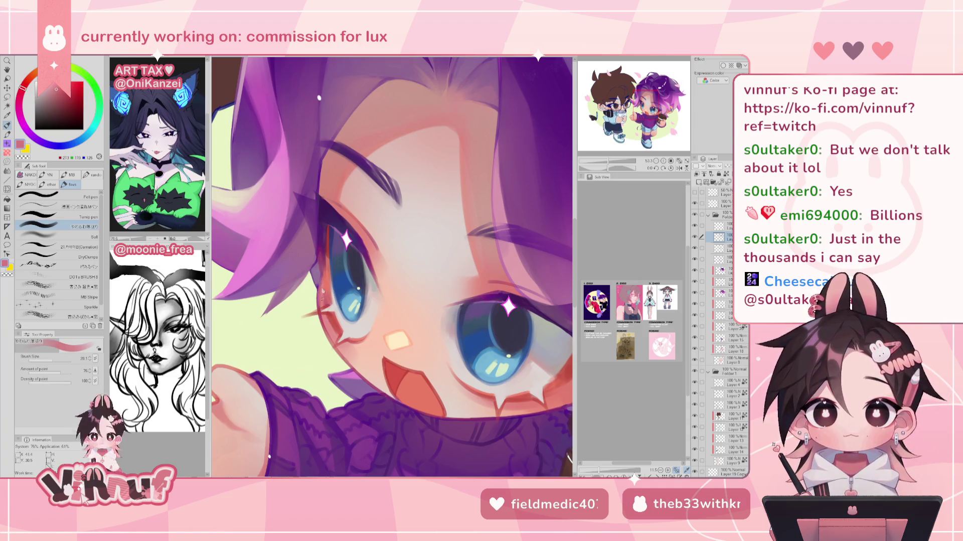
pyautogui.keyDown('alt'); pyautogui.click(322, 253); pyautogui.keyUp('alt')
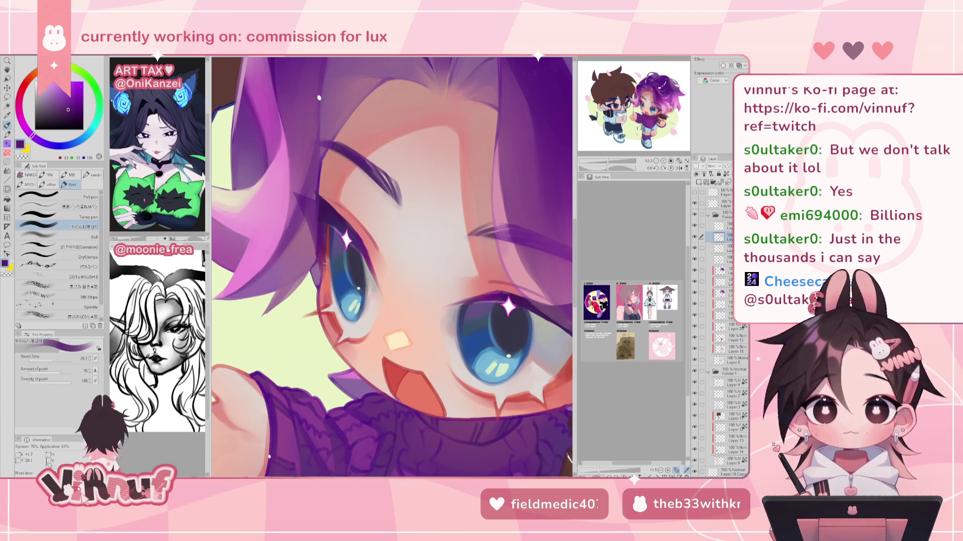
pyautogui.keyDown('alt'); pyautogui.click(322, 283); pyautogui.keyUp('alt')
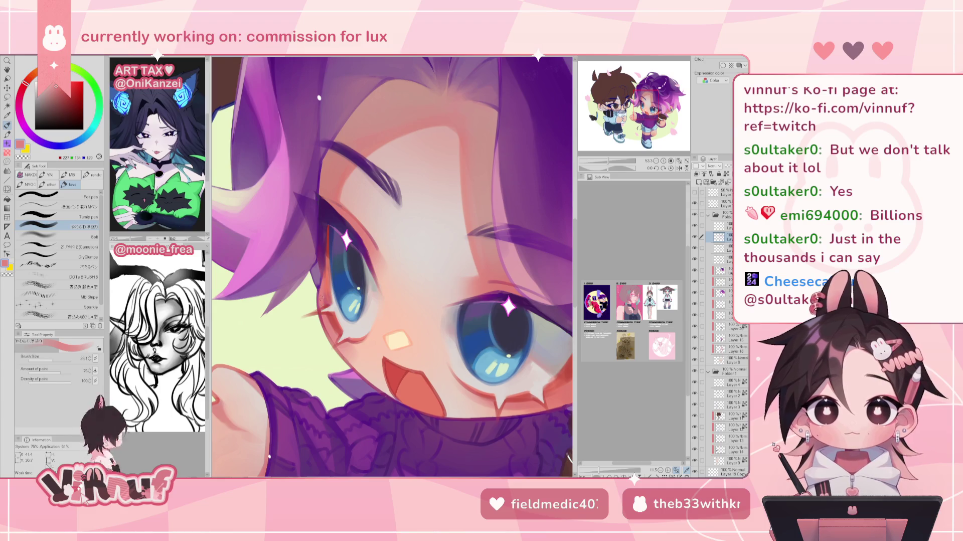
pyautogui.keyDown('alt'); pyautogui.click(326, 326); pyautogui.keyUp('alt')
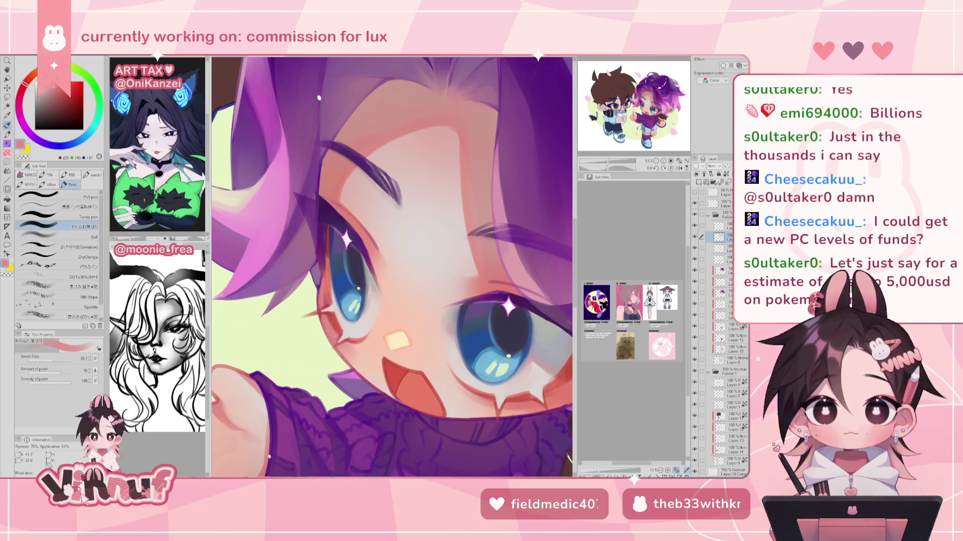
pyautogui.keyDown('alt'); pyautogui.click(332, 337); pyautogui.keyUp('alt')
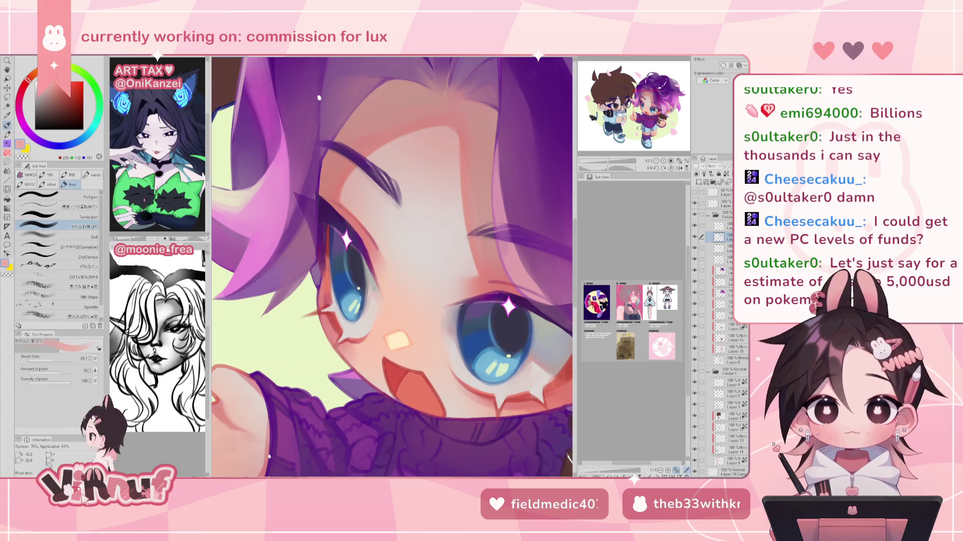
pyautogui.keyDown('alt'); pyautogui.click(353, 363); pyautogui.keyUp('alt')
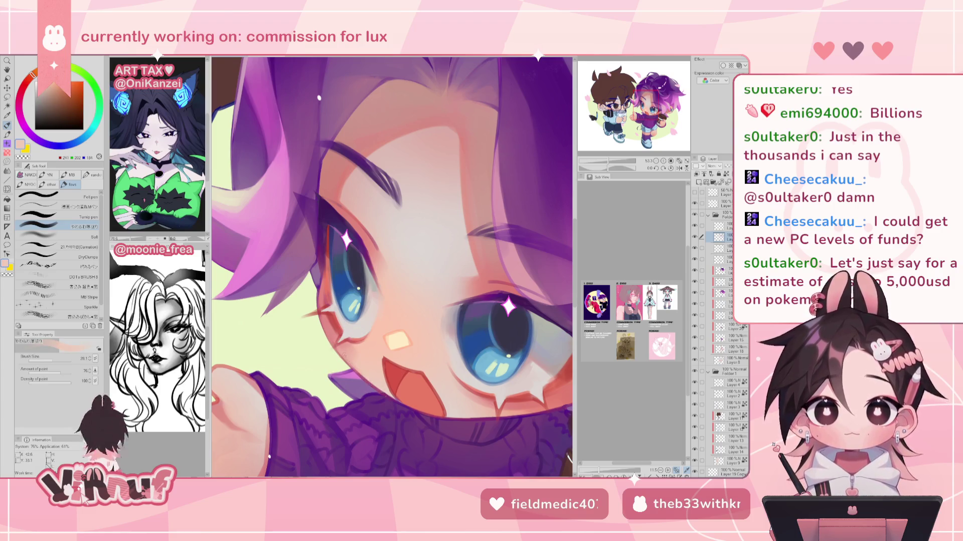
pyautogui.moveTo(376, 398); pyautogui.dragTo(393, 390)
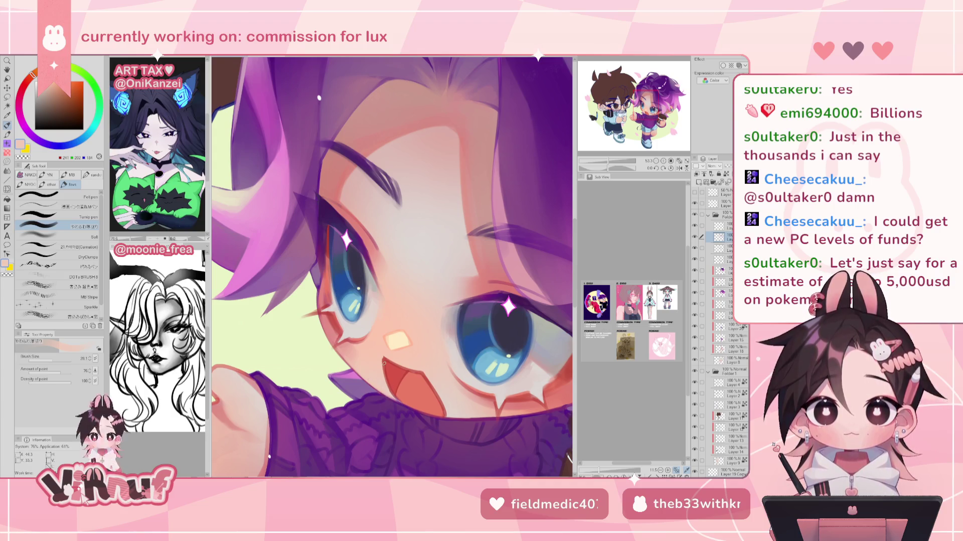
pyautogui.moveTo(383, 362); pyautogui.dragTo(350, 335)
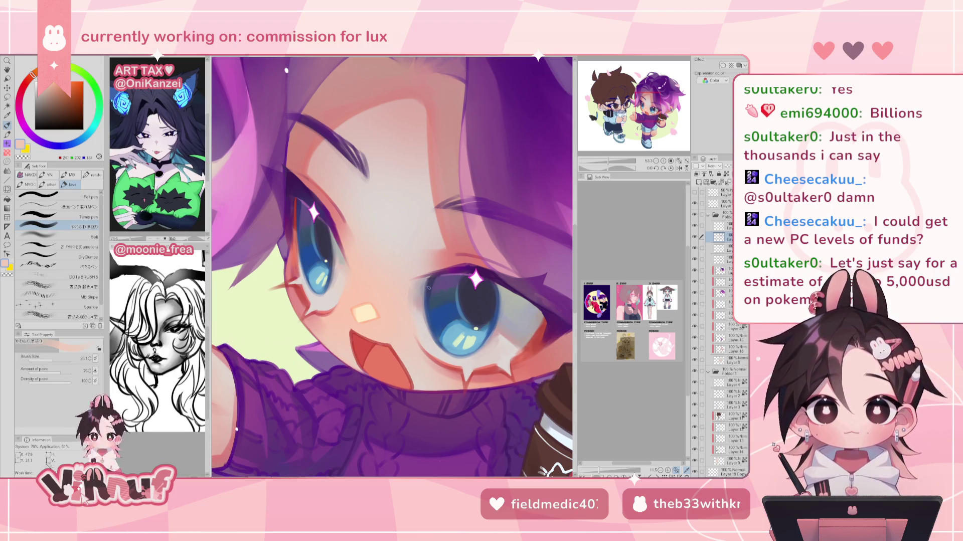
# Sample the face's skin colour, touch up with eraser and pen, and rotate the view upright.
pyautogui.scroll(1, 427, 287)
pyautogui.scroll(1, 428, 286)
pyautogui.scroll(1, 428, 287)
pyautogui.moveTo(330, 334); pyautogui.dragTo(373, 223)
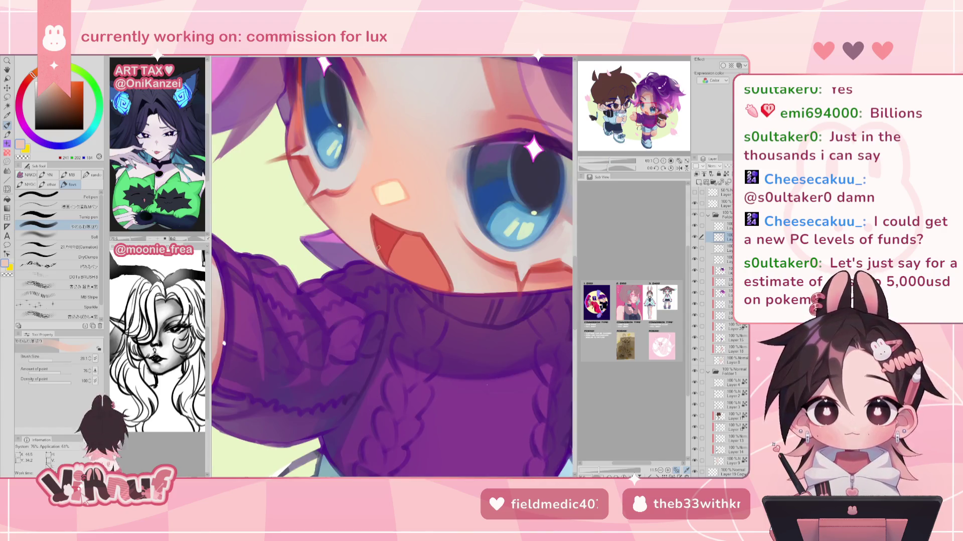
pyautogui.keyDown('alt'); pyautogui.click(373, 228); pyautogui.keyUp('alt')
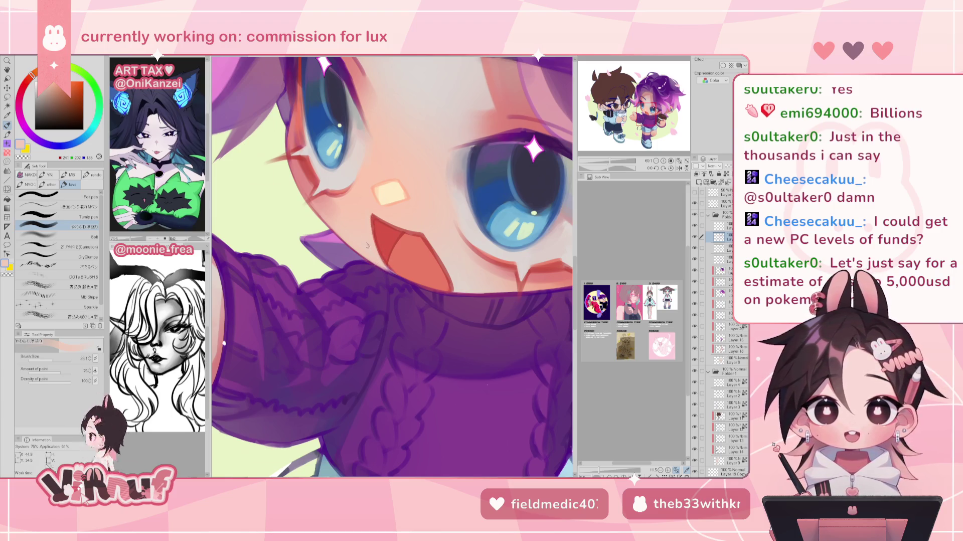
pyautogui.press('e')
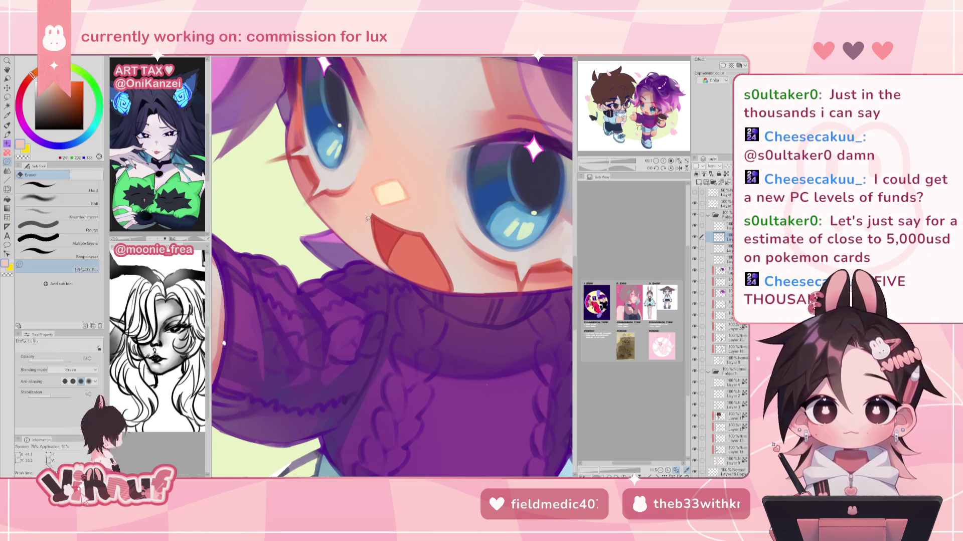
pyautogui.press('b')
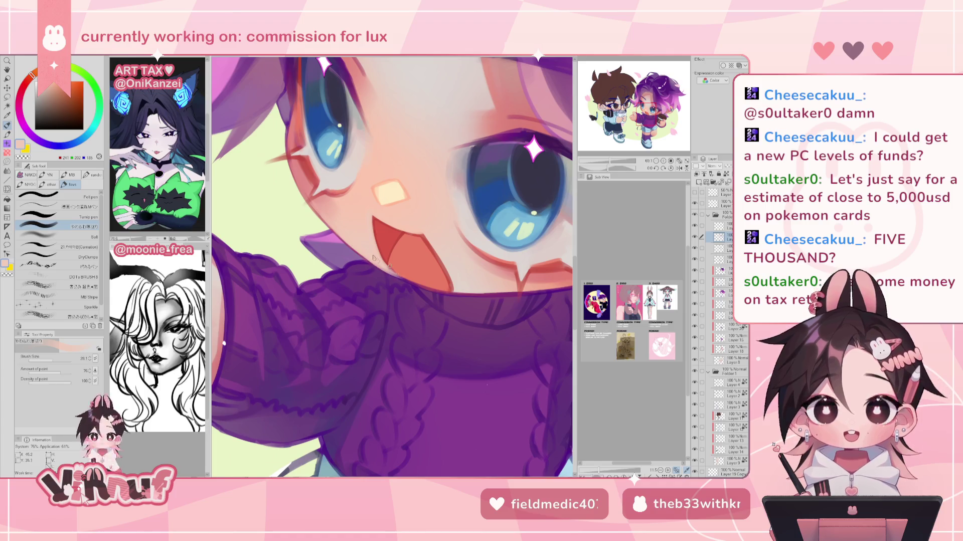
pyautogui.press('e')
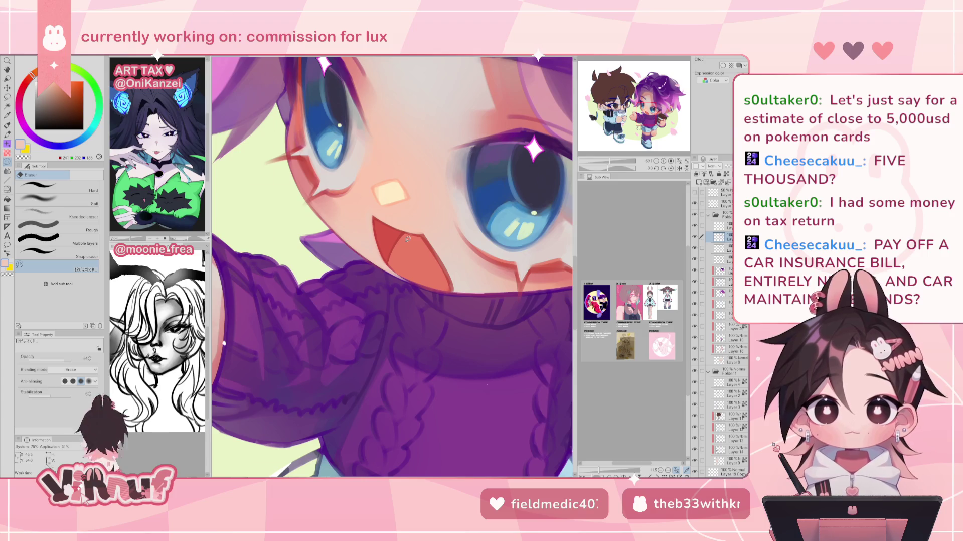
pyautogui.press('p')
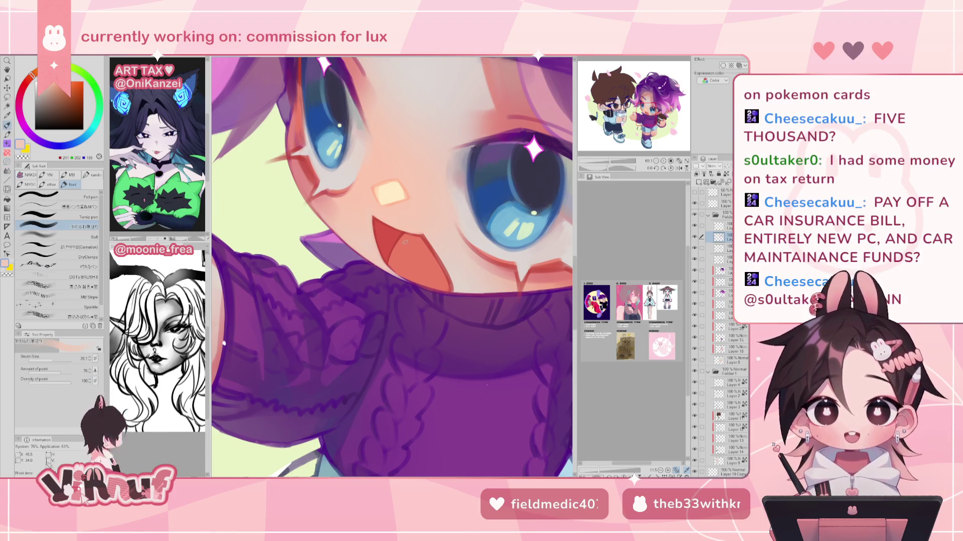
pyautogui.press('^')
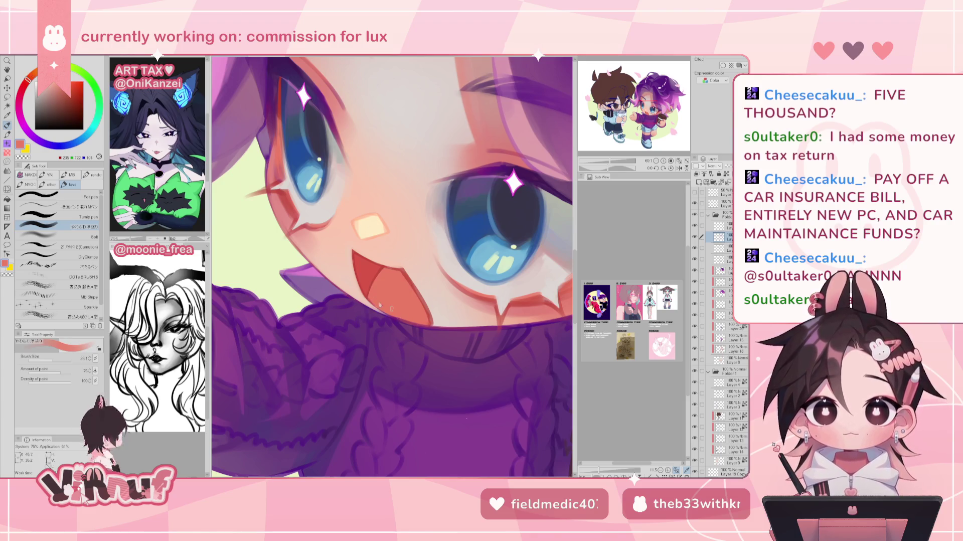
# Sample the mouth red and a lighter salmon for the open mouth, then check it mirrored.
pyautogui.keyDown('alt'); pyautogui.click(396, 314); pyautogui.keyUp('alt')
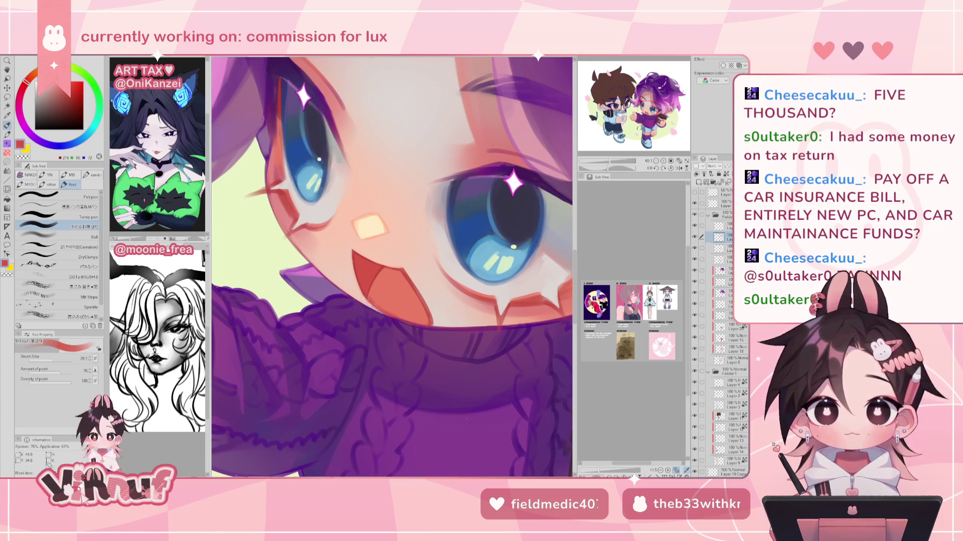
pyautogui.keyDown('alt'); pyautogui.click(389, 312); pyautogui.keyUp('alt')
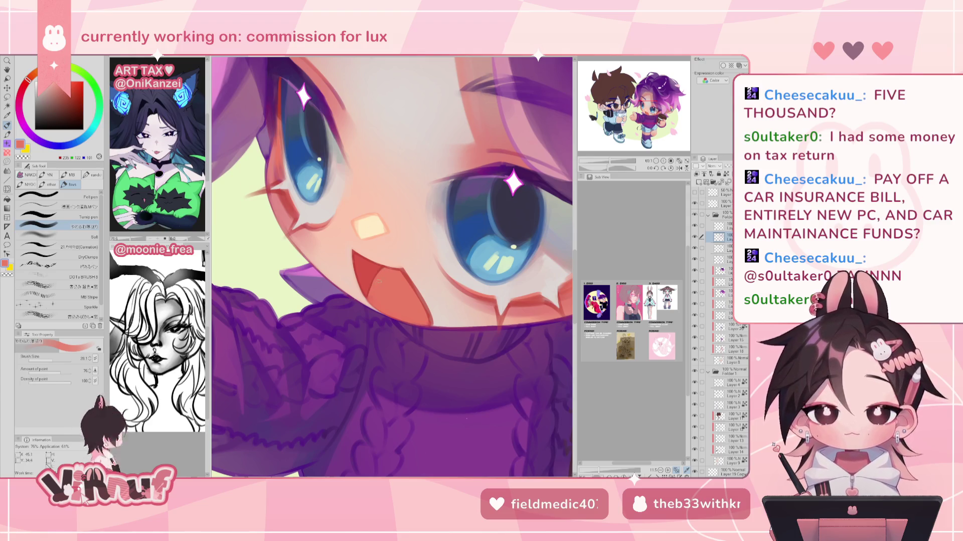
pyautogui.keyDown('alt'); pyautogui.click(365, 281); pyautogui.keyUp('alt')
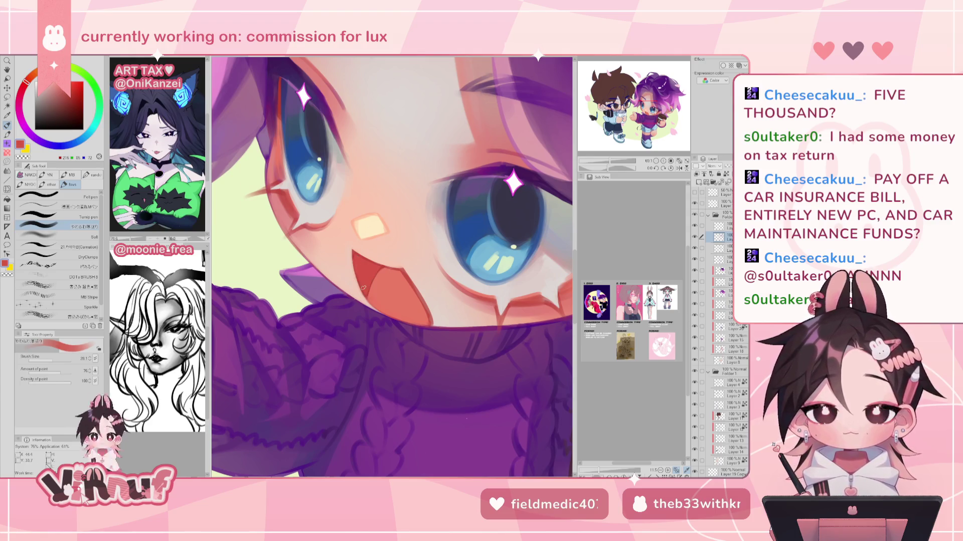
pyautogui.keyDown('alt'); pyautogui.click(397, 272); pyautogui.keyUp('alt')
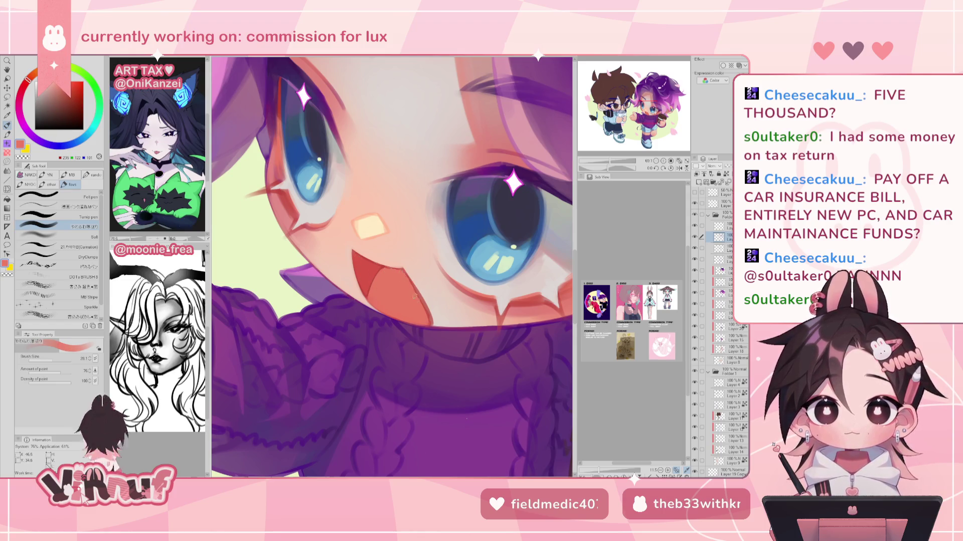
pyautogui.press('h')
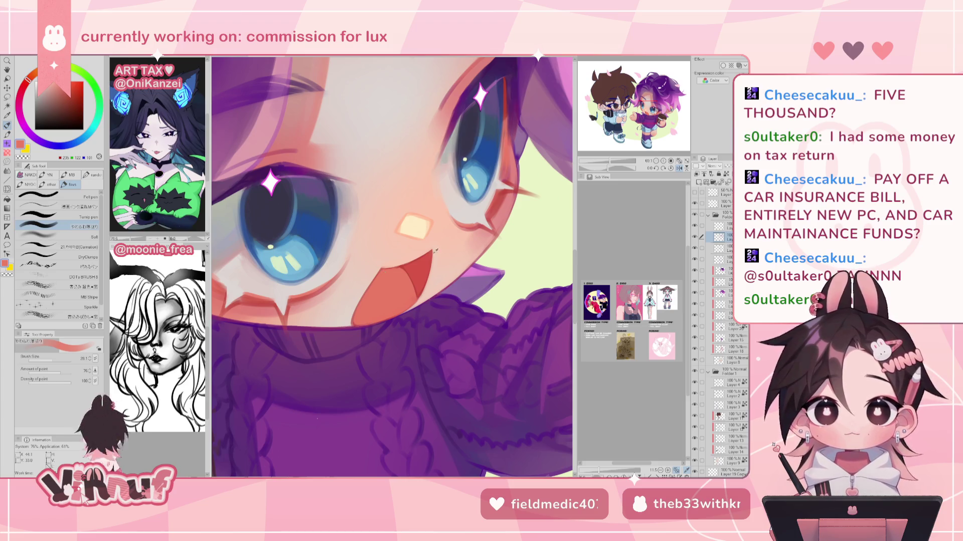
# Paint the mouth edge in darker red with a smaller brush, flipping the view to check.
pyautogui.keyDown('alt'); pyautogui.click(391, 265); pyautogui.keyUp('alt')
pyautogui.press('[')
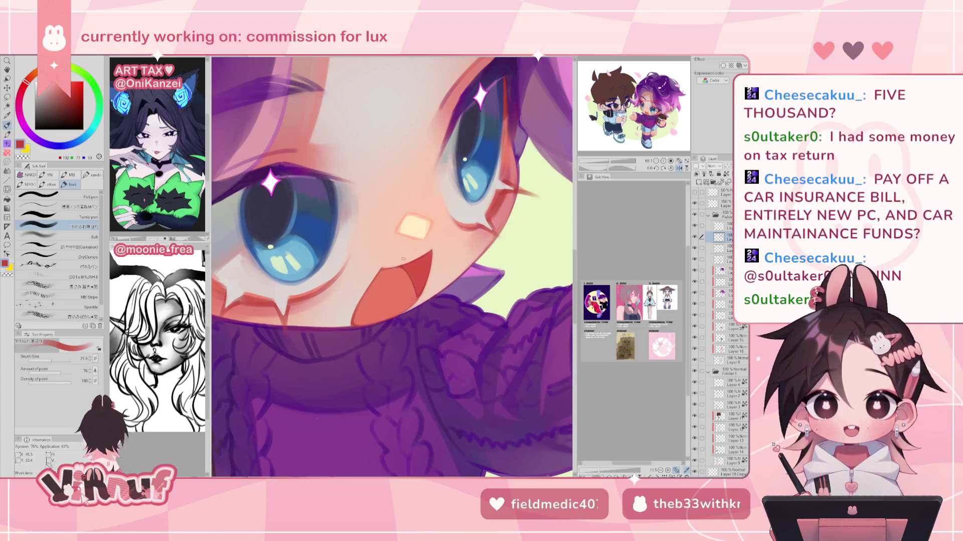
pyautogui.press('h')
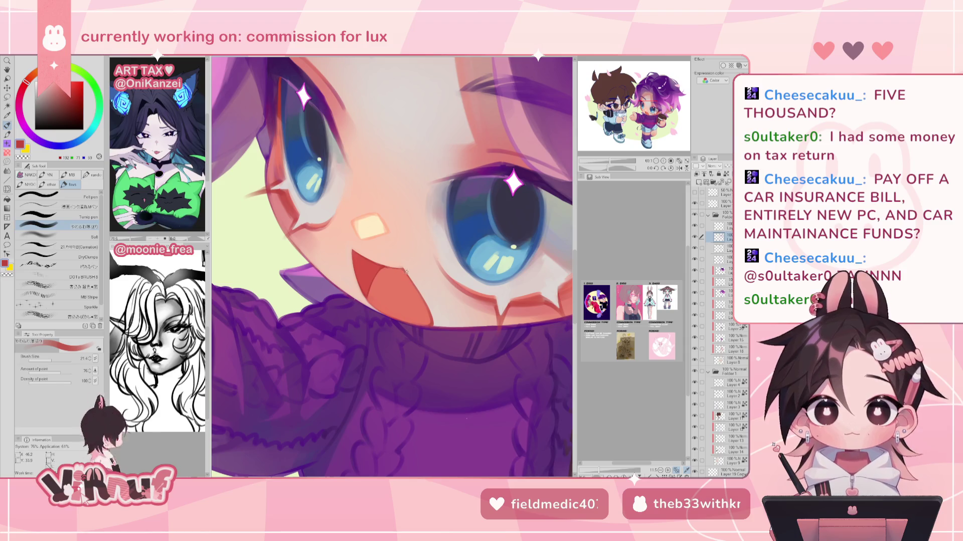
pyautogui.press('h')
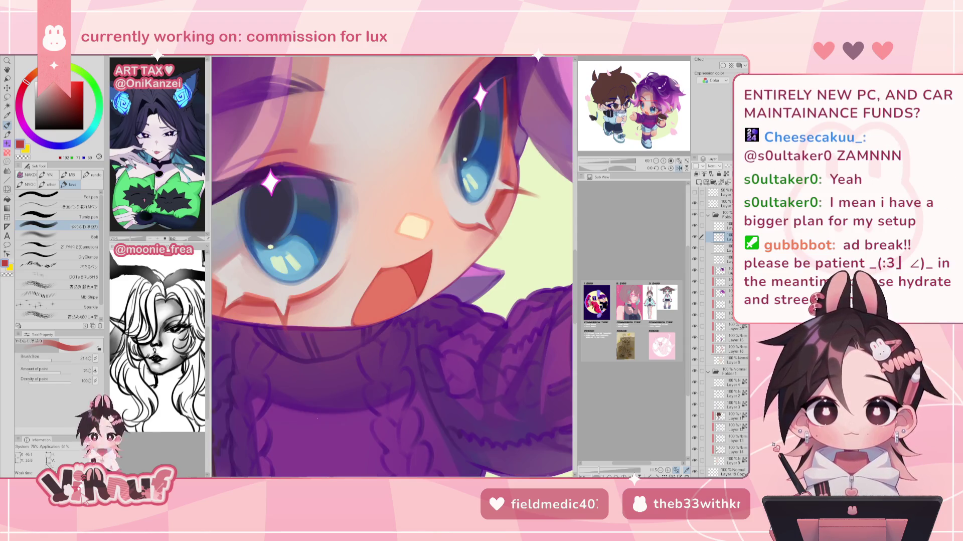
pyautogui.press('h')
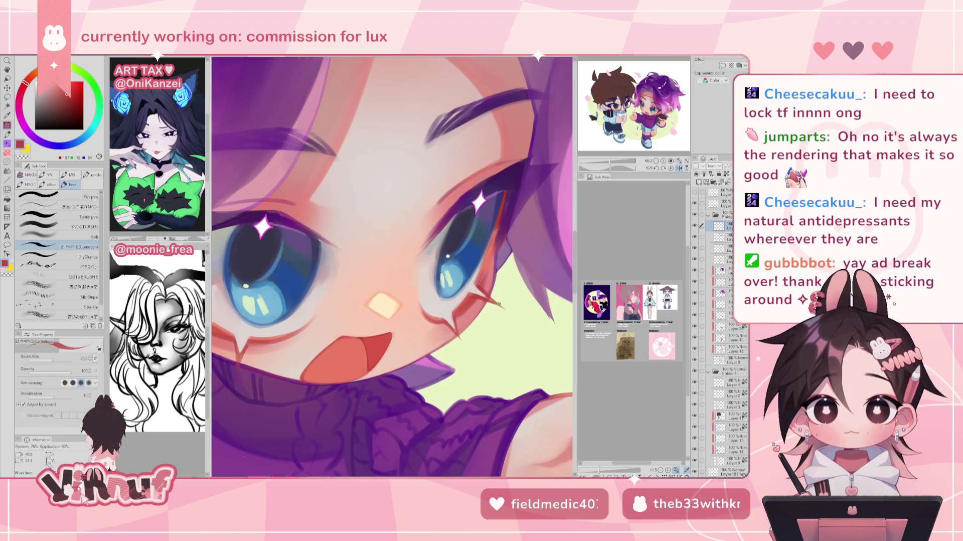
pyautogui.scroll(-5, 485, 262)
pyautogui.scroll(4, 484, 262)
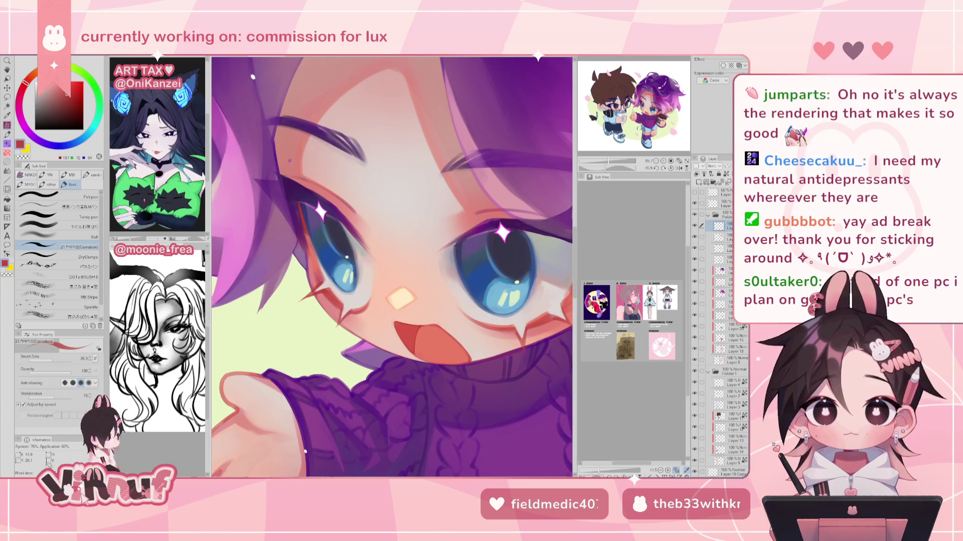
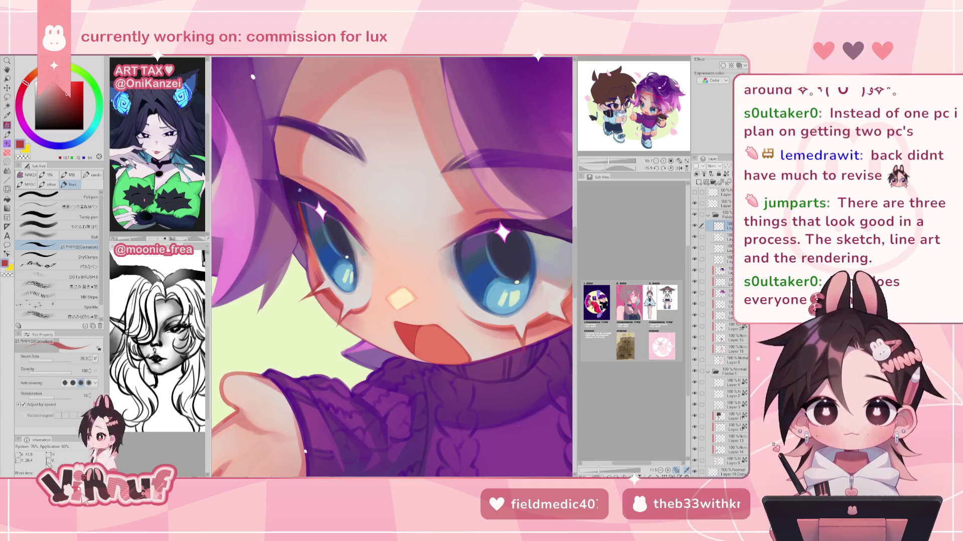
# Sample purples from the eye area and zoom out to see the whole character.
pyautogui.keyDown('alt'); pyautogui.click(309, 212); pyautogui.keyUp('alt')
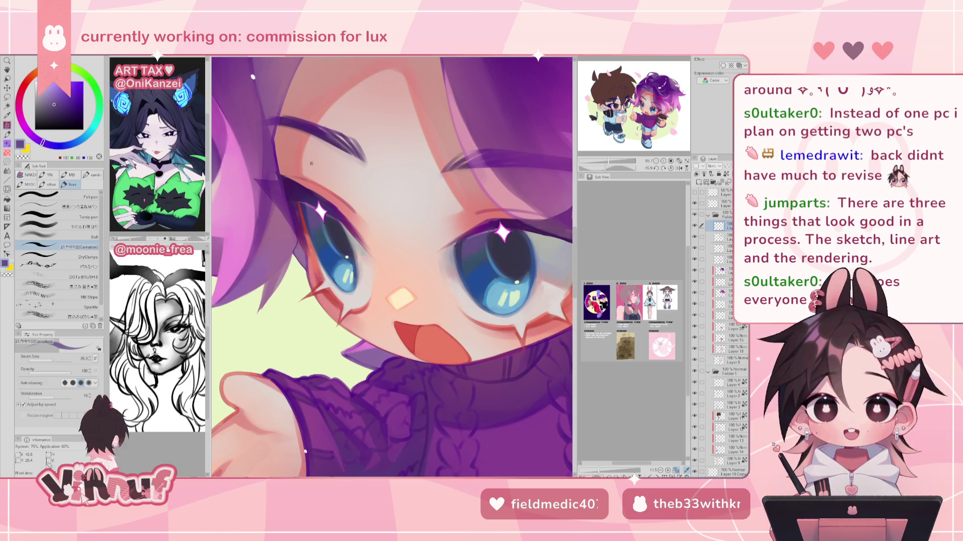
pyautogui.keyDown('alt'); pyautogui.click(297, 186); pyautogui.keyUp('alt')
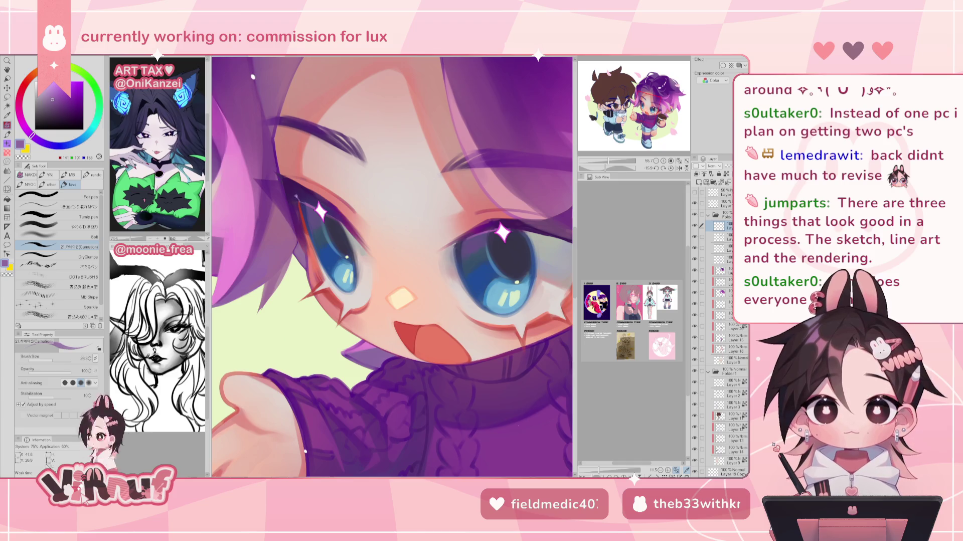
pyautogui.hotkey('ctrl', '0')
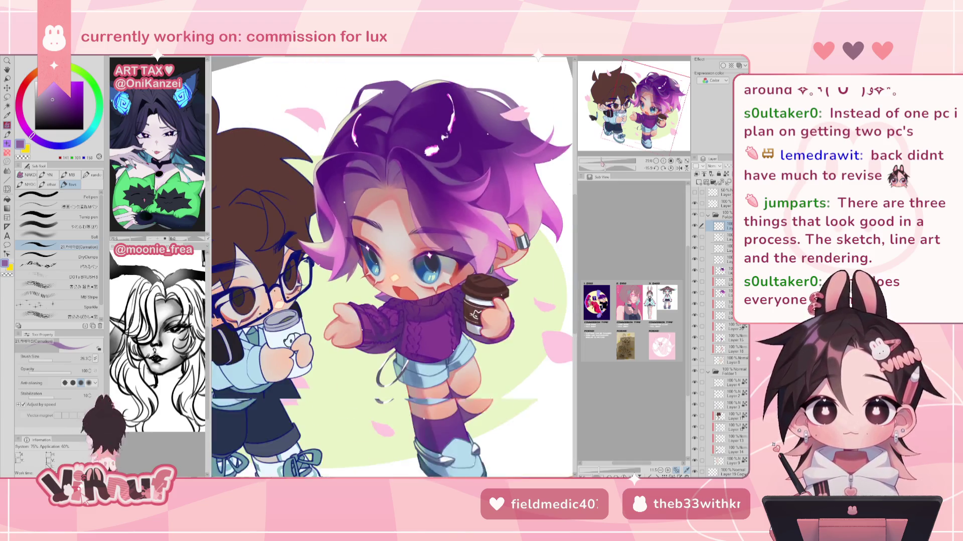
pyautogui.scroll(3, 391, 265)
pyautogui.scroll(1, 394, 269)
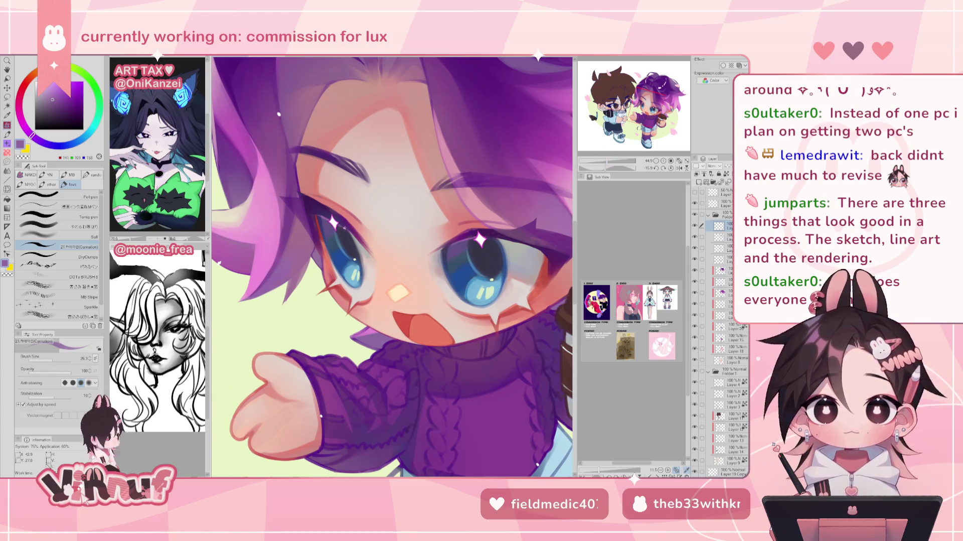
# Sample a pale grey-pink skin tone from the face and set the canvas rotation upright.
pyautogui.keyDown('alt'); pyautogui.click(326, 217); pyautogui.keyUp('alt')
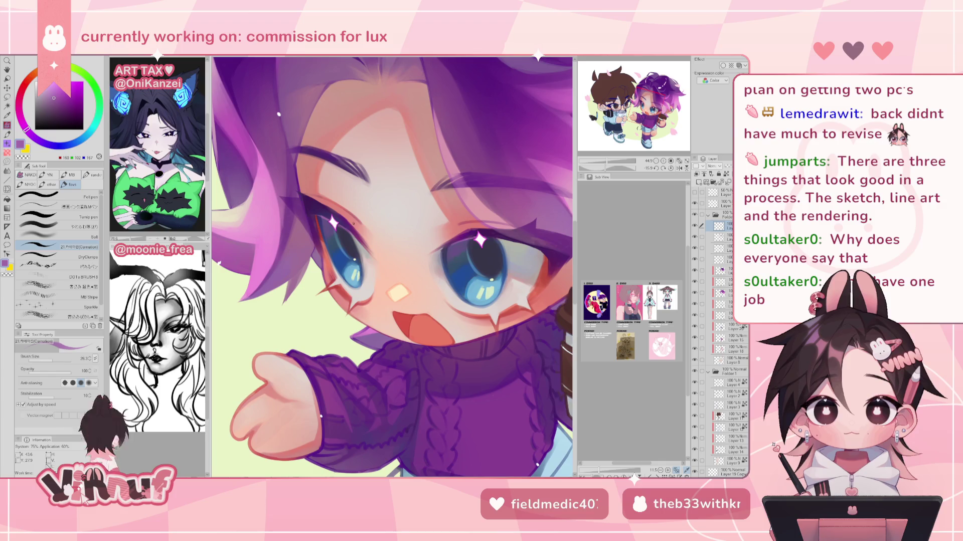
pyautogui.keyDown('alt'); pyautogui.click(331, 255); pyautogui.keyUp('alt')
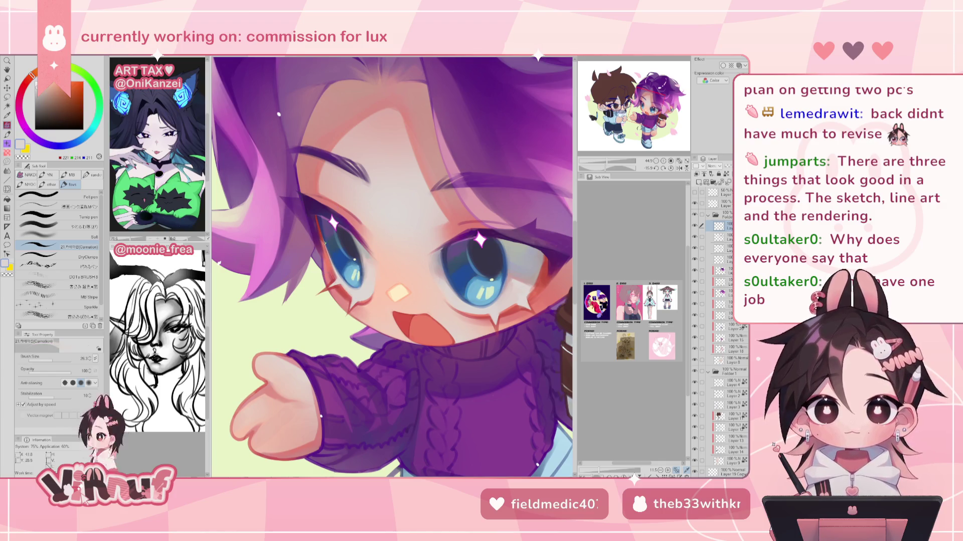
pyautogui.hotkey('ctrl', '-')
pyautogui.hotkey('ctrl', '-')
pyautogui.hotkey('ctrl', '-')
pyautogui.moveTo(600, 167); pyautogui.dragTo(607, 161)
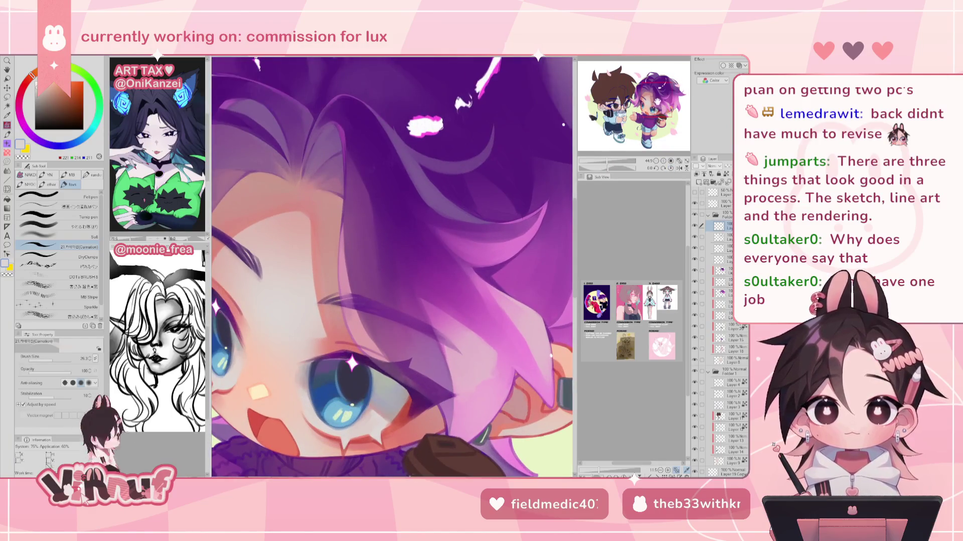
# Switch to the soft brush at about size 73.7, checking the mirrored canvas.
pyautogui.press('h')
pyautogui.press('b')
pyautogui.moveTo(405, 196); pyautogui.dragTo(390, 237)
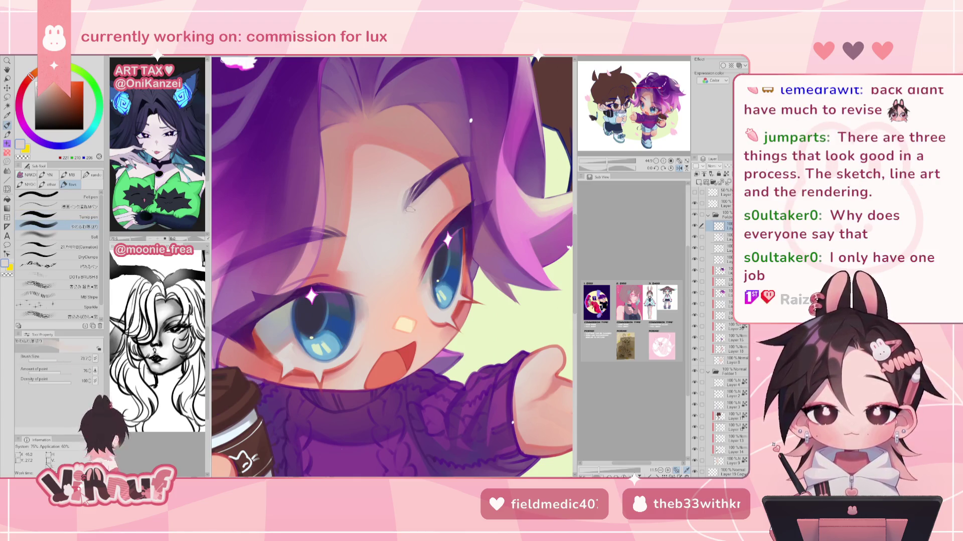
pyautogui.press('h')
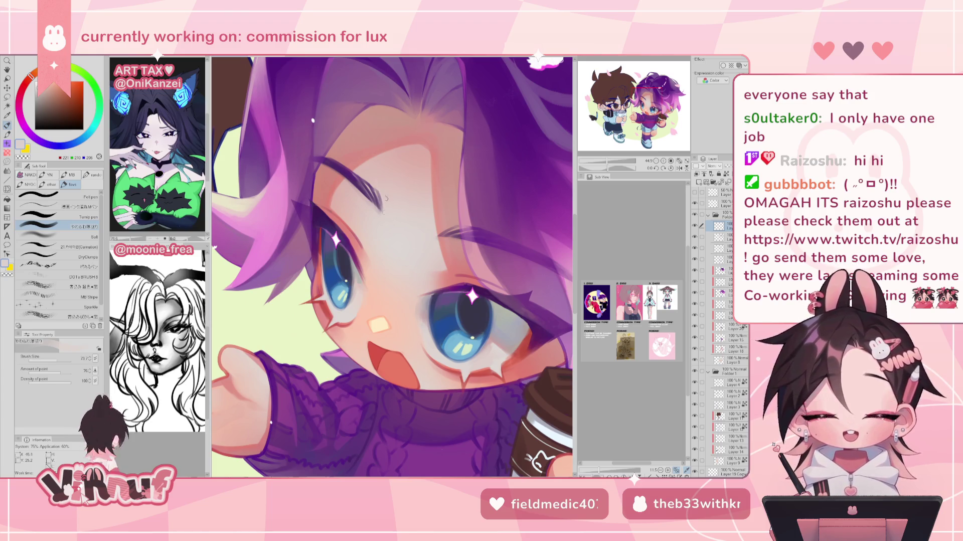
# Darken the lower eyebrow in dark purple and soften its tip with skin pink.
pyautogui.keyDown('alt'); pyautogui.click(368, 174); pyautogui.keyUp('alt')
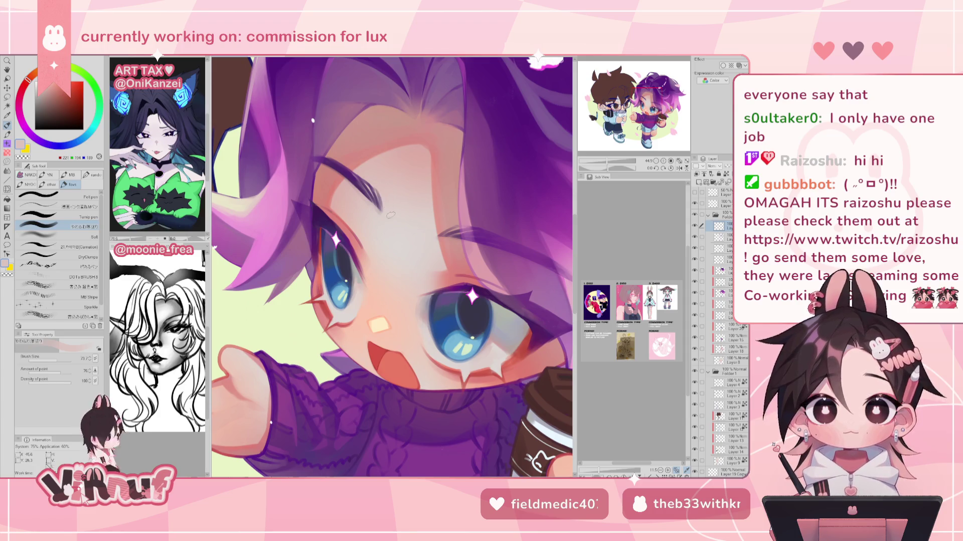
pyautogui.moveTo(383, 206); pyautogui.dragTo(377, 193)
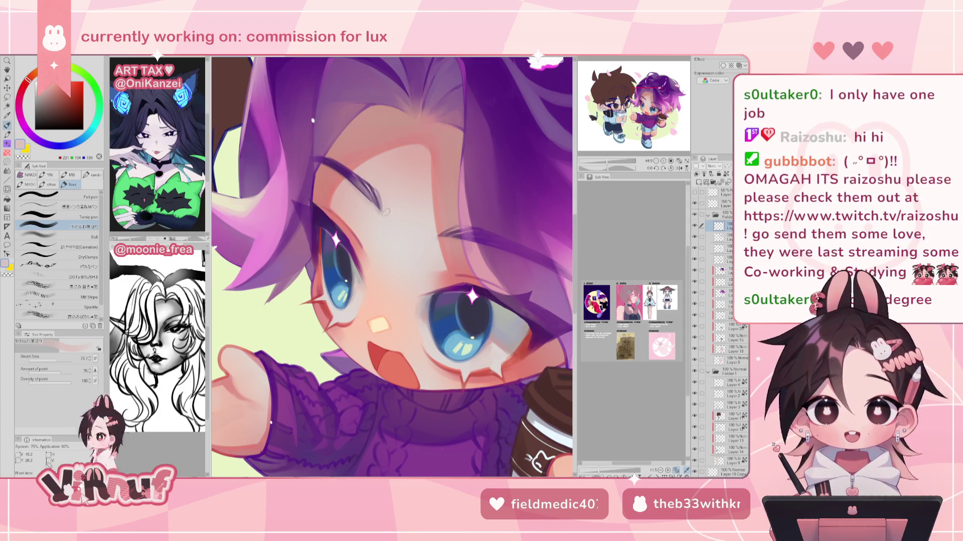
pyautogui.keyDown('alt'); pyautogui.click(357, 182); pyautogui.keyUp('alt')
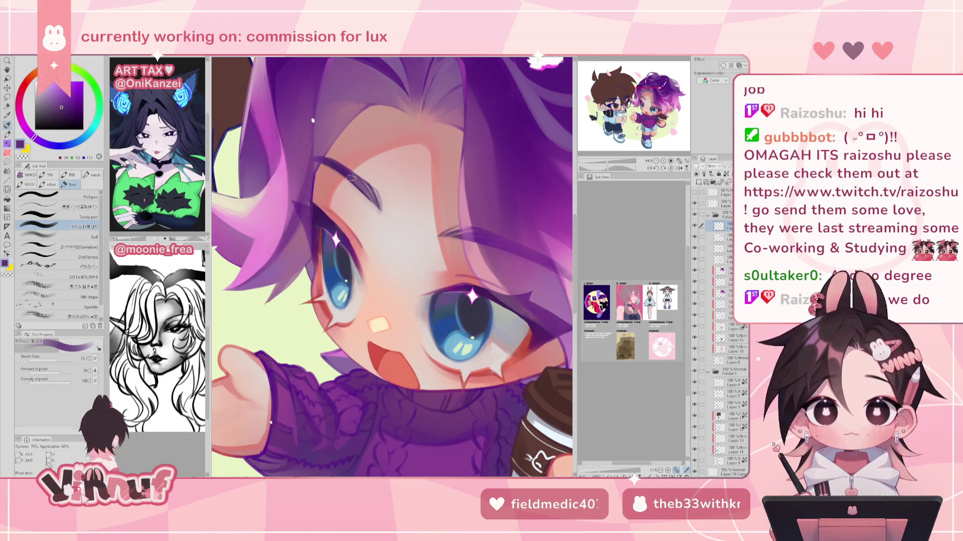
pyautogui.moveTo(378, 200); pyautogui.dragTo(350, 174)
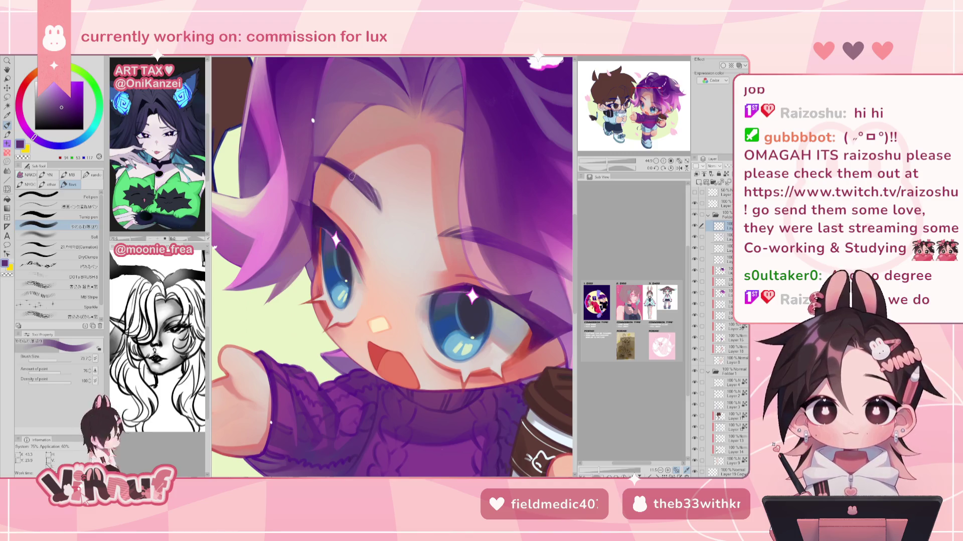
pyautogui.keyDown('alt'); pyautogui.click(367, 176); pyautogui.keyUp('alt')
pyautogui.keyDown('alt'); pyautogui.click(365, 186); pyautogui.keyUp('alt')
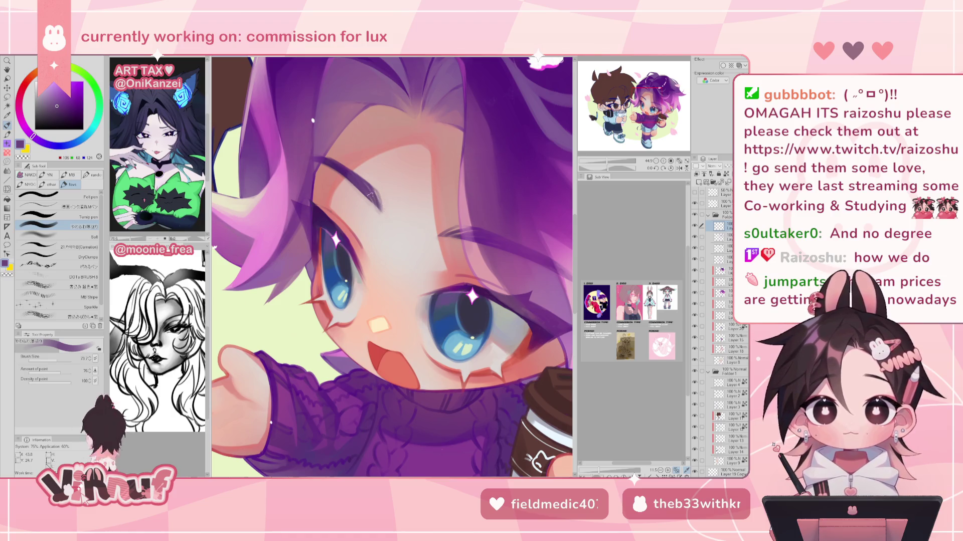
pyautogui.keyDown('alt'); pyautogui.click(385, 221); pyautogui.keyUp('alt')
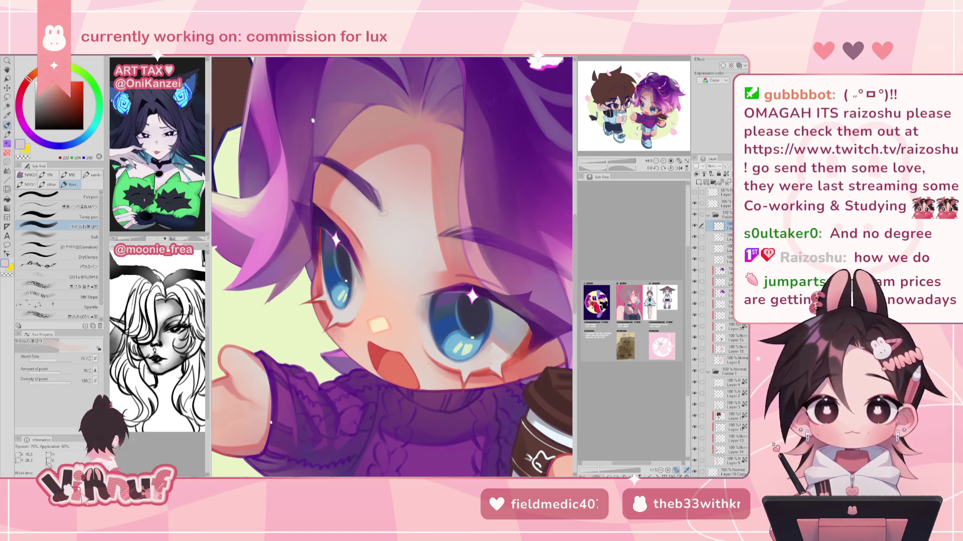
pyautogui.moveTo(375, 194); pyautogui.dragTo(379, 209)
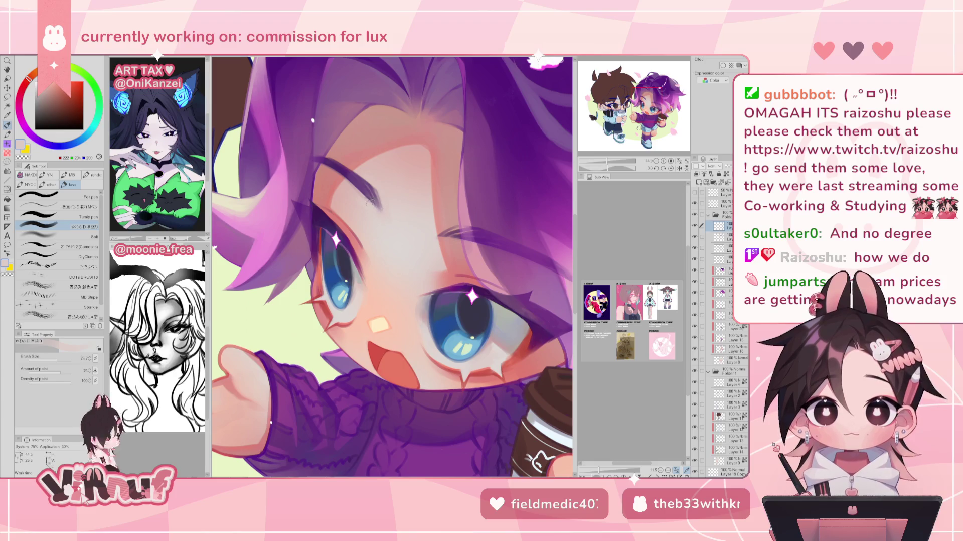
# Check the eyebrow mirrored, then resample eyebrow purple and skin pink around it.
pyautogui.press('h')
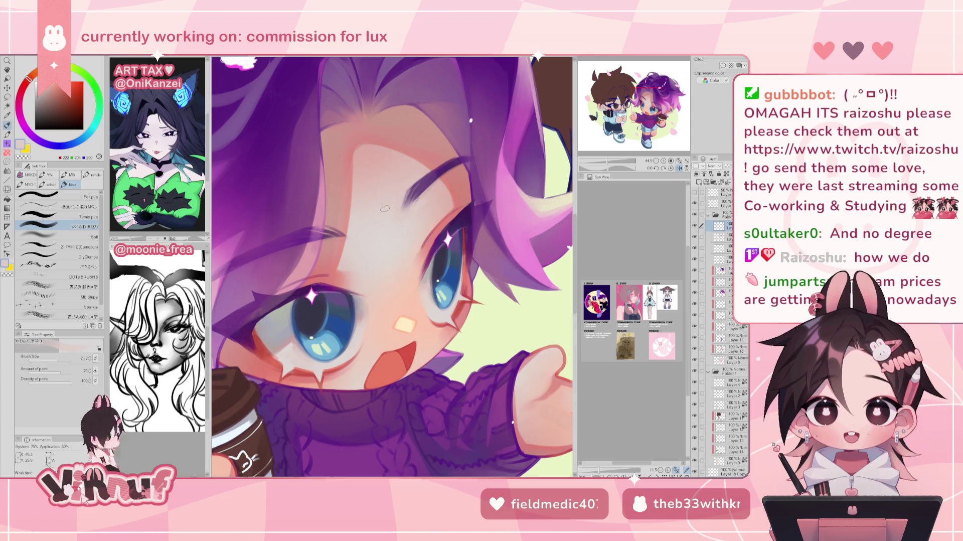
pyautogui.moveTo(433, 251); pyautogui.dragTo(387, 260)
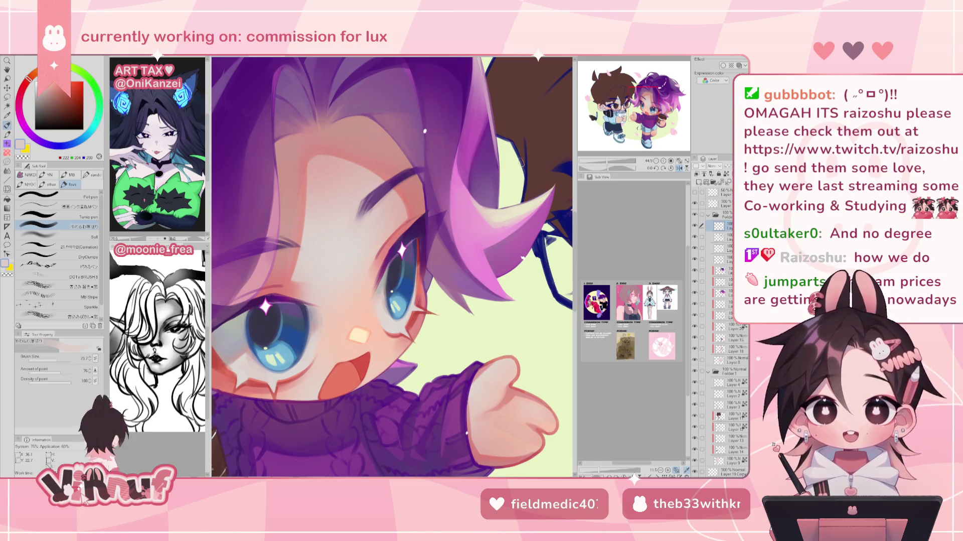
pyautogui.press('h')
pyautogui.keyDown('alt'); pyautogui.click(488, 243); pyautogui.keyUp('alt')
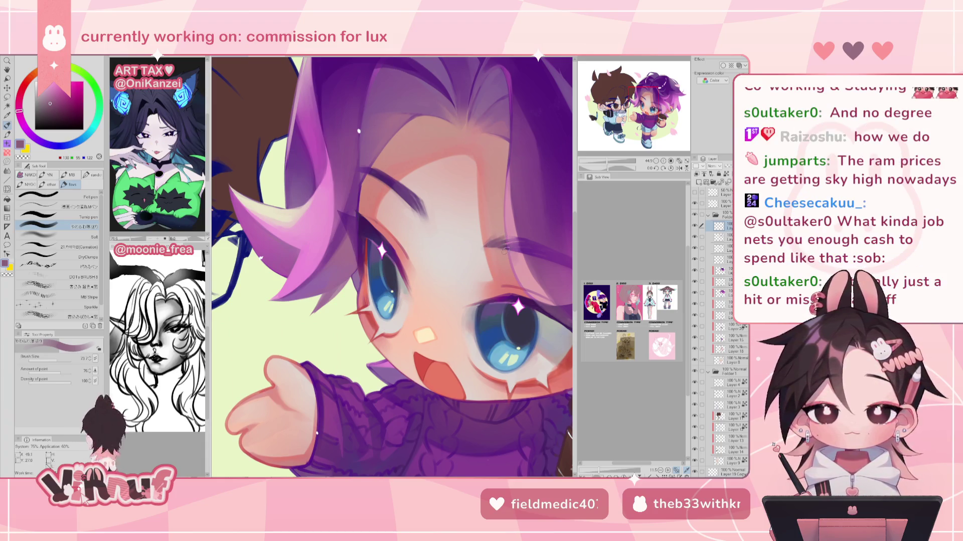
pyautogui.keyDown('alt'); pyautogui.click(497, 245); pyautogui.keyUp('alt')
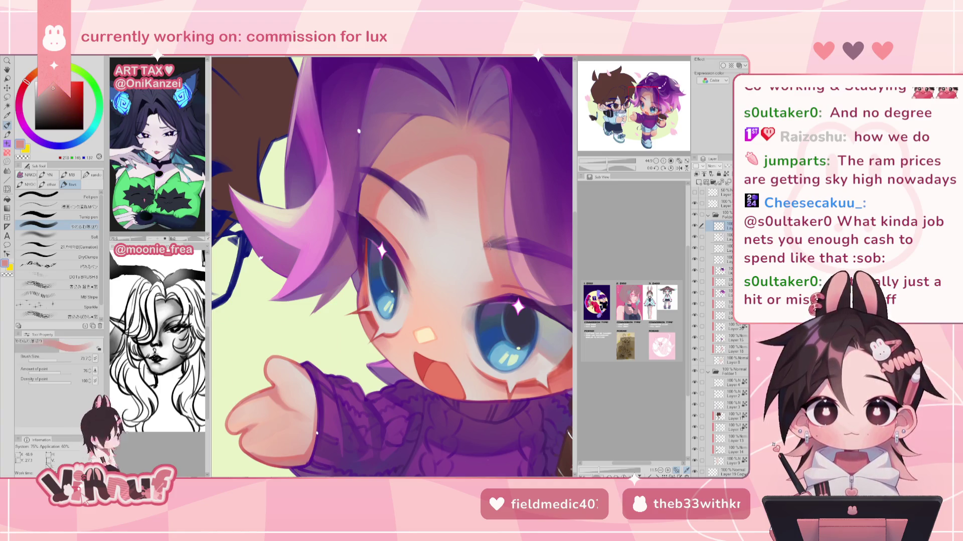
pyautogui.keyDown('alt'); pyautogui.click(489, 237); pyautogui.keyUp('alt')
pyautogui.keyDown('alt'); pyautogui.click(513, 245); pyautogui.keyUp('alt')
pyautogui.keyDown('alt'); pyautogui.click(515, 253); pyautogui.keyUp('alt')
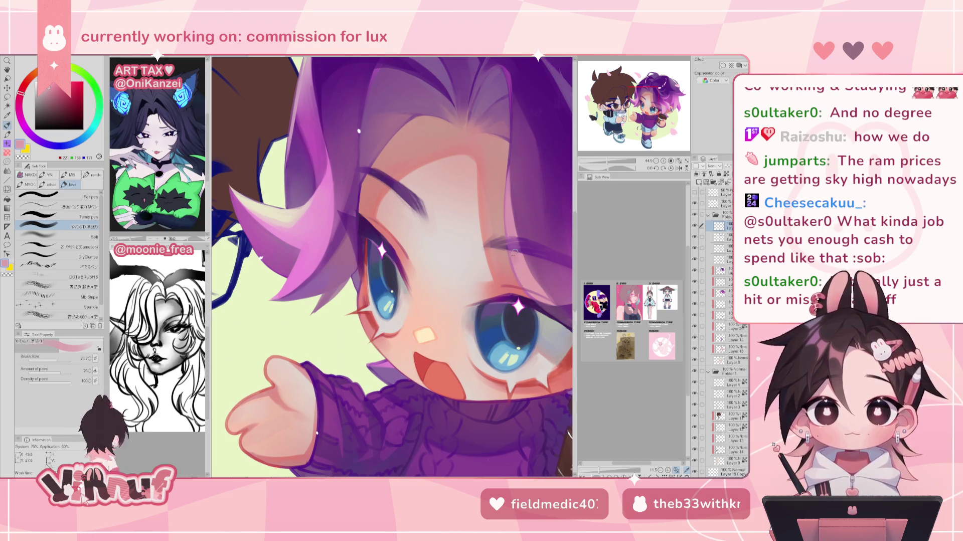
# Pick darker and lighter eyebrow purples, then zoom out to the whole character.
pyautogui.keyDown('alt'); pyautogui.click(533, 246); pyautogui.keyUp('alt')
pyautogui.keyDown('alt'); pyautogui.click(532, 248); pyautogui.keyUp('alt')
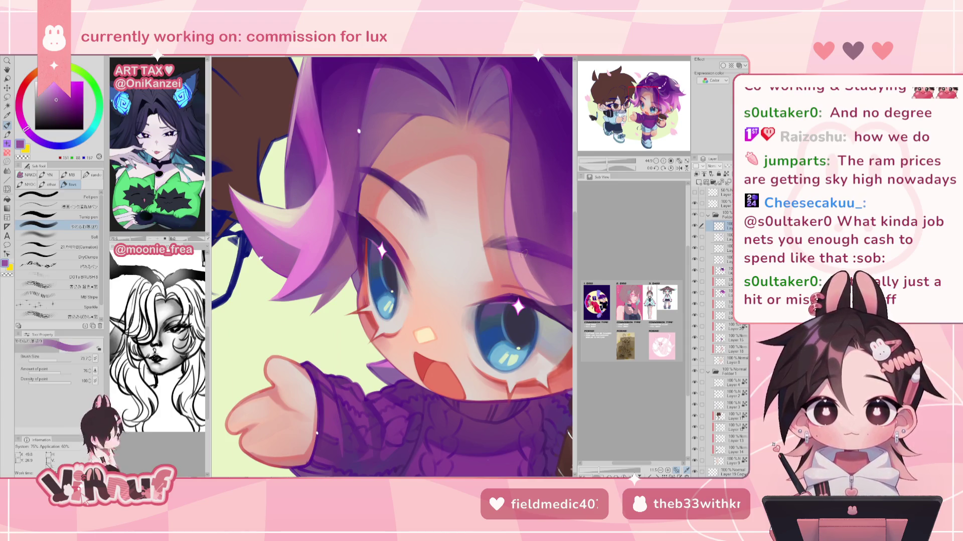
pyautogui.scroll(2, 501, 241)
pyautogui.keyDown('alt'); pyautogui.click(468, 252); pyautogui.keyUp('alt')
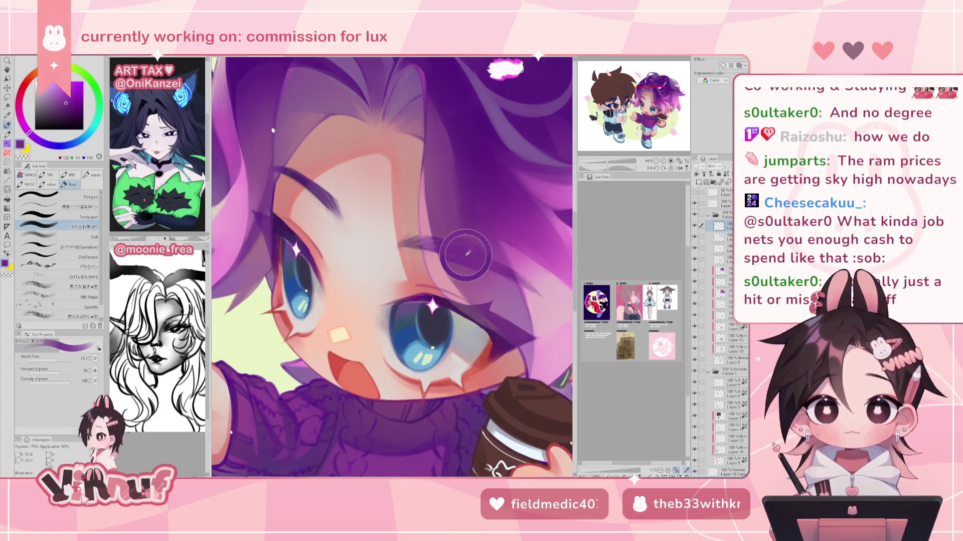
pyautogui.keyDown('alt'); pyautogui.click(527, 285); pyautogui.keyUp('alt')
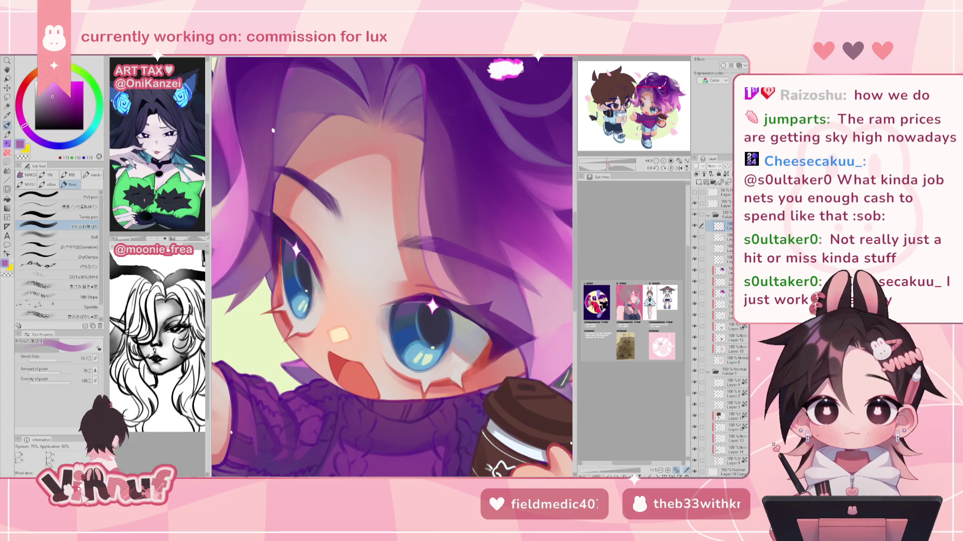
pyautogui.scroll(-3, 391, 265)
pyautogui.scroll(1, 391, 266)
pyautogui.scroll(1, 391, 265)
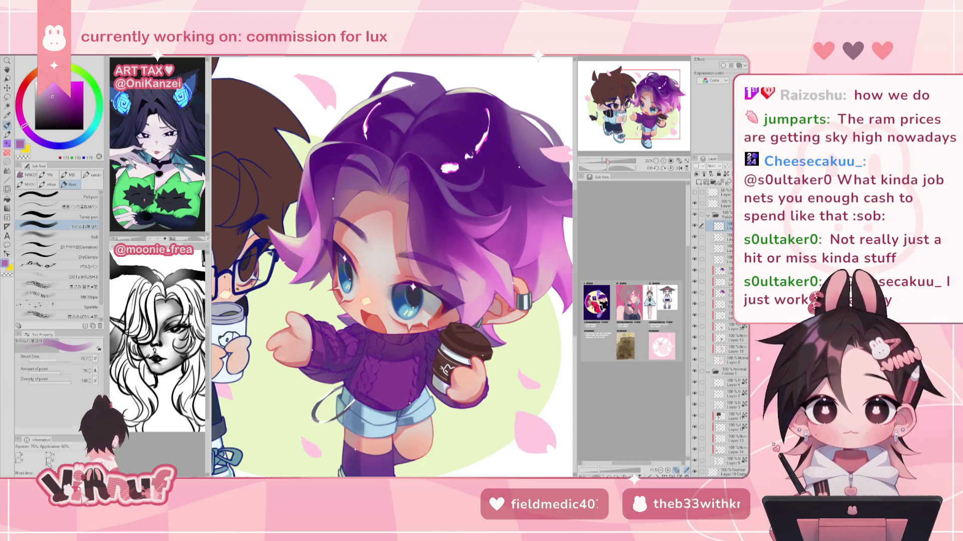
pyautogui.hotkey('ctrl', '-')
# Sample dark and lighter purples from the hair edge in the mirrored view.
pyautogui.hotkey('ctrl', '+')
pyautogui.press('h')
pyautogui.moveTo(516, 229); pyautogui.dragTo(467, 266)
pyautogui.keyDown('alt'); pyautogui.click(404, 243); pyautogui.keyUp('alt')
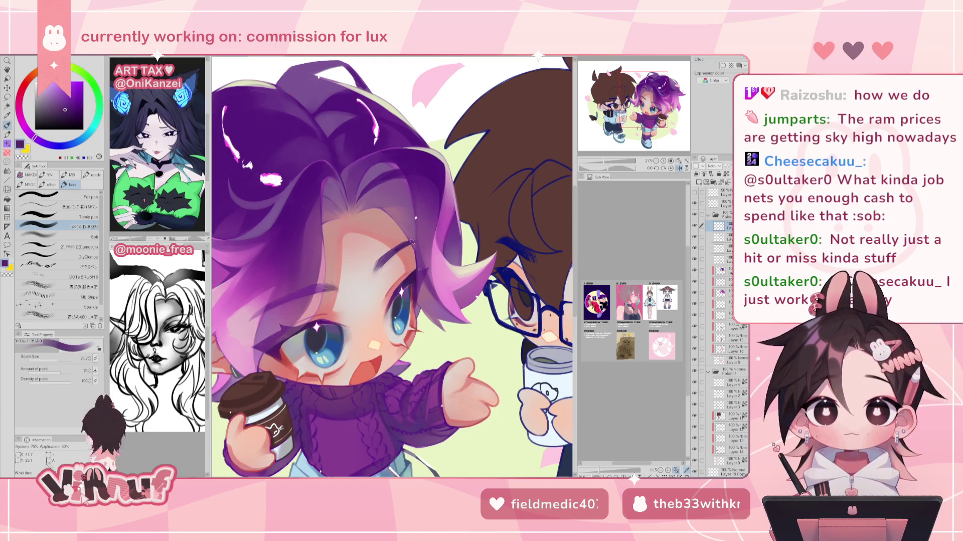
pyautogui.keyDown('alt'); pyautogui.click(417, 239); pyautogui.keyUp('alt')
pyautogui.keyDown('alt'); pyautogui.click(415, 240); pyautogui.keyUp('alt')
pyautogui.keyDown('alt'); pyautogui.click(429, 238); pyautogui.keyUp('alt')
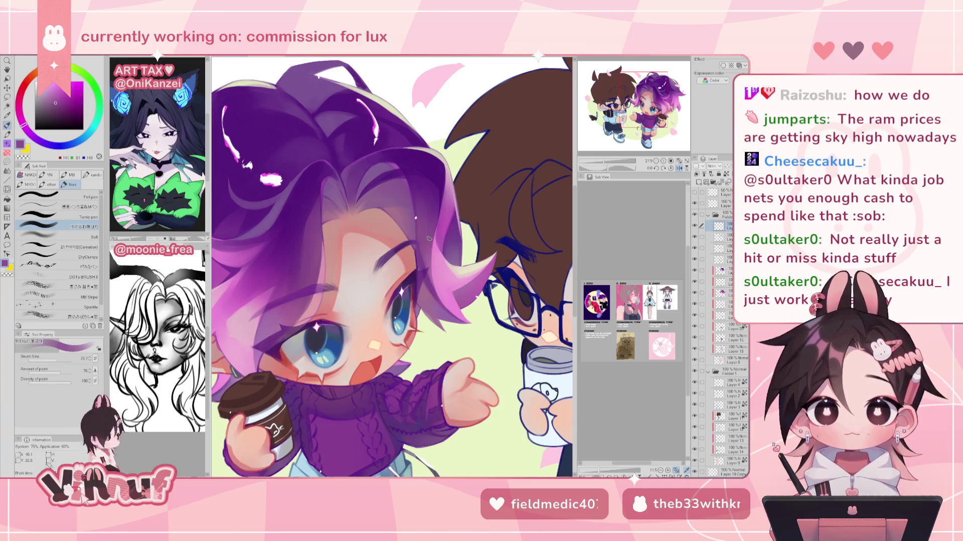
# Shrink the brush to about 39.7 and sample peach through red skin tones.
pyautogui.press('h')
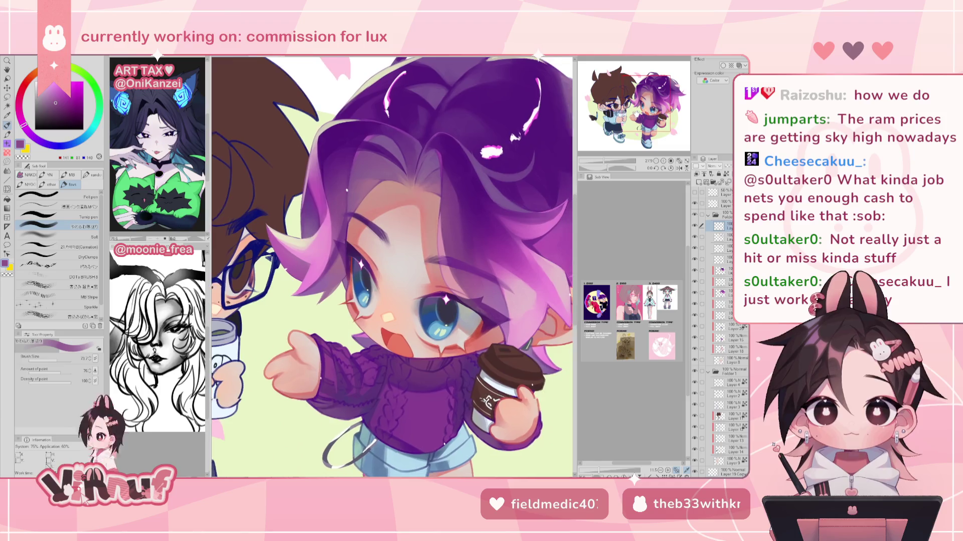
pyautogui.scroll(2, 391, 266)
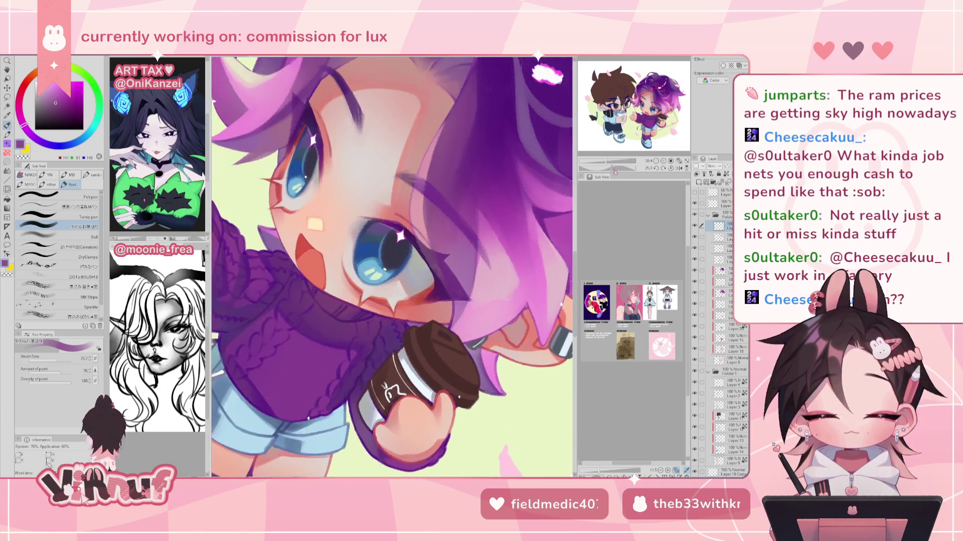
pyautogui.click(55, 360)
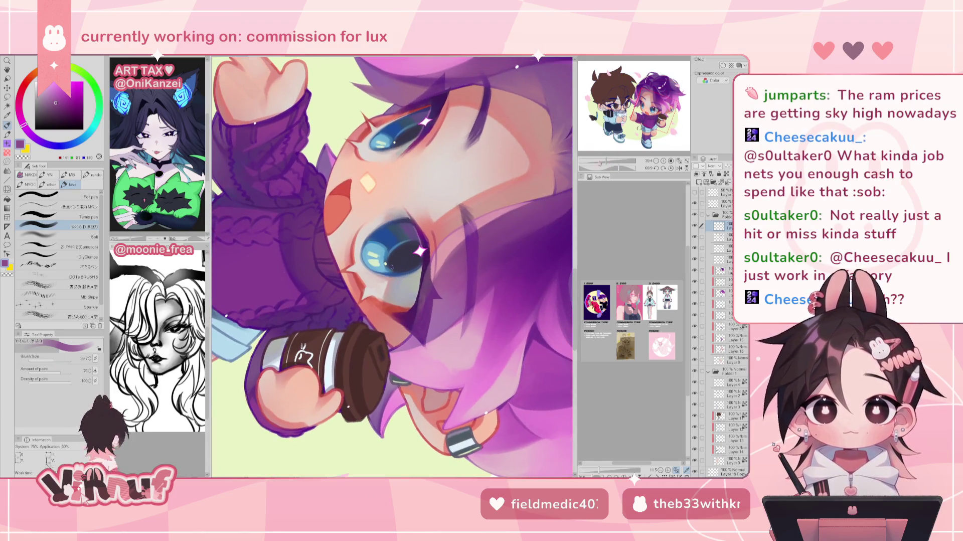
pyautogui.scroll(3, 392, 266)
pyautogui.keyDown('alt'); pyautogui.click(291, 228); pyautogui.keyUp('alt')
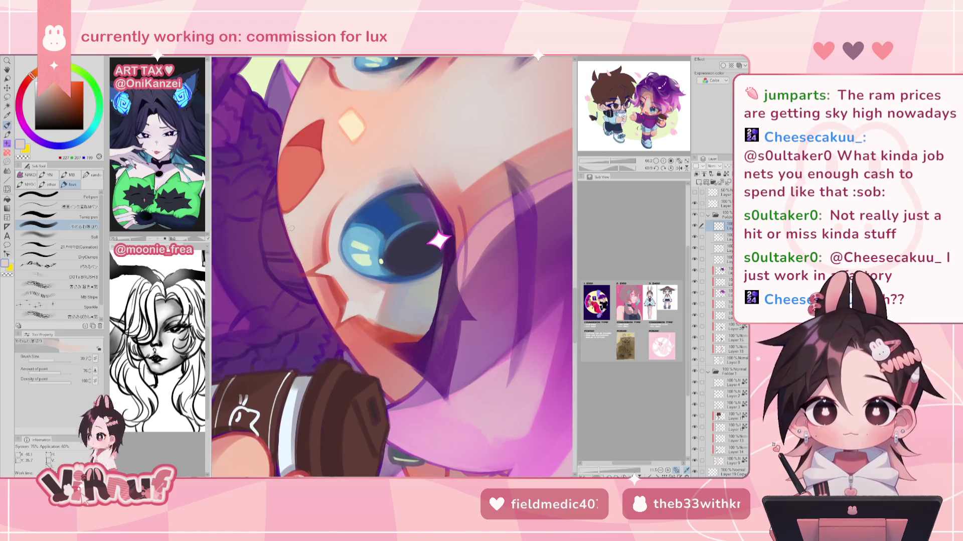
pyautogui.keyDown('alt'); pyautogui.click(307, 268); pyautogui.keyUp('alt')
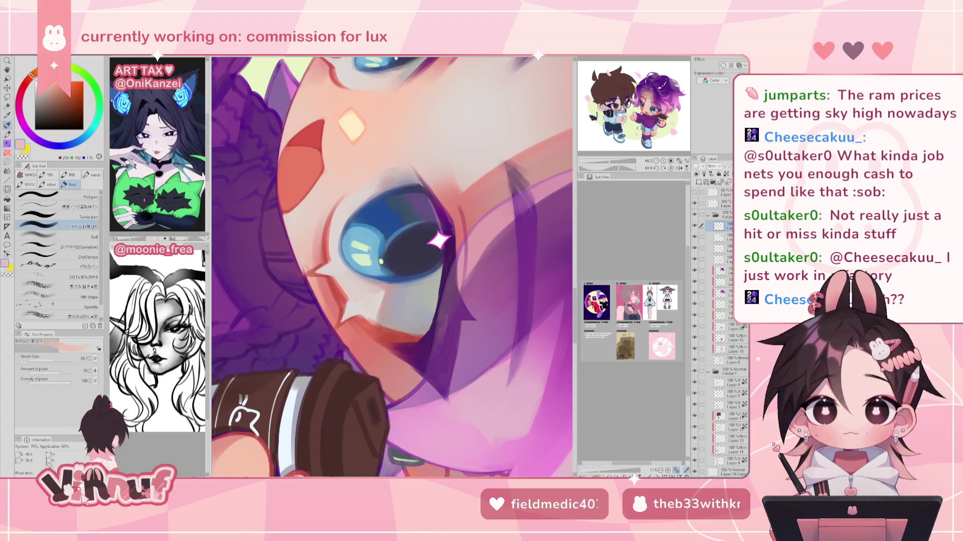
pyautogui.keyDown('alt'); pyautogui.click(307, 273); pyautogui.keyUp('alt')
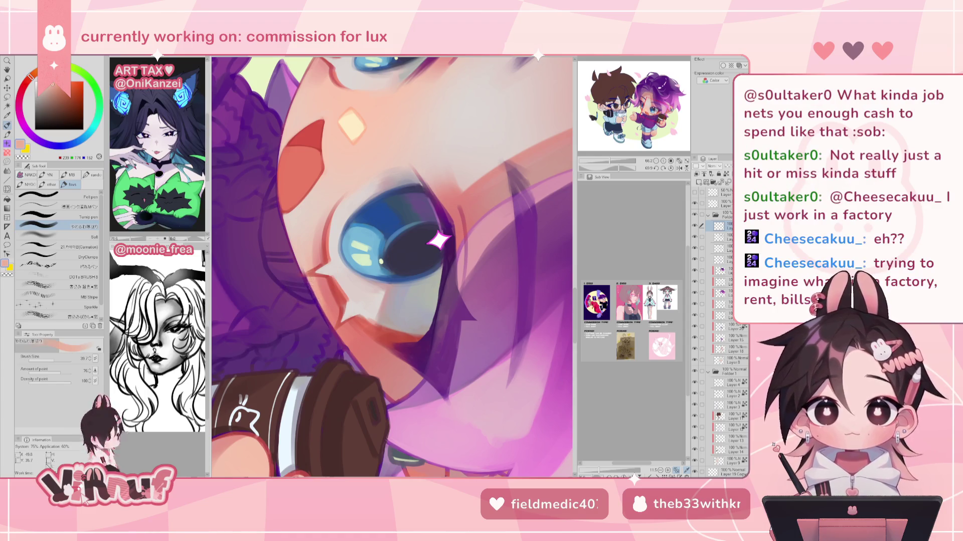
pyautogui.keyDown('alt'); pyautogui.click(328, 315); pyautogui.keyUp('alt')
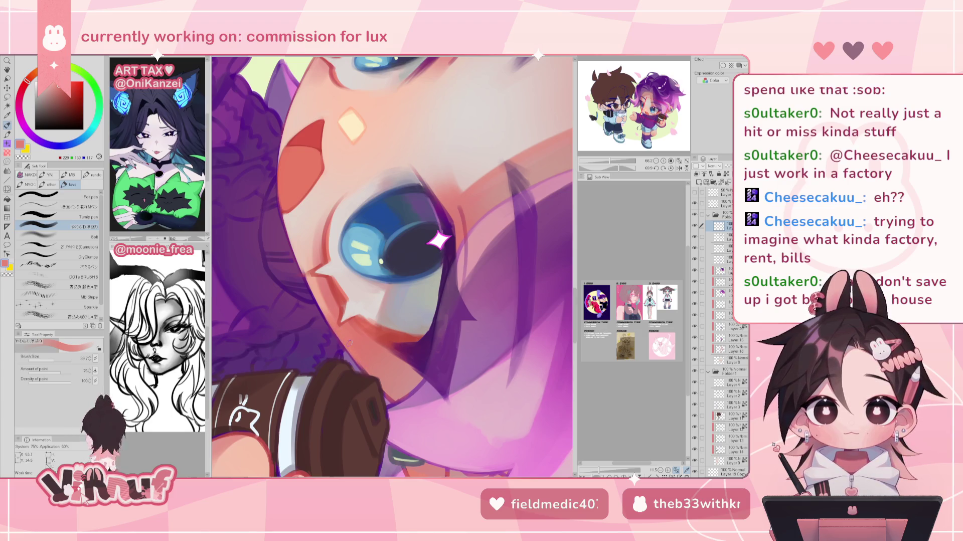
pyautogui.keyDown('alt'); pyautogui.click(371, 360); pyautogui.keyUp('alt')
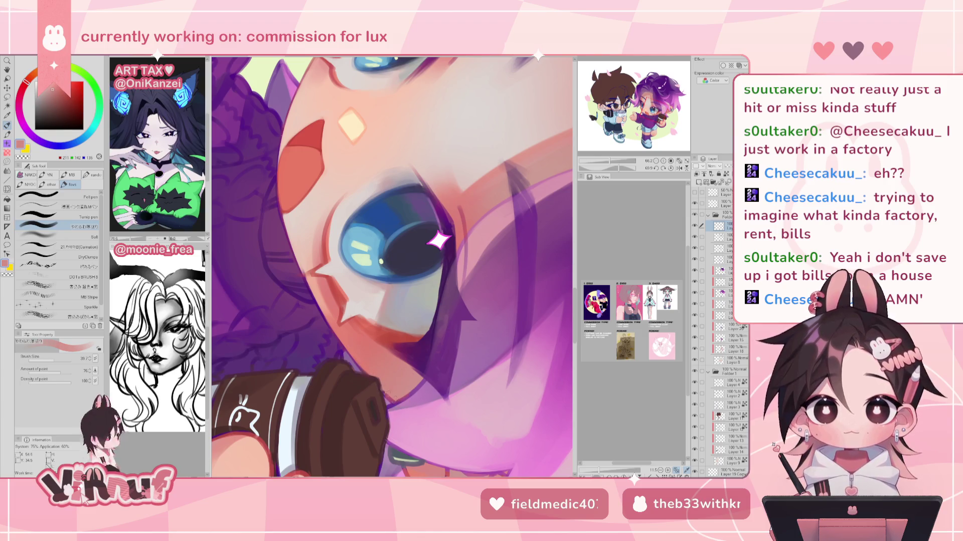
# Choose darker, muted purples for hair shading around the eye, then set the canvas upright.
pyautogui.press('h')
pyautogui.keyDown('alt'); pyautogui.click(376, 395); pyautogui.keyUp('alt')
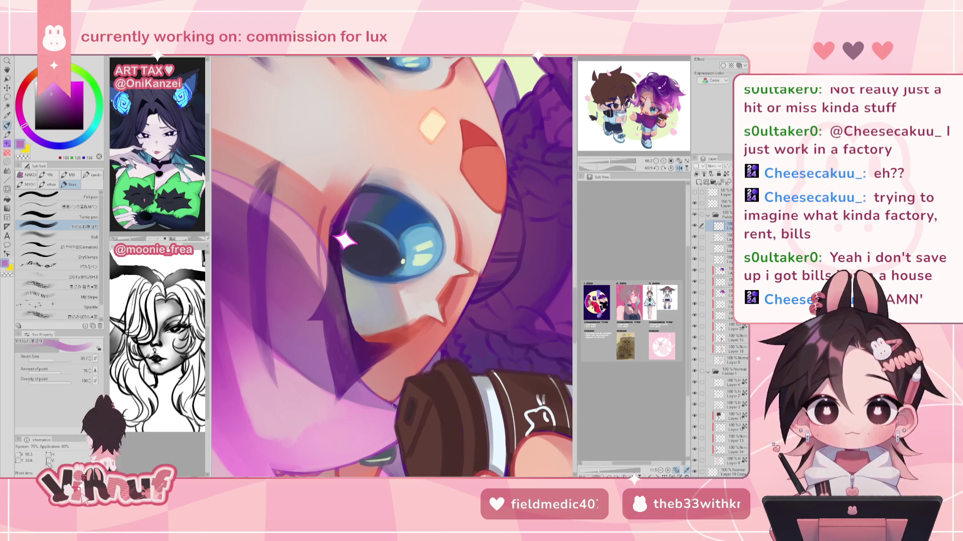
pyautogui.keyDown('alt'); pyautogui.click(340, 361); pyautogui.keyUp('alt')
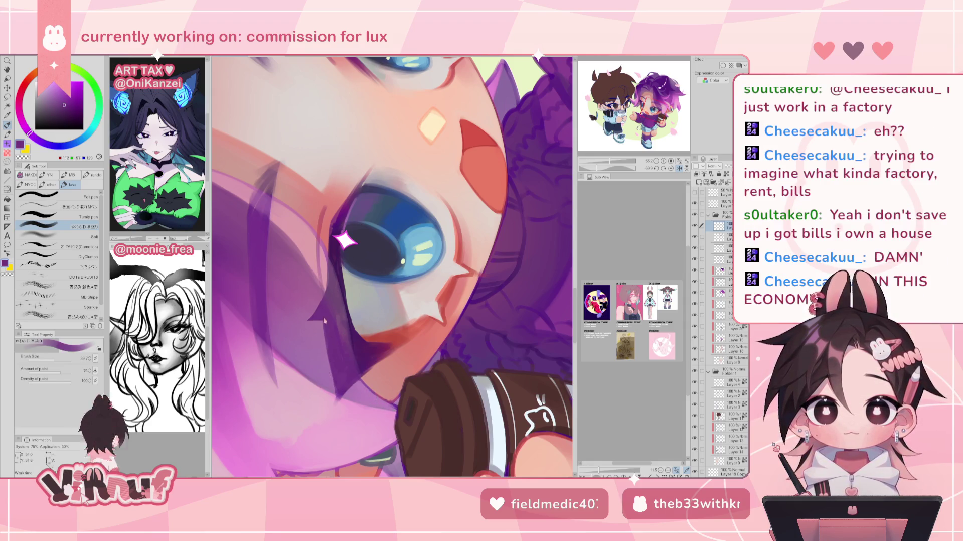
pyautogui.keyDown('alt'); pyautogui.click(324, 310); pyautogui.keyUp('alt')
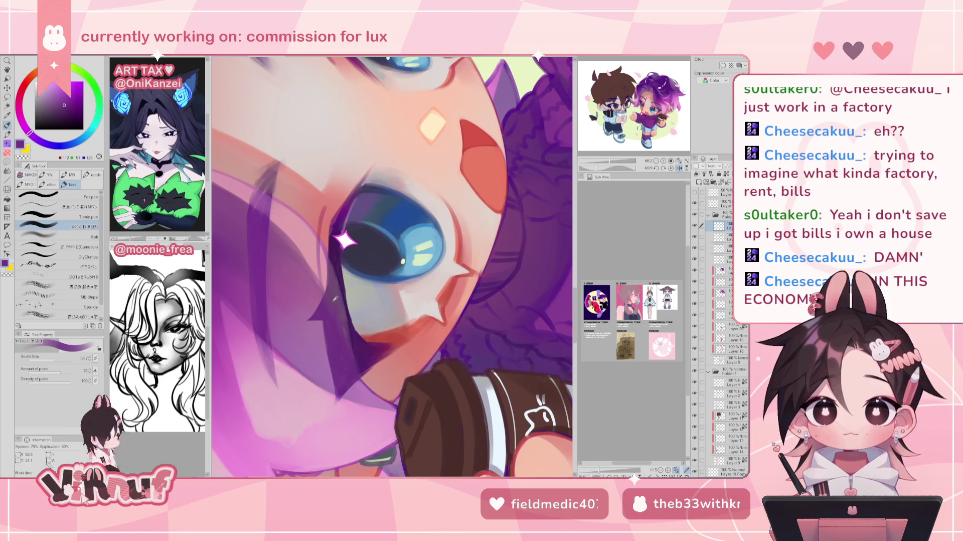
pyautogui.keyDown('alt'); pyautogui.click(335, 302); pyautogui.keyUp('alt')
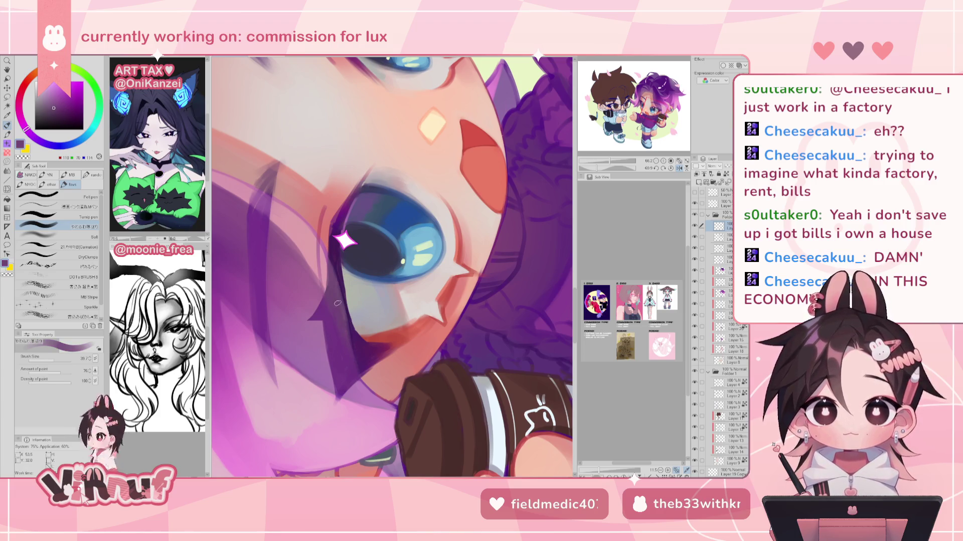
pyautogui.keyDown('alt'); pyautogui.click(344, 331); pyautogui.keyUp('alt')
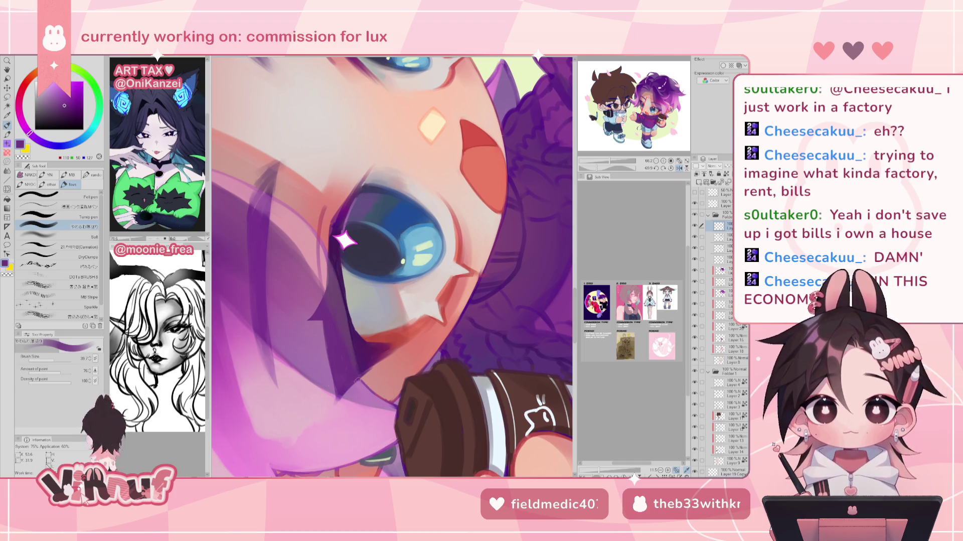
pyautogui.keyDown('alt'); pyautogui.click(343, 371); pyautogui.keyUp('alt')
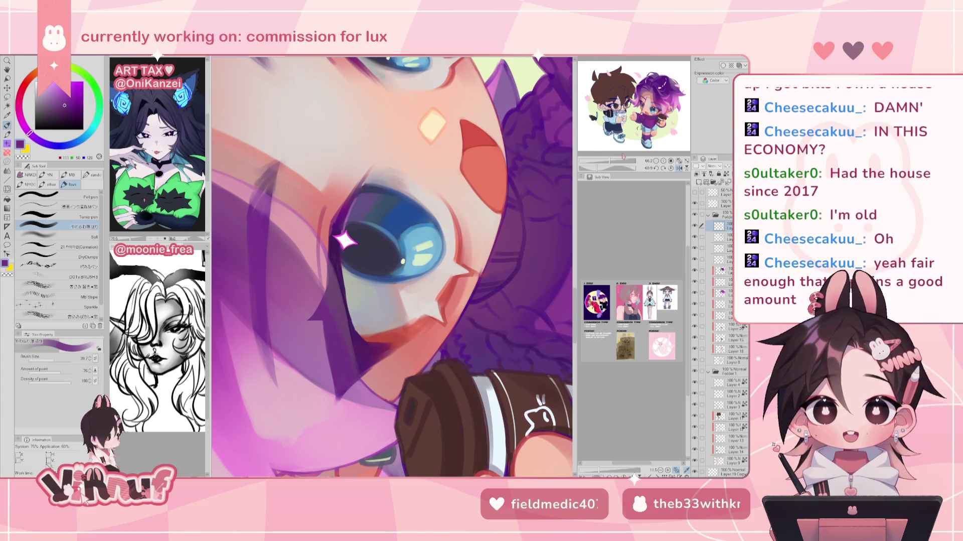
pyautogui.click(671, 168)
pyautogui.scroll(-3, 473, 299)
# Centre the face and paint a faint soft-pink stroke above the eye.
pyautogui.scroll(2, 472, 299)
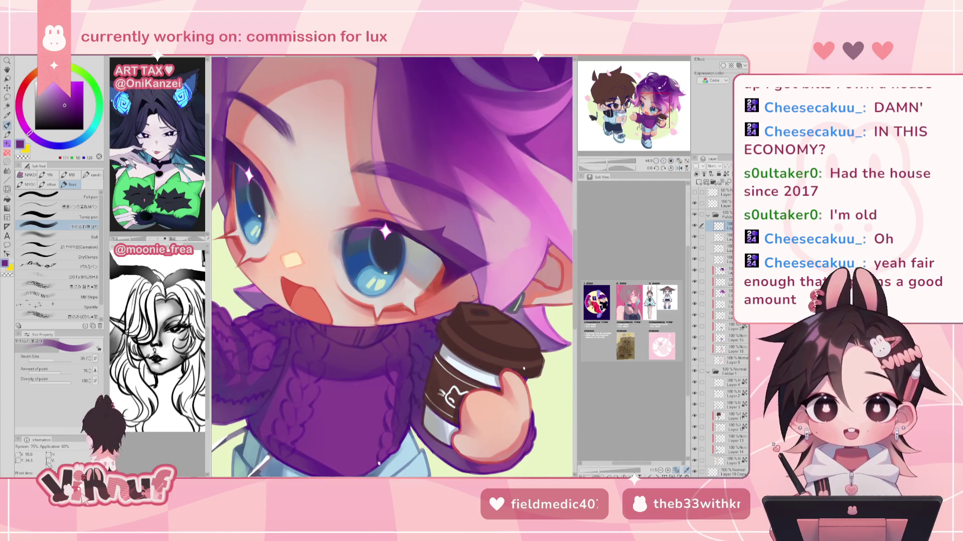
pyautogui.moveTo(419, 258); pyautogui.dragTo(468, 311)
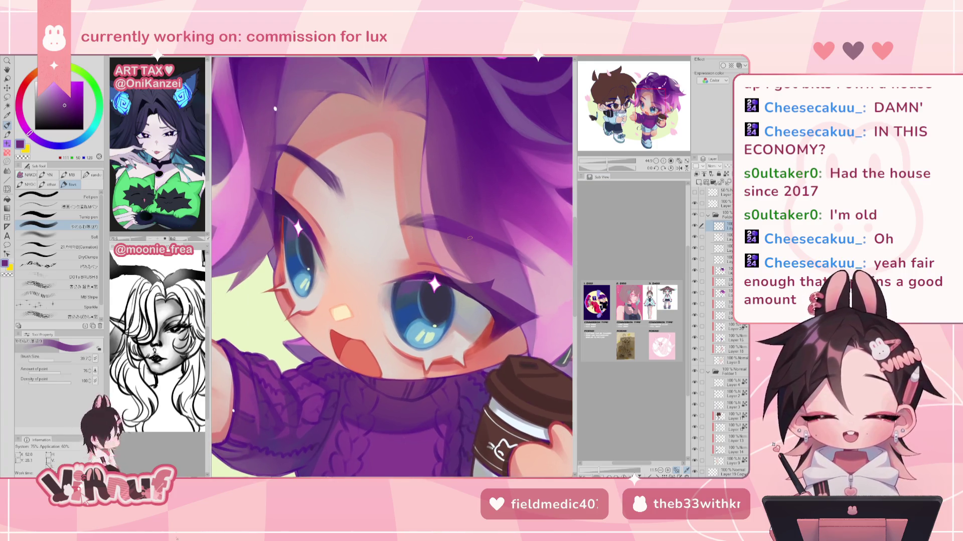
pyautogui.moveTo(470, 237); pyautogui.dragTo(359, 241)
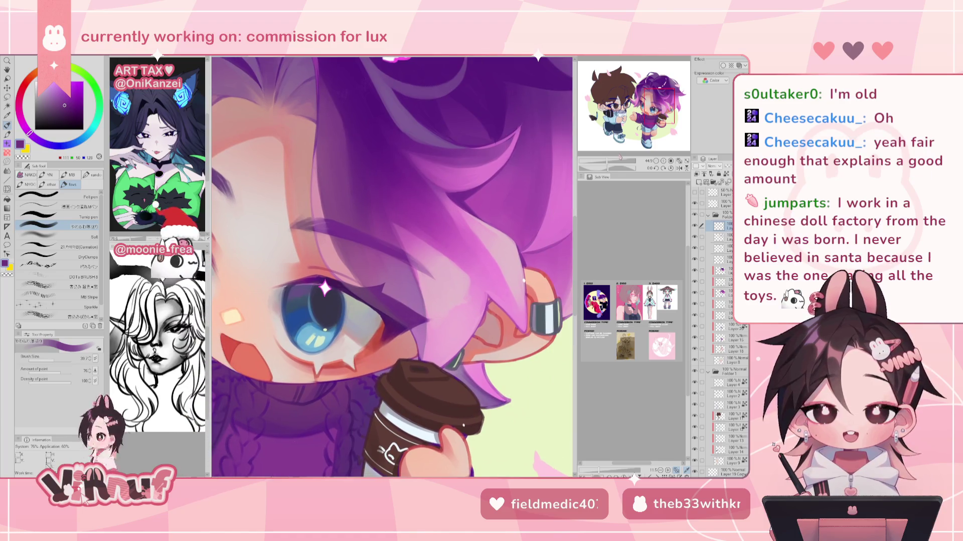
pyautogui.scroll(3, 611, 153)
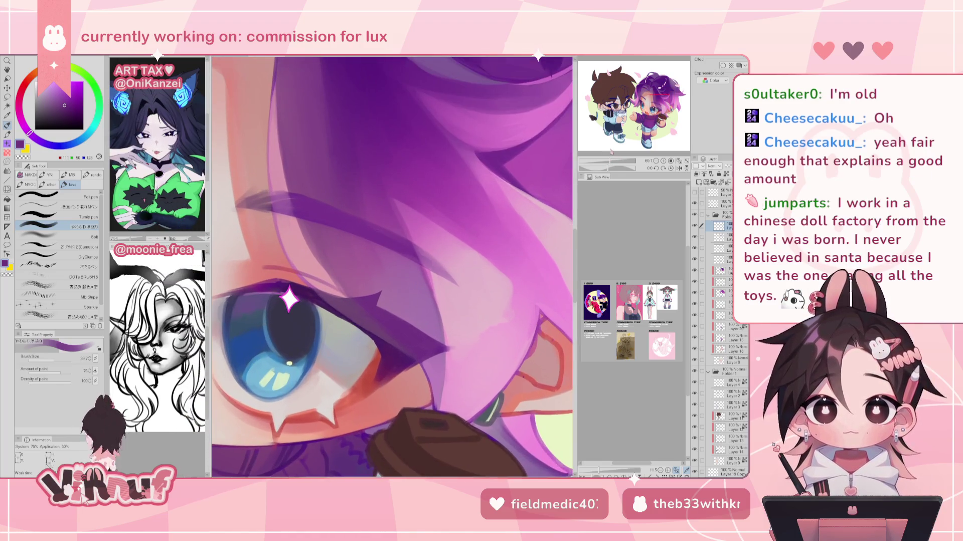
pyautogui.keyDown('alt'); pyautogui.click(287, 227); pyautogui.keyUp('alt')
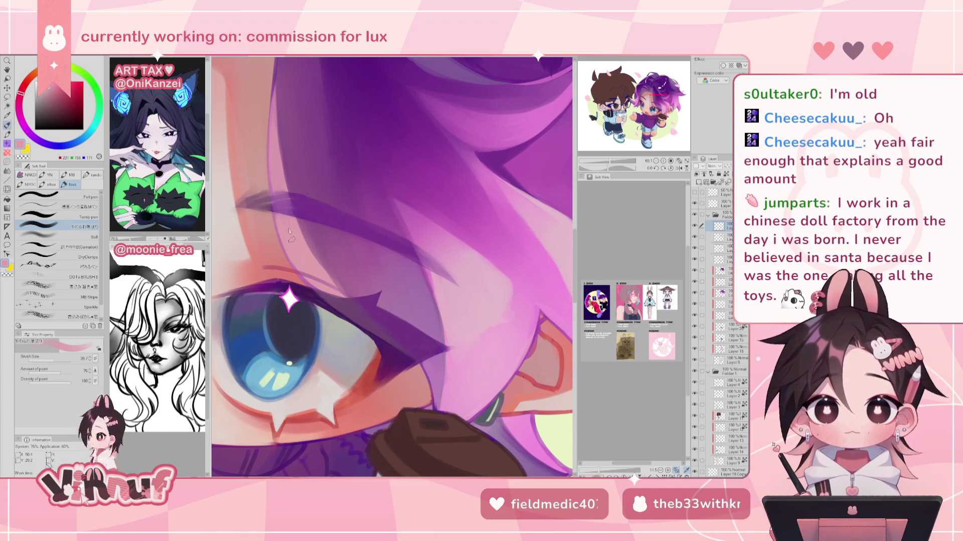
pyautogui.moveTo(298, 266); pyautogui.dragTo(341, 226)
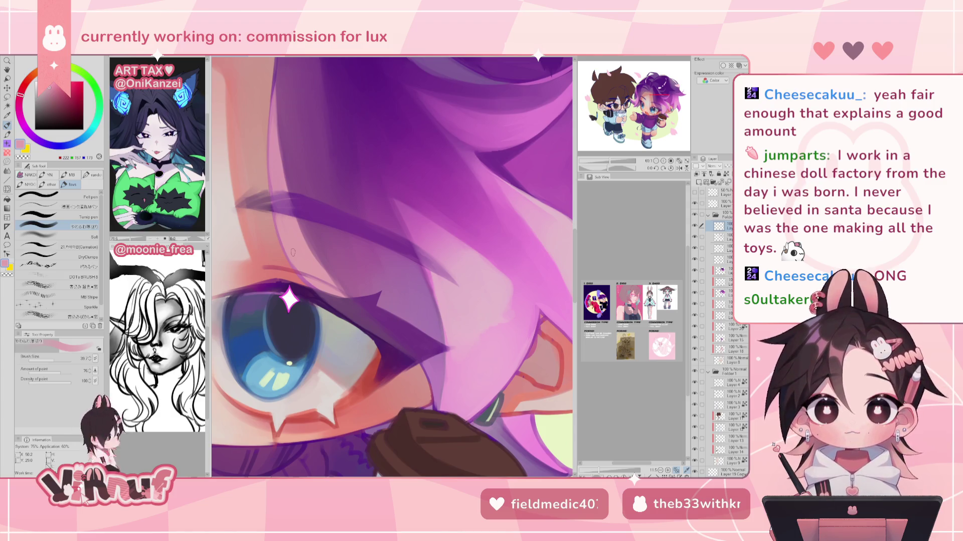
# Sample the dark red of the eyelid line and adjust the view across the face.
pyautogui.keyDown('alt'); pyautogui.click(283, 266); pyautogui.keyUp('alt')
pyautogui.moveTo(286, 267)
pyautogui.mouseDown()
pyautogui.moveTo(492, 267)
pyautogui.moveTo(304, 267)
pyautogui.mouseUp()
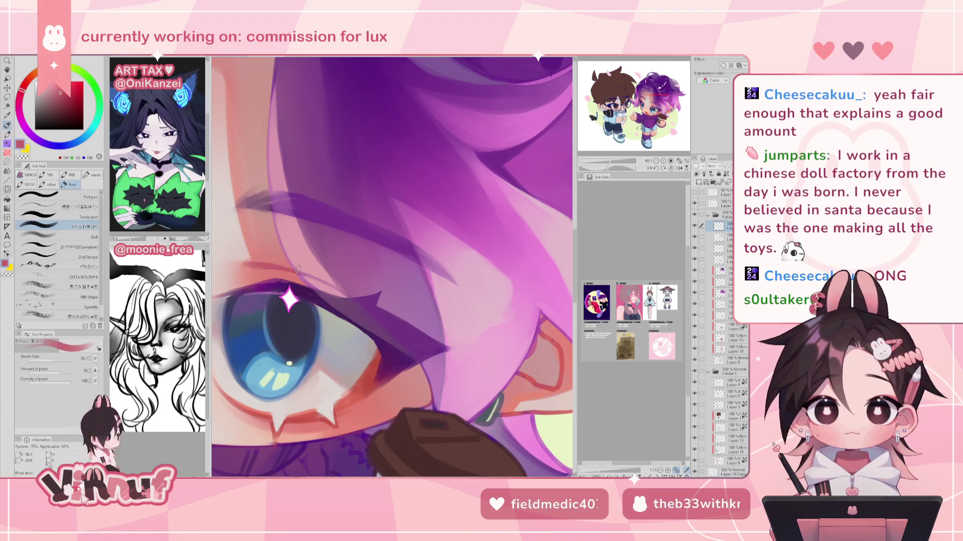
pyautogui.scroll(-5, 299, 269)
pyautogui.scroll(3, 298, 268)
pyautogui.scroll(2, 391, 266)
pyautogui.scroll(1, 391, 266)
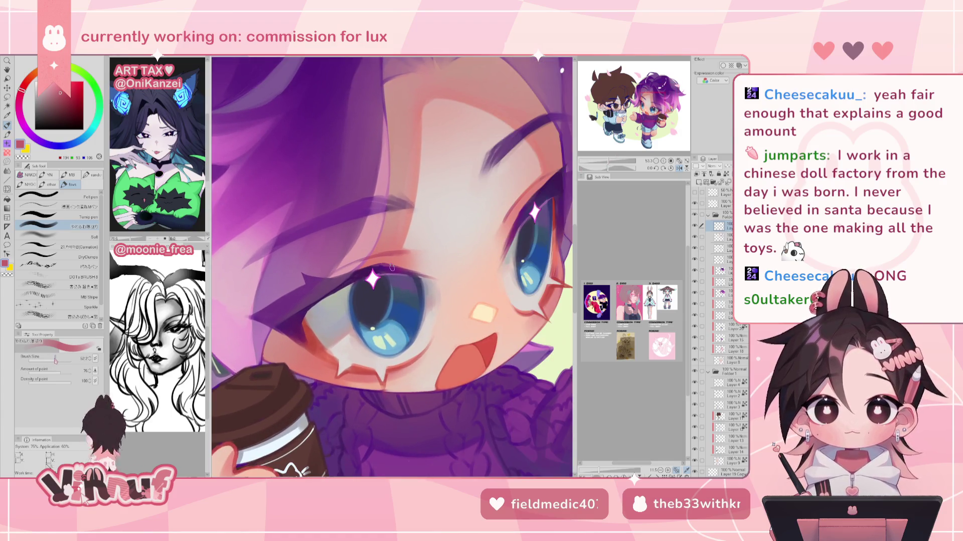
# Make the brush smaller and pick light pink, reddish and rose skin tones for face shading.
pyautogui.press('[')
pyautogui.press('[')
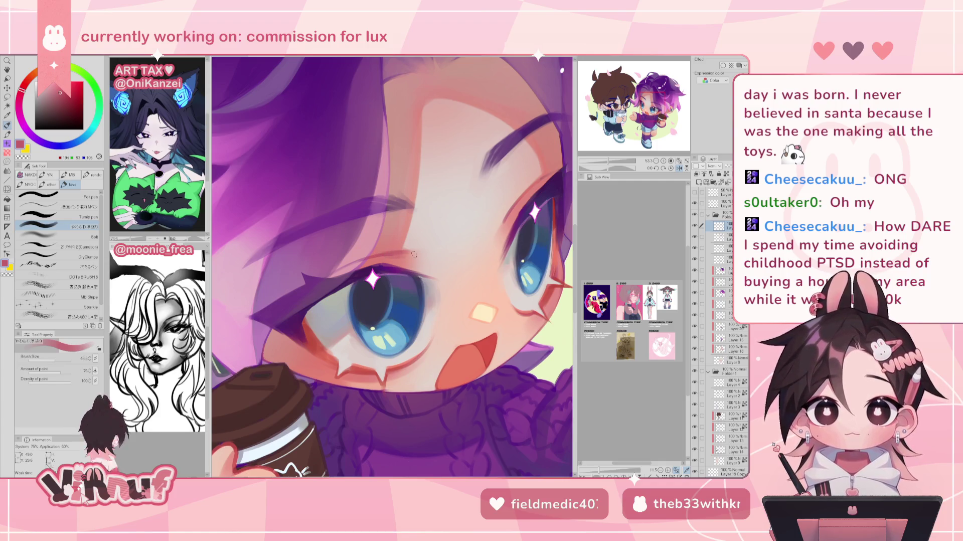
pyautogui.keyDown('alt'); pyautogui.click(519, 202); pyautogui.keyUp('alt')
pyautogui.keyDown('alt'); pyautogui.click(382, 263); pyautogui.keyUp('alt')
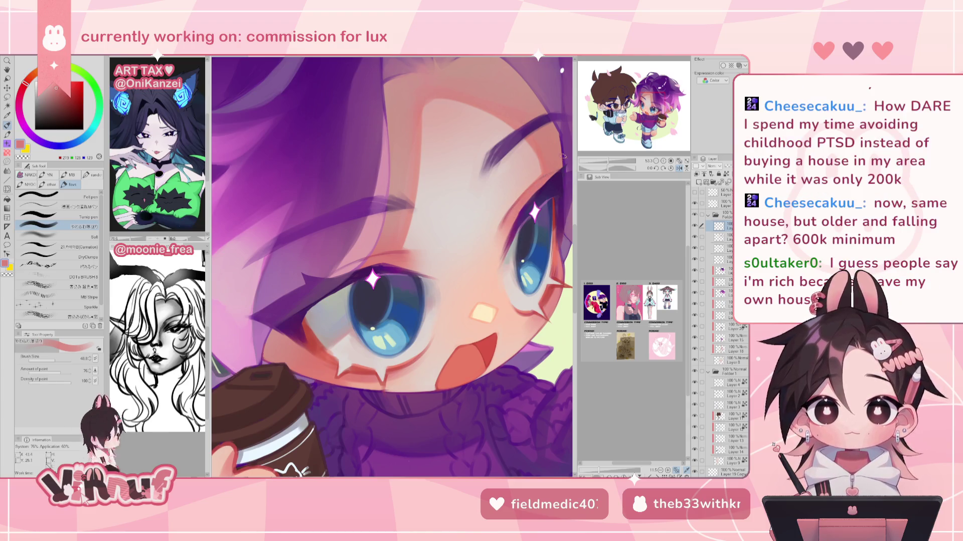
pyautogui.press('h')
pyautogui.keyDown('alt'); pyautogui.click(279, 209); pyautogui.keyUp('alt')
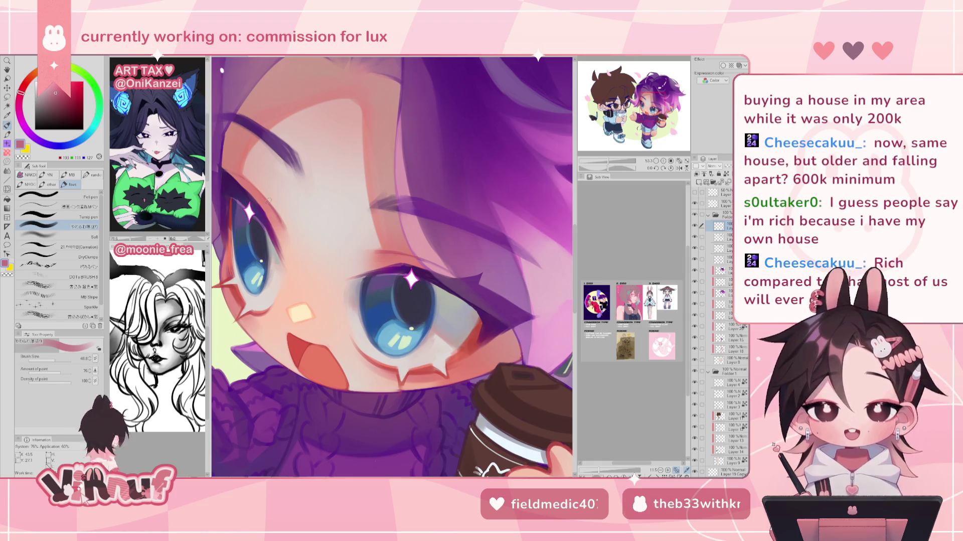
pyautogui.keyDown('alt'); pyautogui.click(401, 253); pyautogui.keyUp('alt')
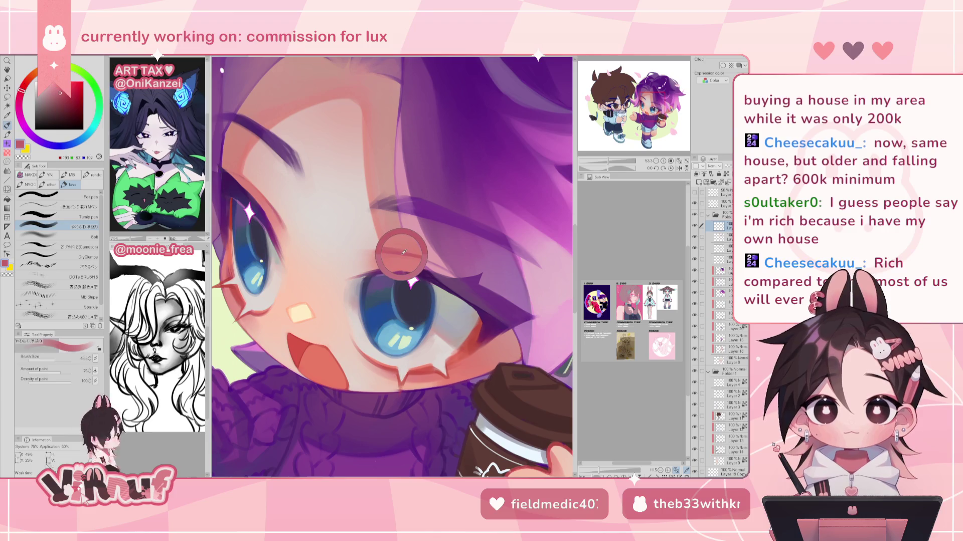
# Resize the brush to a medium size, zoom out and mirror the view back.
pyautogui.click(48, 359)
pyautogui.moveTo(48, 359); pyautogui.dragTo(56, 359)
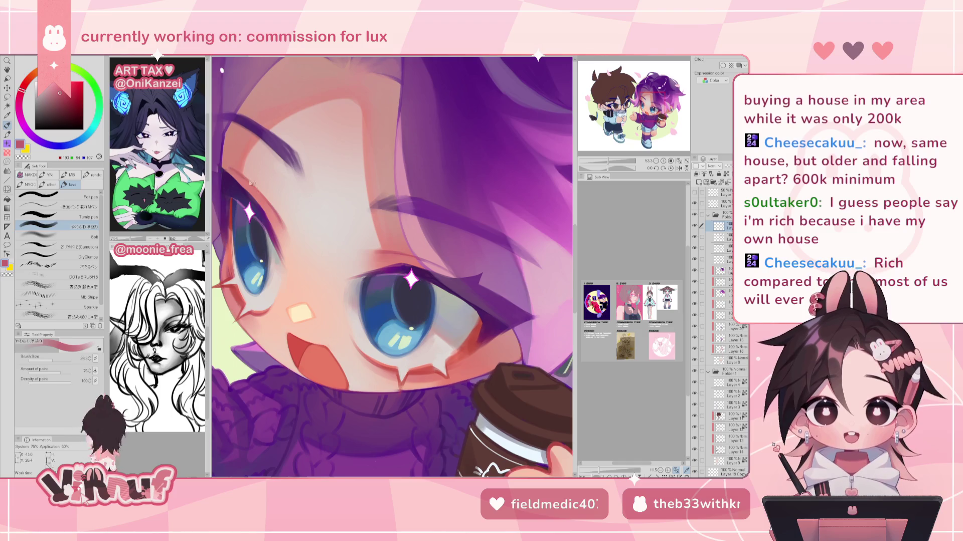
pyautogui.moveTo(610, 162); pyautogui.dragTo(607, 161)
pyautogui.click(679, 167)
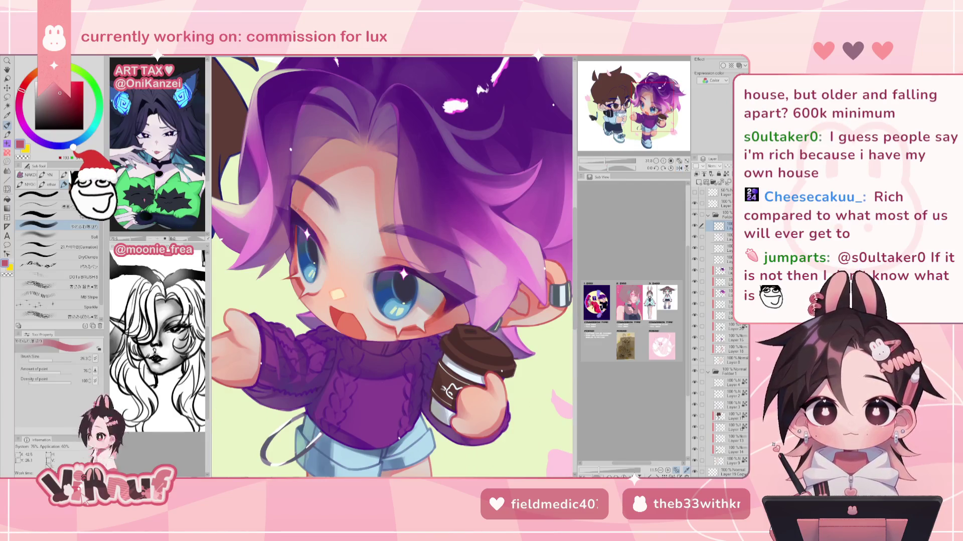
pyautogui.click(56, 360)
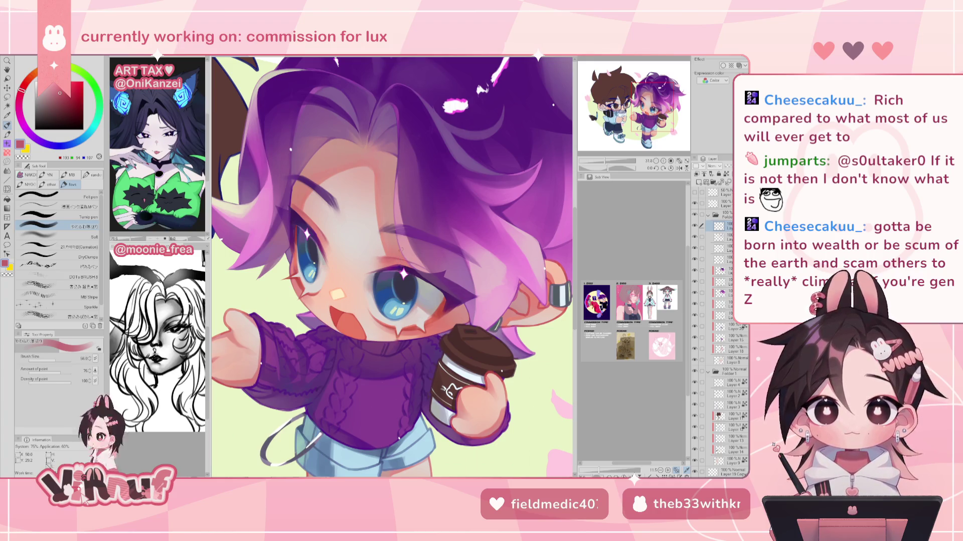
pyautogui.scroll(-5, 405, 233)
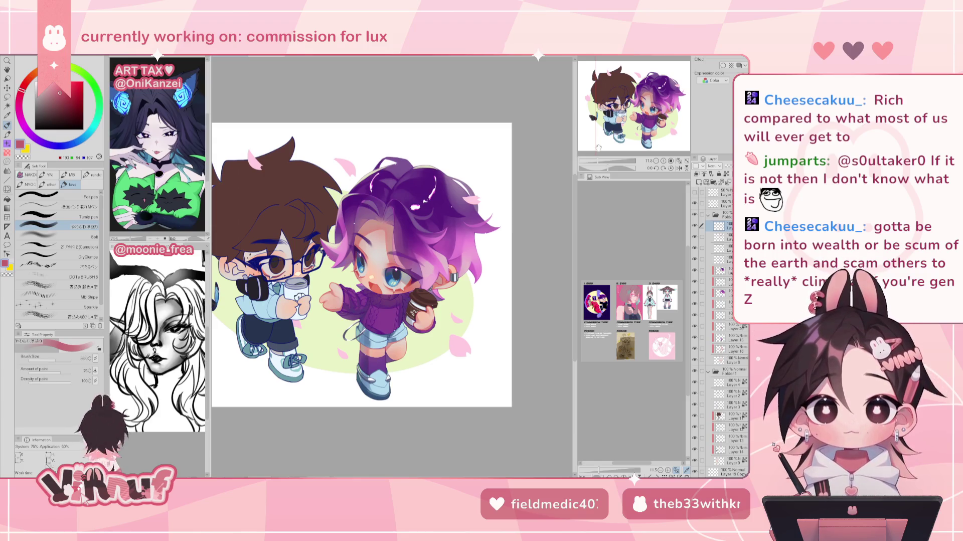
pyautogui.moveTo(590, 169); pyautogui.dragTo(605, 165)
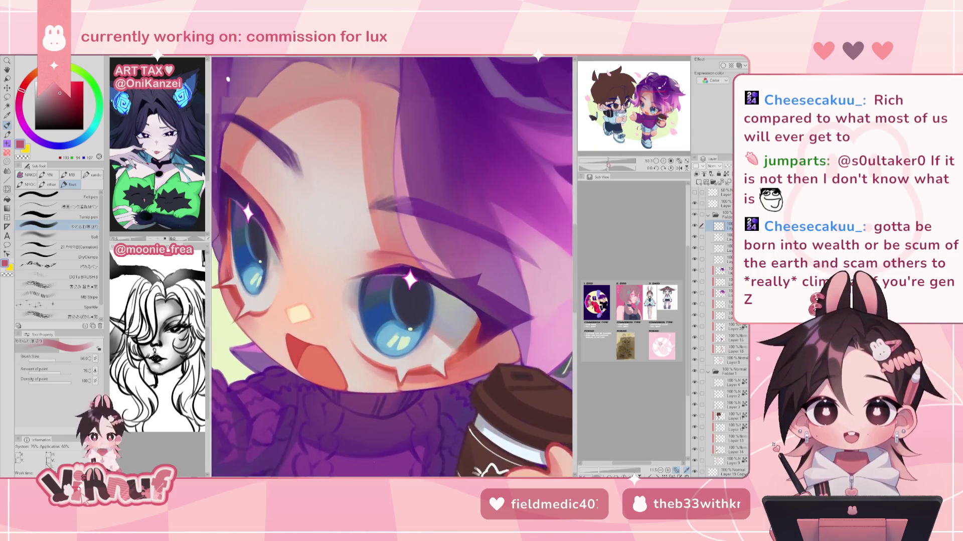
# Pick a pink-red for face shading and enlarge the brush to about 97.
pyautogui.click(679, 167)
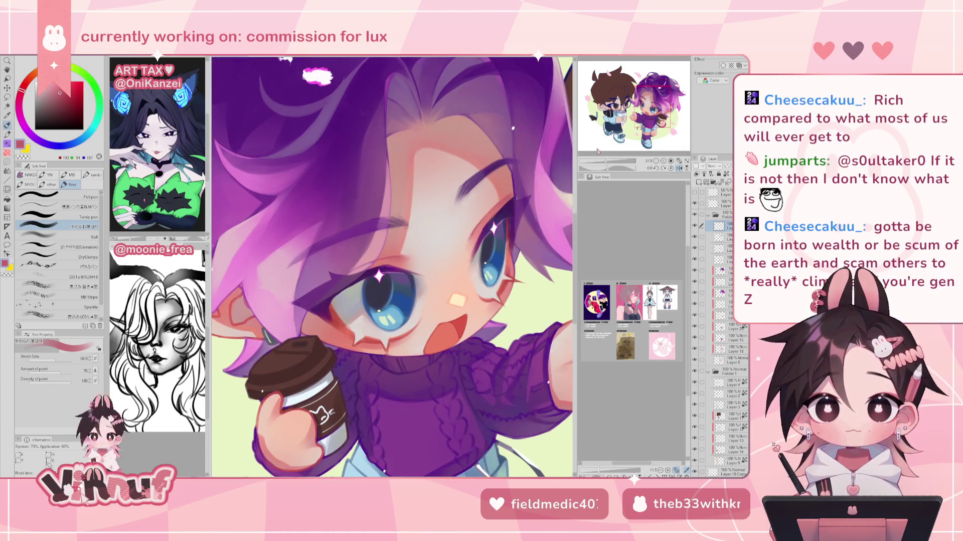
pyautogui.keyDown('alt'); pyautogui.click(416, 261); pyautogui.keyUp('alt')
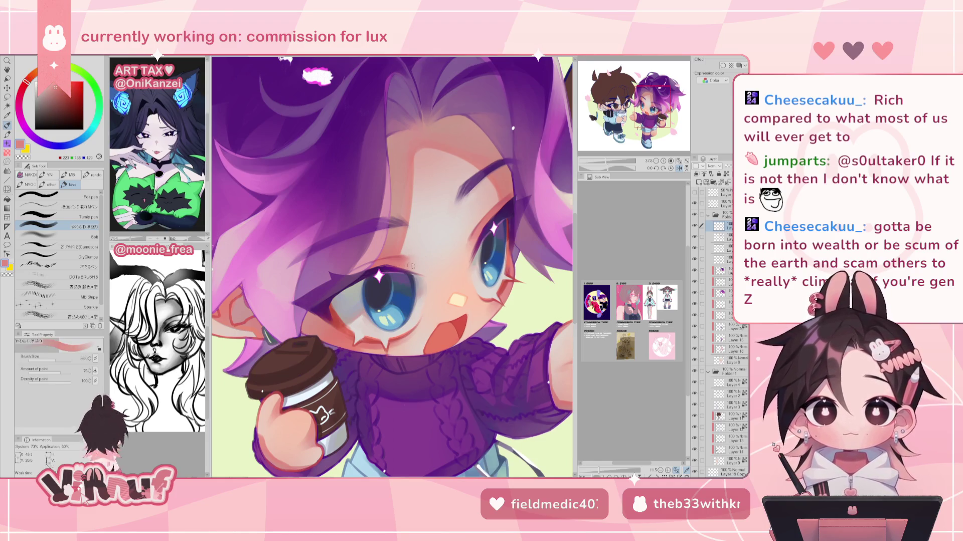
pyautogui.moveTo(420, 246); pyautogui.dragTo(420, 257)
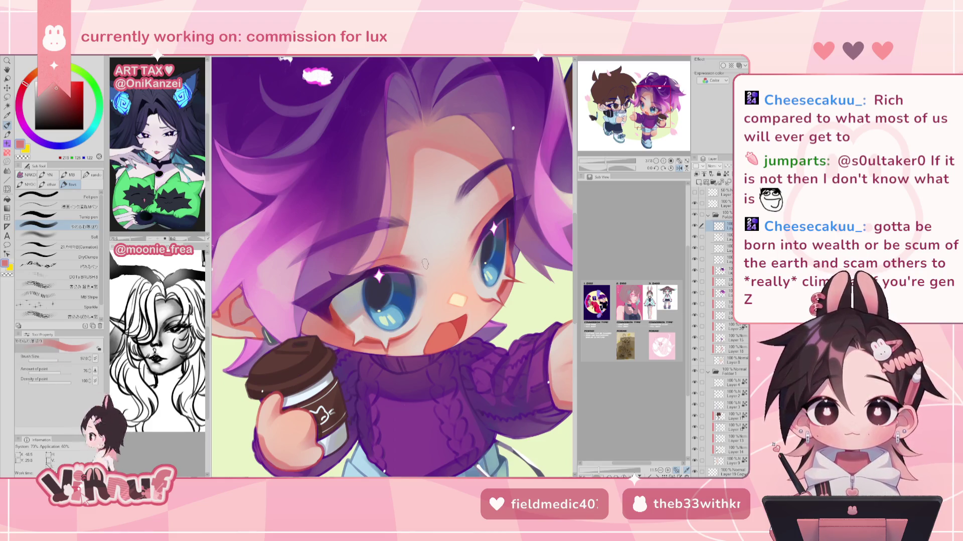
pyautogui.press('h')
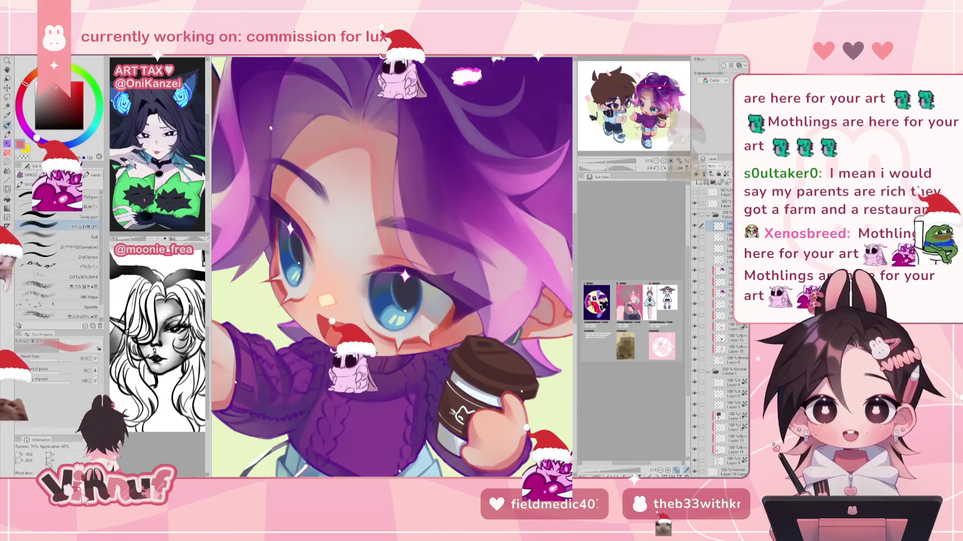
# Choose a light skin tone while mirrored, flip back and zoom out slightly.
pyautogui.press('h')
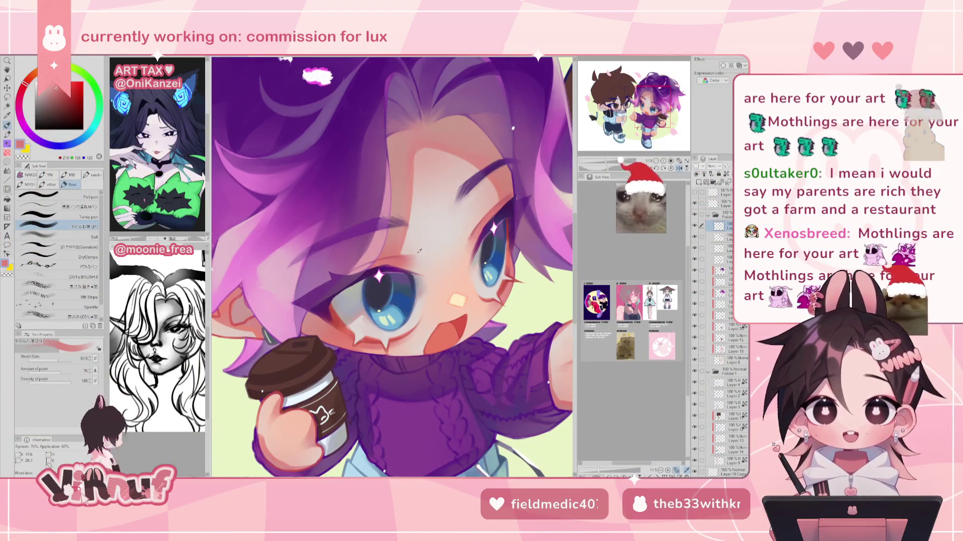
pyautogui.keyDown('alt'); pyautogui.click(435, 228); pyautogui.keyUp('alt')
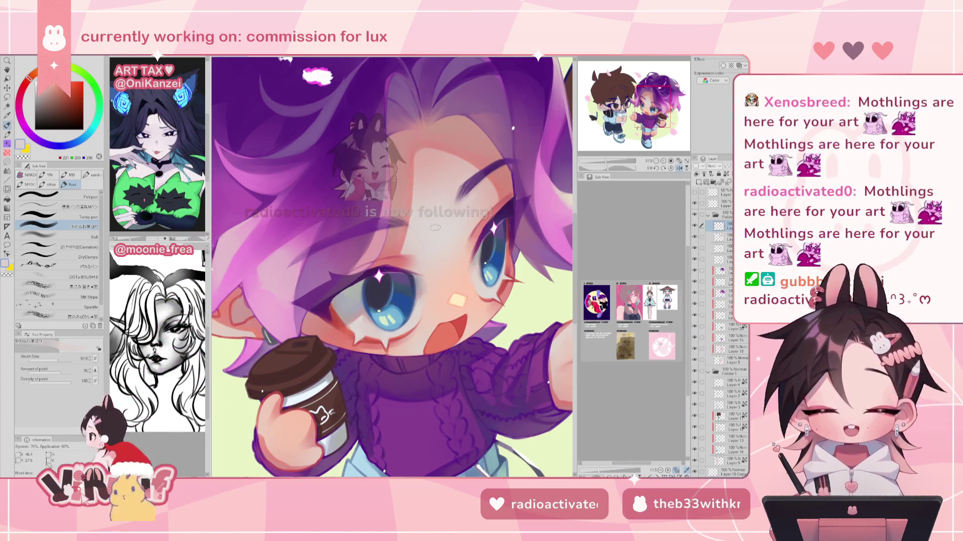
pyautogui.press('h')
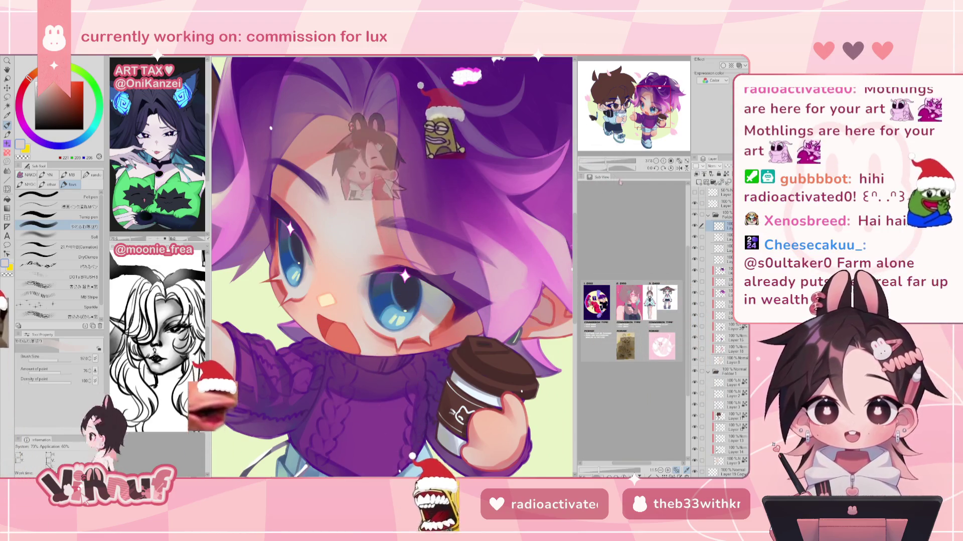
pyautogui.scroll(-2, 391, 266)
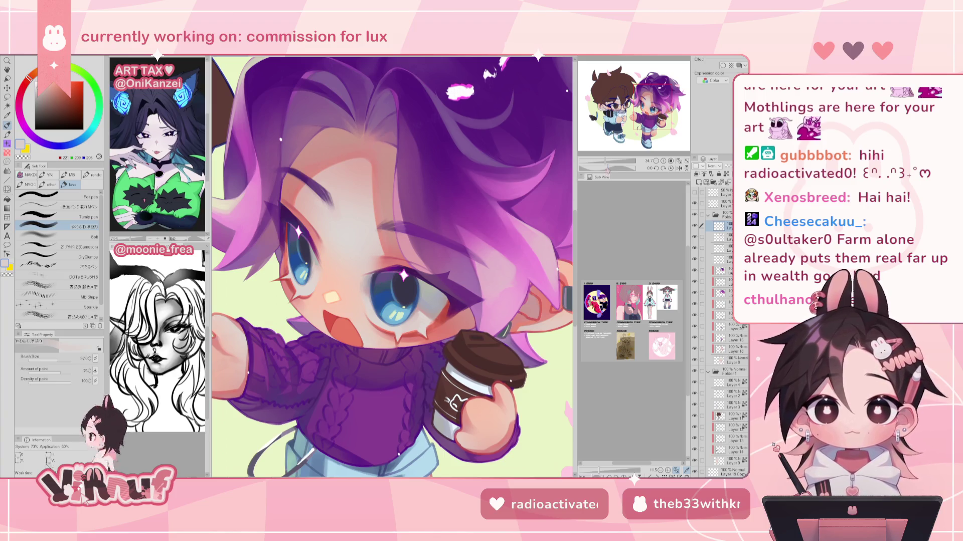
pyautogui.scroll(-5, 398, 278)
pyautogui.scroll(5, 398, 278)
pyautogui.scroll(3, 399, 277)
# Sample a muted purple from the artwork and select the 21.Carnation brush.
pyautogui.scroll(2, 399, 278)
pyautogui.keyDown('alt'); pyautogui.click(400, 276); pyautogui.keyUp('alt')
pyautogui.keyDown('alt'); pyautogui.click(399, 276); pyautogui.keyUp('alt')
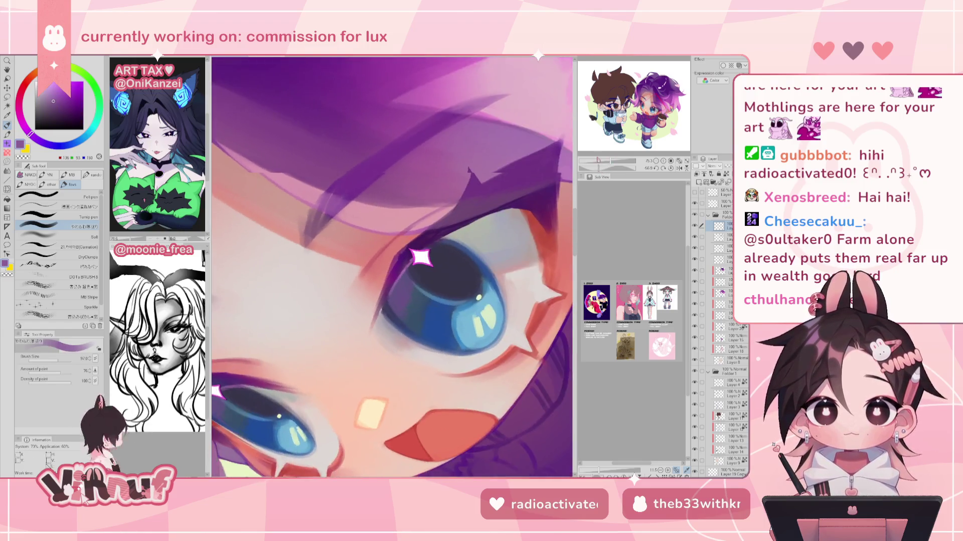
pyautogui.click(55, 247)
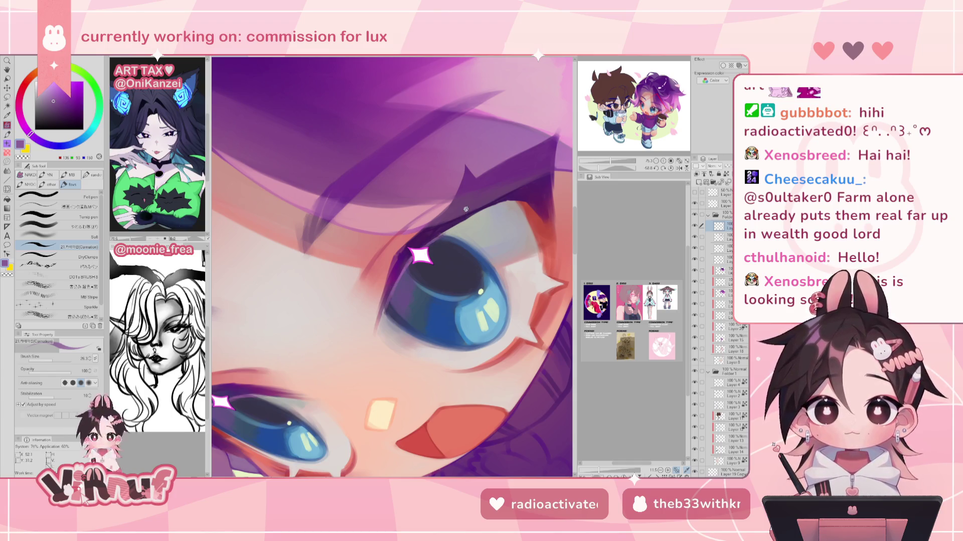
# Zoom out and mirror the view to check the whole figure.
pyautogui.scroll(-1, 464, 210)
pyautogui.scroll(-2, 464, 210)
pyautogui.scroll(-2, 465, 211)
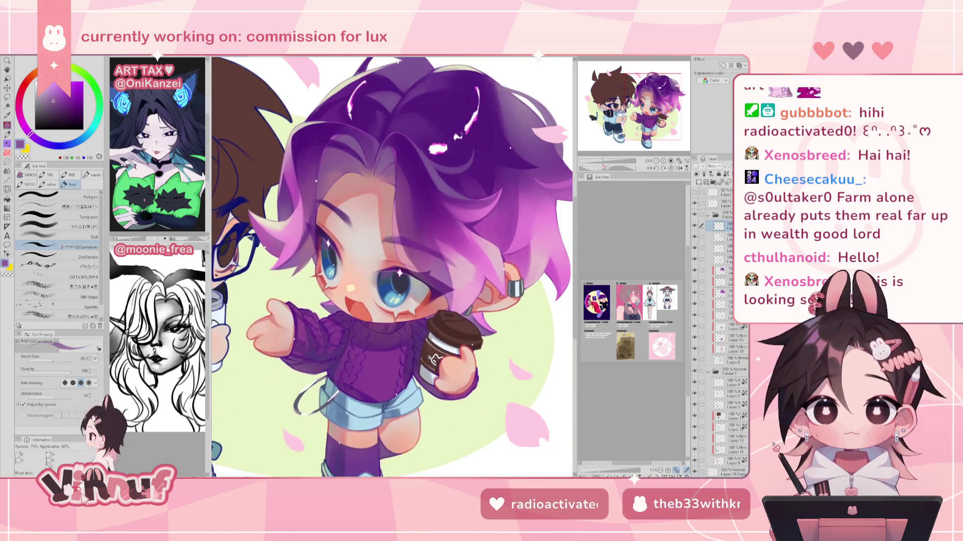
pyautogui.press('h')
pyautogui.press('h')
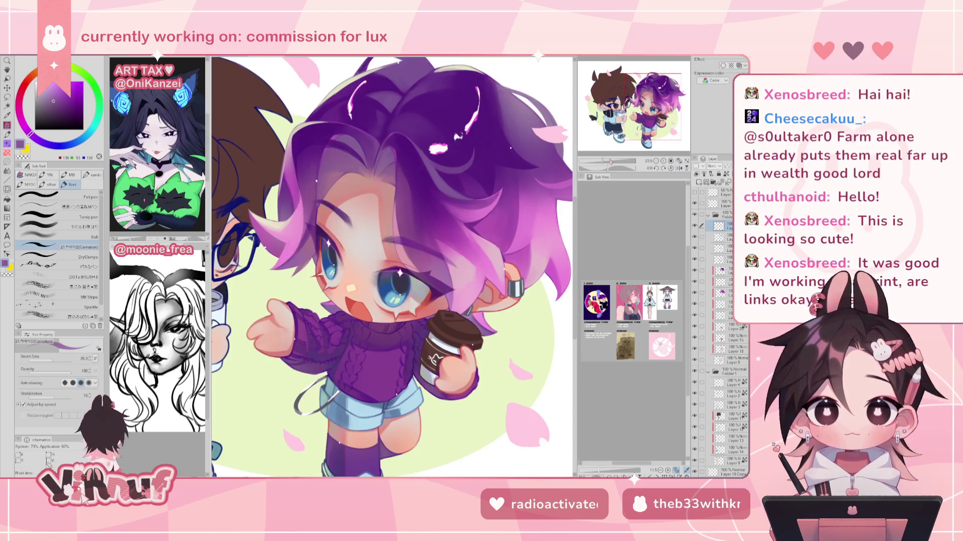
pyautogui.scroll(-2, 391, 266)
pyautogui.scroll(3, 391, 266)
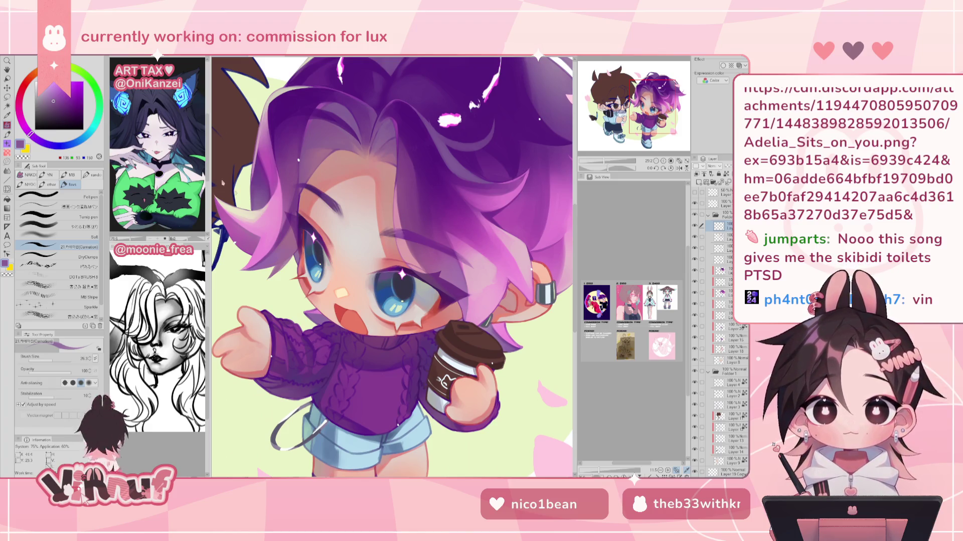
pyautogui.click(22, 57)
# Switch to the white-haired bunny illustration, zoom in to inspect it, then fit it to the window.
pyautogui.click(23, 59)
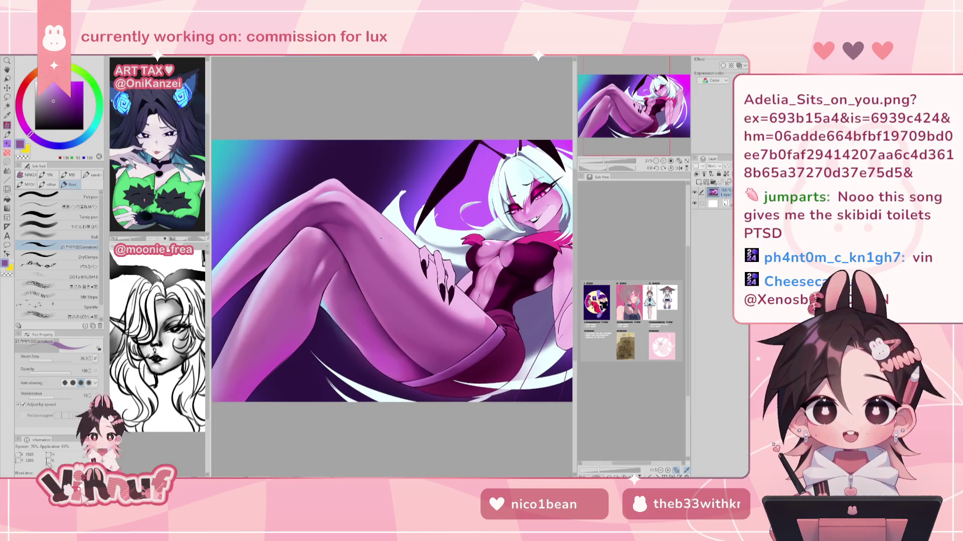
pyautogui.scroll(2, 392, 265)
pyautogui.scroll(1, 392, 266)
pyautogui.scroll(1, 392, 266)
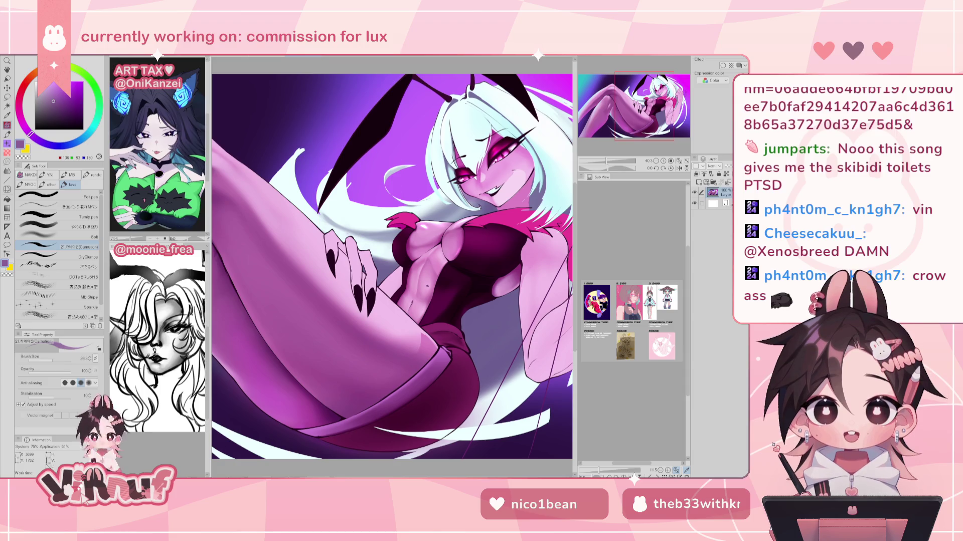
pyautogui.scroll(2, 427, 285)
pyautogui.scroll(1, 377, 300)
pyautogui.scroll(1, 377, 299)
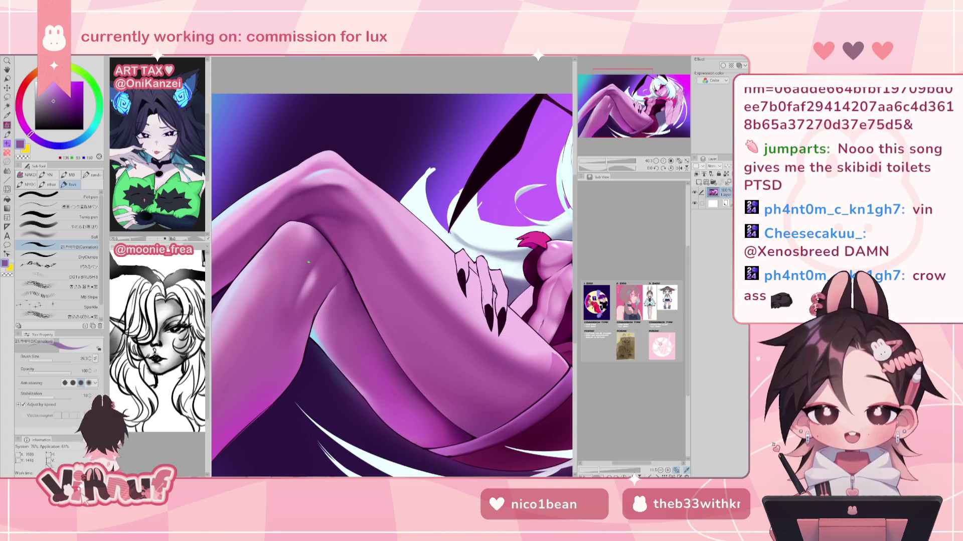
pyautogui.hotkey('ctrl', '0')
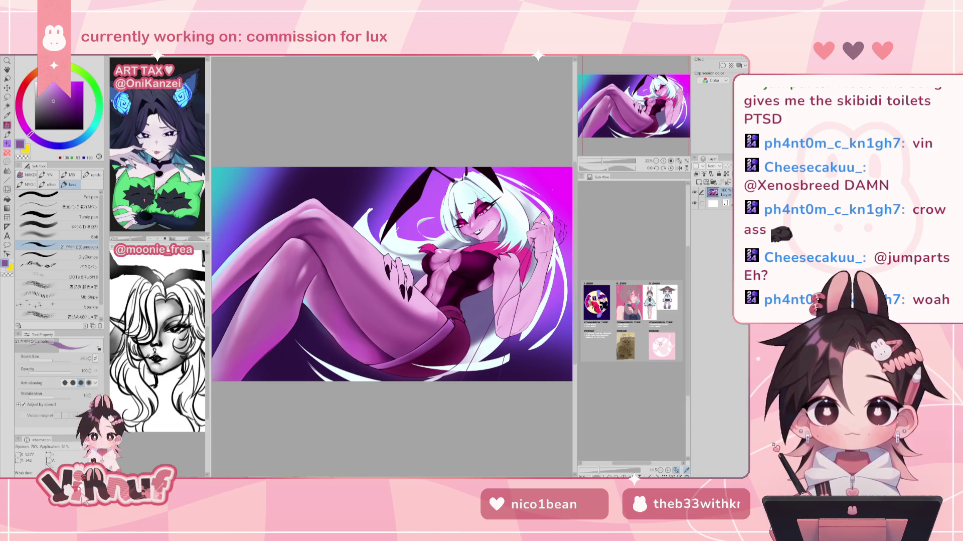
pyautogui.press('-')
pyautogui.hotkey('ctrl', 'z')
pyautogui.hotkey('ctrl', 'z')
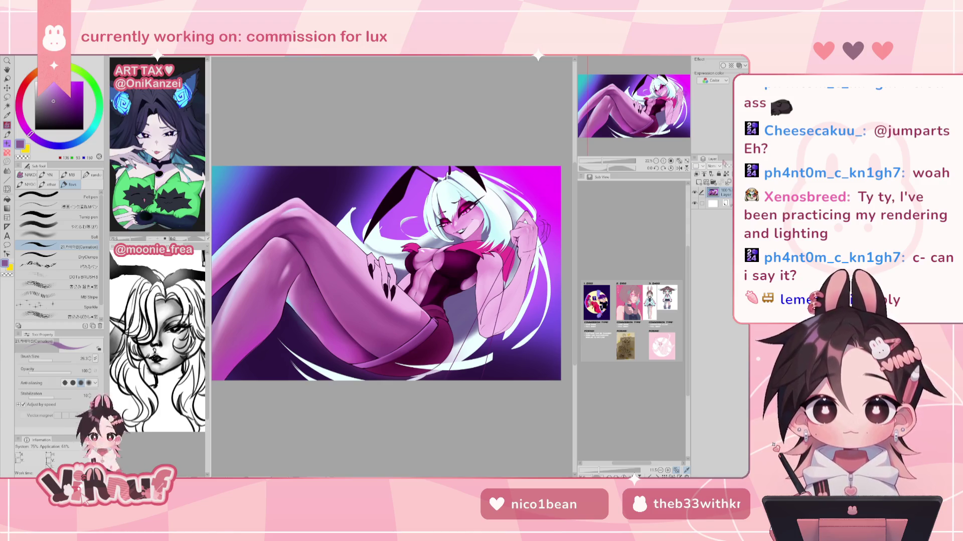
pyautogui.scroll(2, 429, 201)
pyautogui.scroll(2, 429, 201)
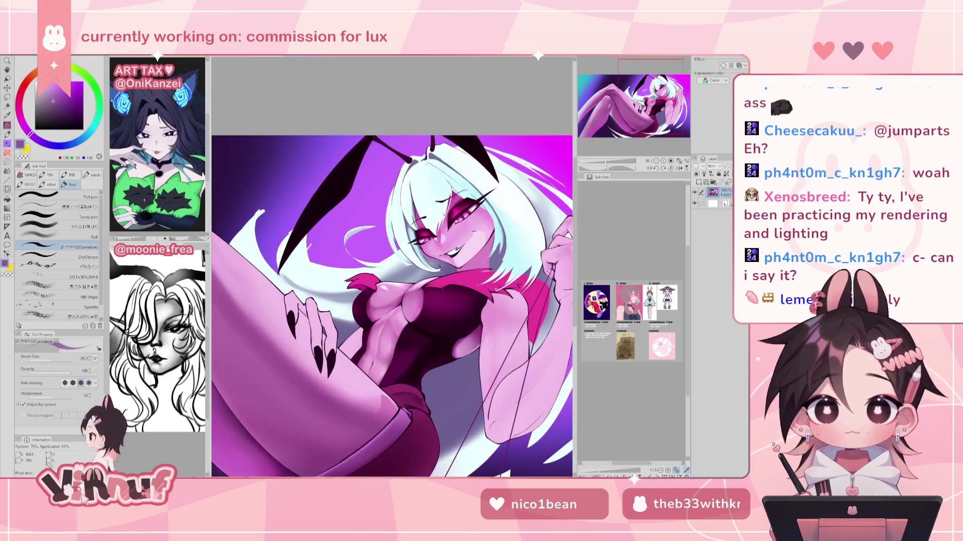
pyautogui.moveTo(649, 118)
pyautogui.mouseDown()
pyautogui.moveTo(657, 120)
pyautogui.moveTo(655, 101)
pyautogui.mouseUp()
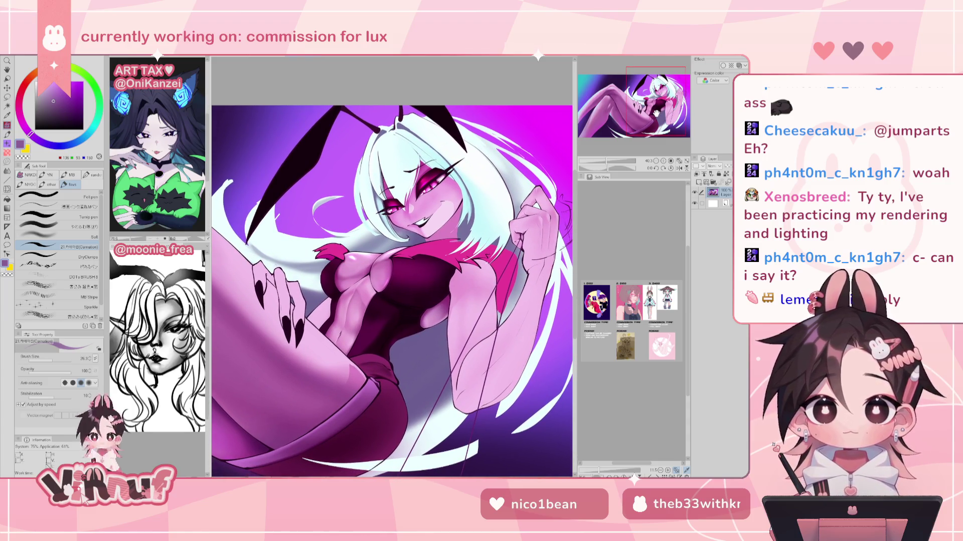
pyautogui.moveTo(656, 113); pyautogui.dragTo(653, 115)
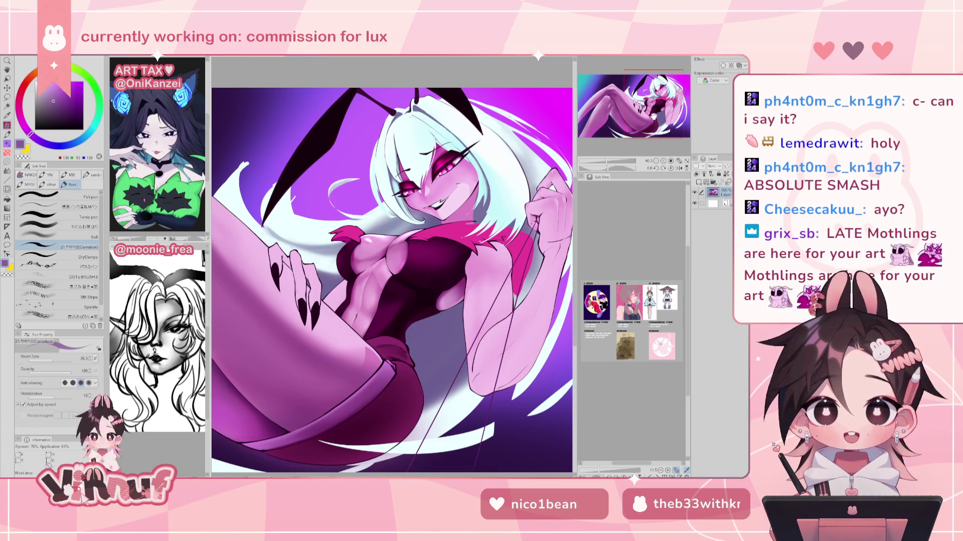
pyautogui.moveTo(655, 116); pyautogui.dragTo(655, 116)
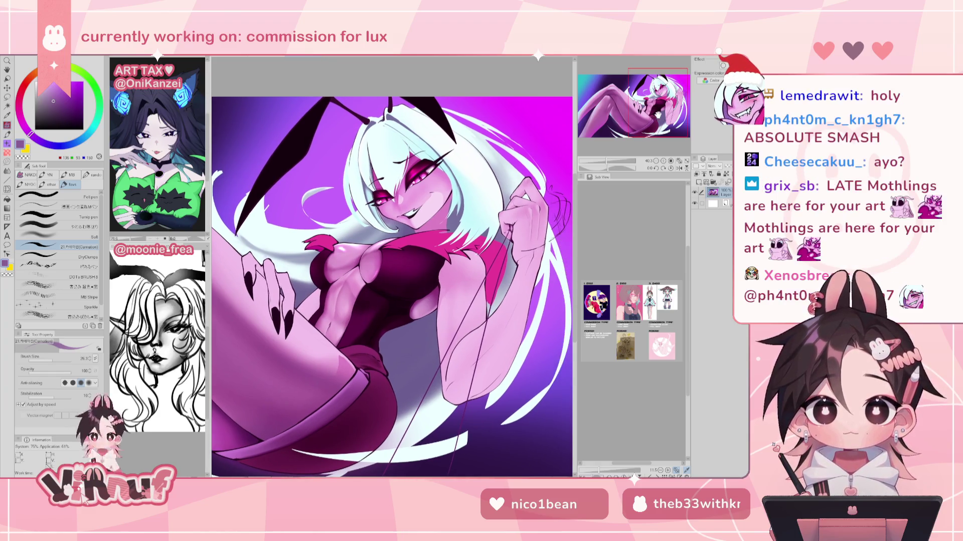
pyautogui.scroll(1, 392, 284)
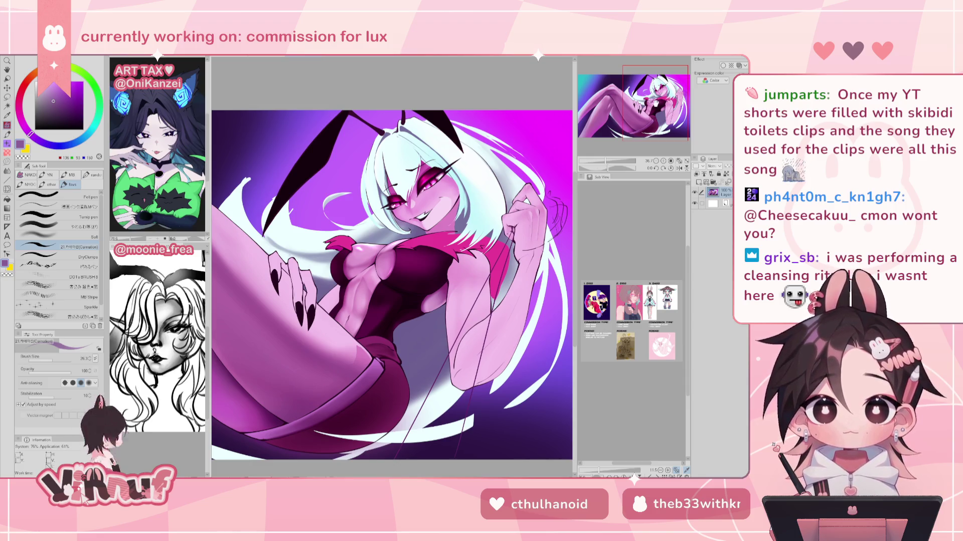
pyautogui.scroll(3, 391, 266)
pyautogui.scroll(-1, 391, 240)
pyautogui.scroll(-1, 391, 240)
pyautogui.scroll(-1, 391, 241)
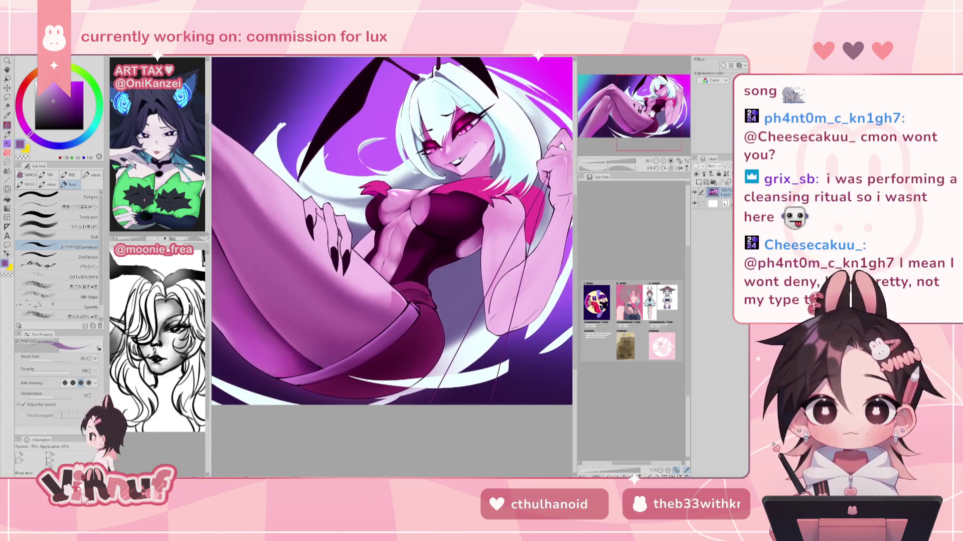
pyautogui.scroll(-1, 391, 241)
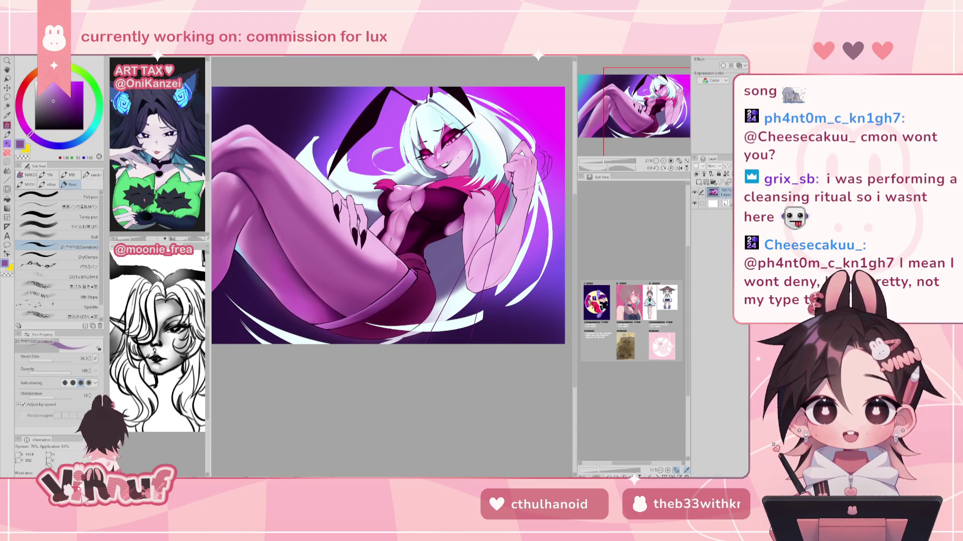
pyautogui.scroll(-1, 386, 226)
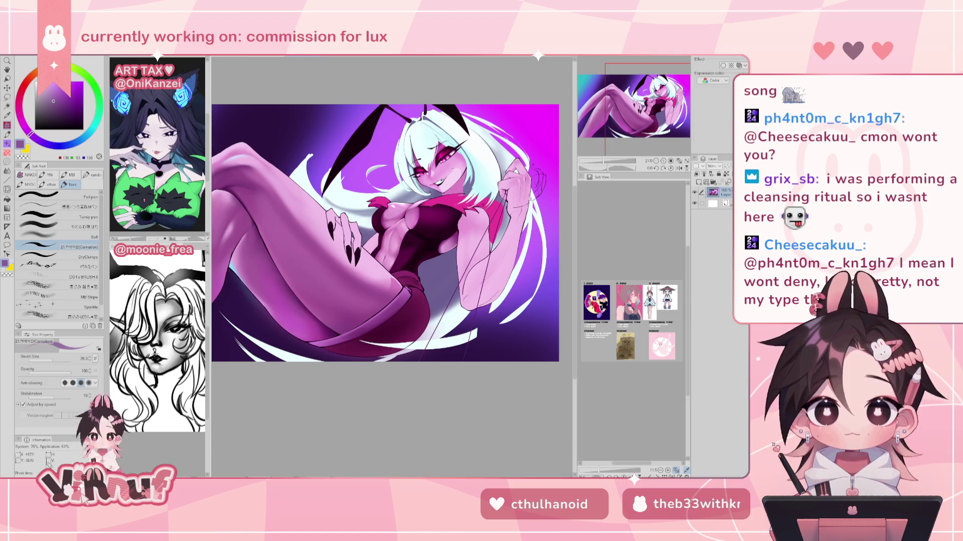
pyautogui.scroll(1, 391, 271)
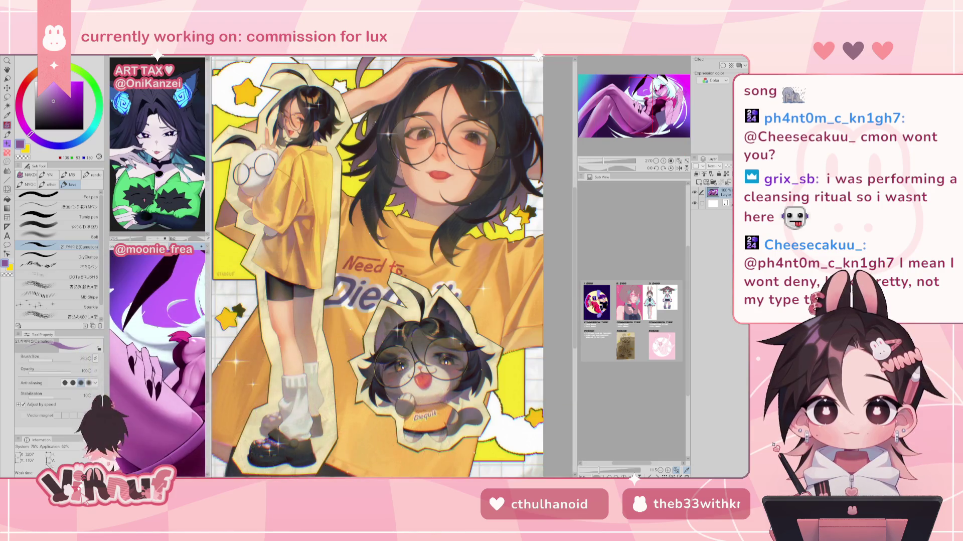
# Browse the yellow-shirt illustration, then return to the chibi commission with Ctrl+Tab.
pyautogui.scroll(1, 278, 121)
pyautogui.scroll(-1, 659, 119)
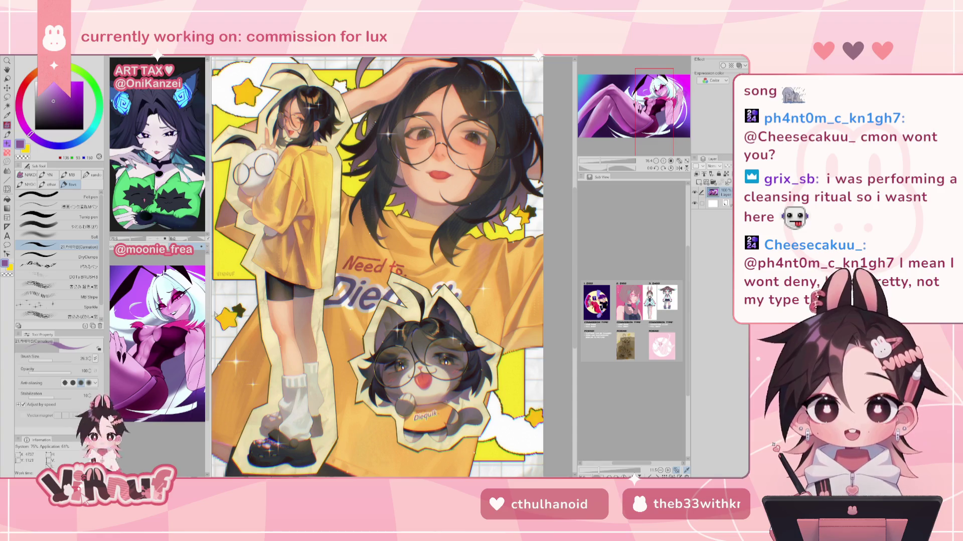
pyautogui.scroll(1, 376, 265)
pyautogui.scroll(-1, 376, 266)
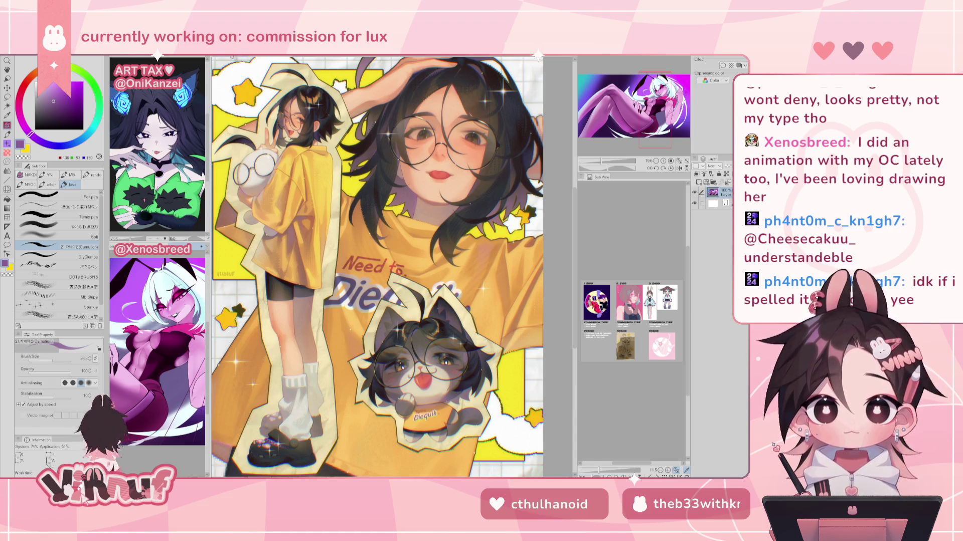
pyautogui.hotkey('ctrl', 'Tab')
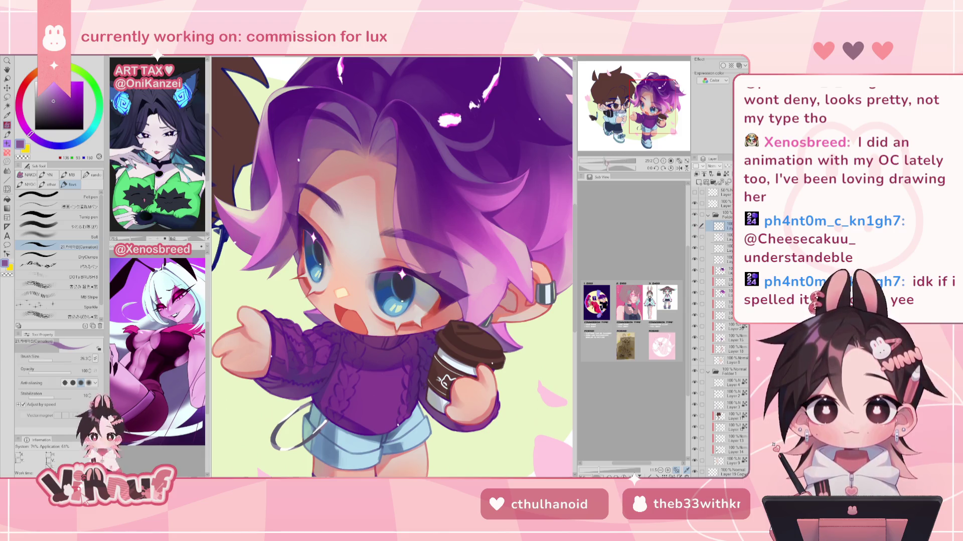
# Select the layer one row lower, then view the yellow-shirt illustration fitted to the window.
pyautogui.scroll(-4, 391, 266)
pyautogui.scroll(1, 391, 266)
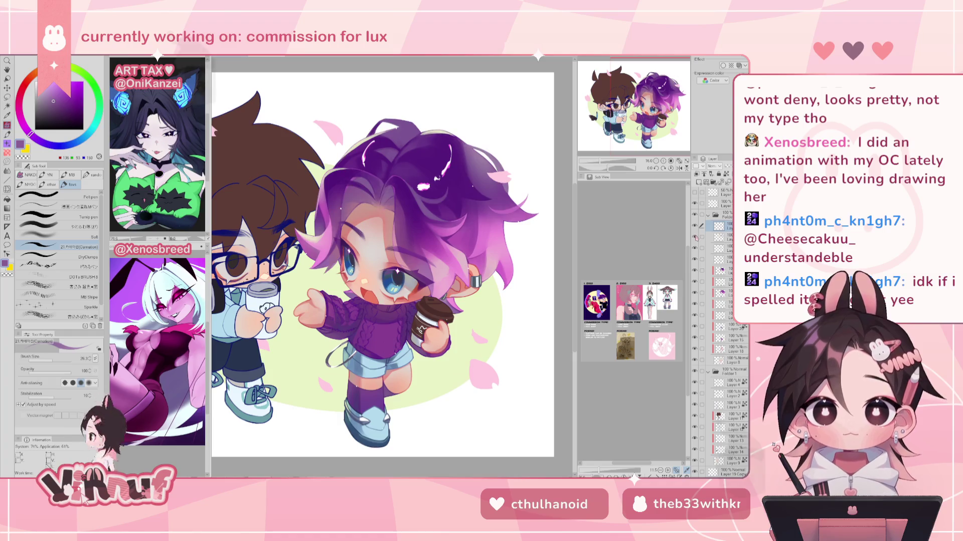
pyautogui.click(700, 237)
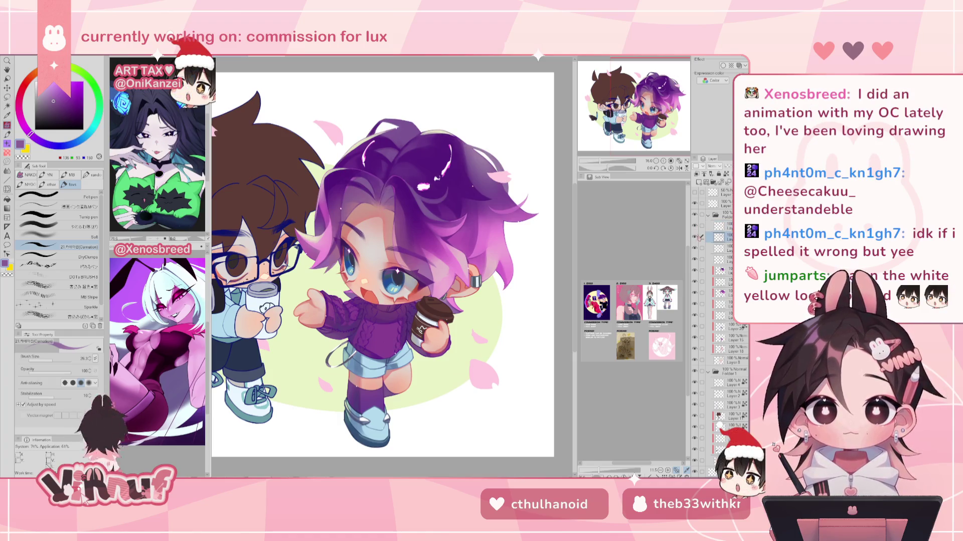
pyautogui.scroll(3, 396, 276)
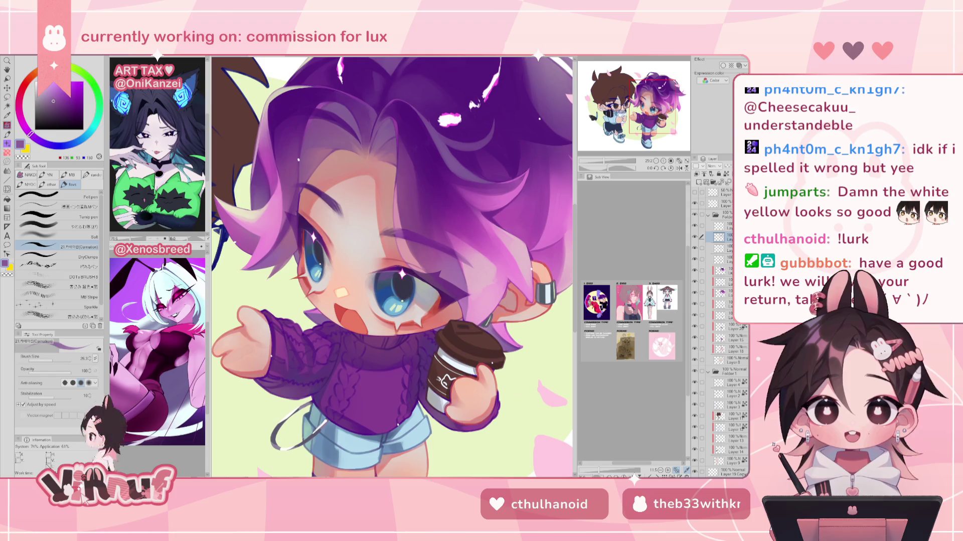
pyautogui.hotkey('ctrl', 'Tab')
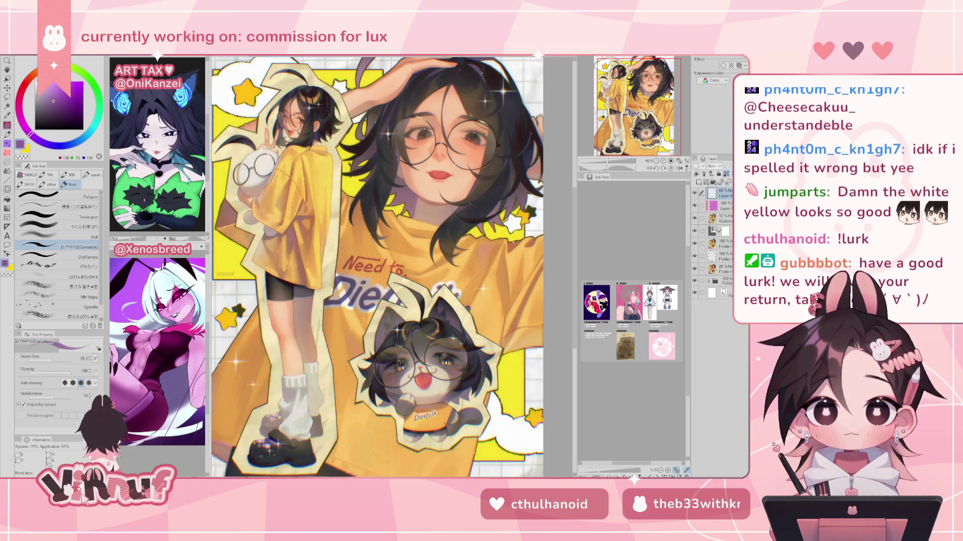
pyautogui.moveTo(593, 168); pyautogui.dragTo(609, 163)
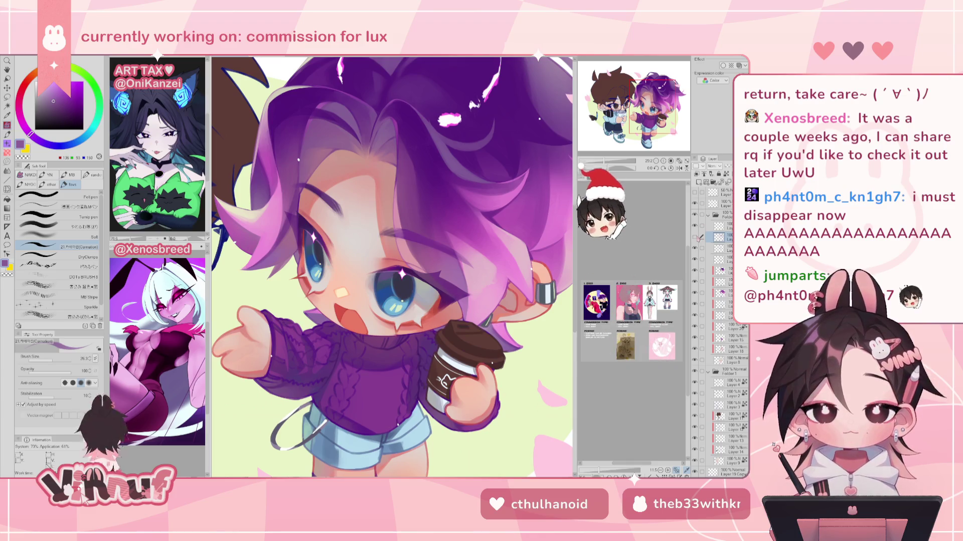
# View the whole two-character artwork, zoom close on the purple chibi's face, and open the Bluesky link.
pyautogui.hotkey('ctrl', '-')
pyautogui.hotkey('ctrl', '+')
pyautogui.hotkey('ctrl', '+')
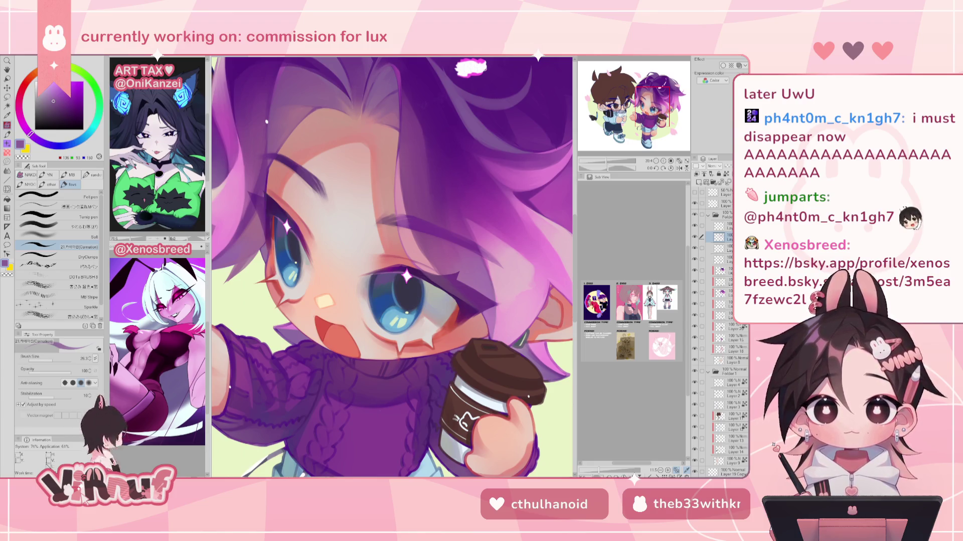
pyautogui.click(367, 107)
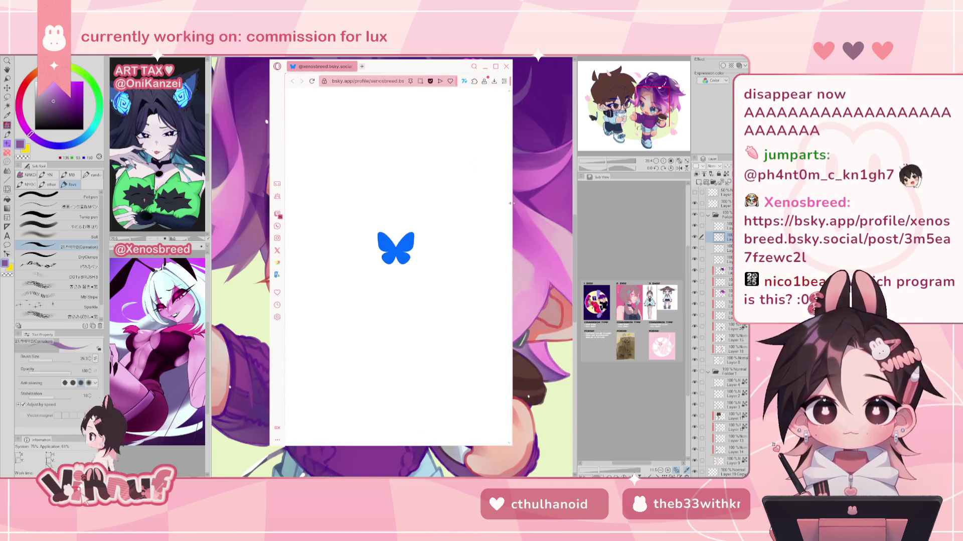
# Widen and reposition the browser window, then reload the Bluesky post.
pyautogui.moveTo(510, 203); pyautogui.dragTo(659, 203)
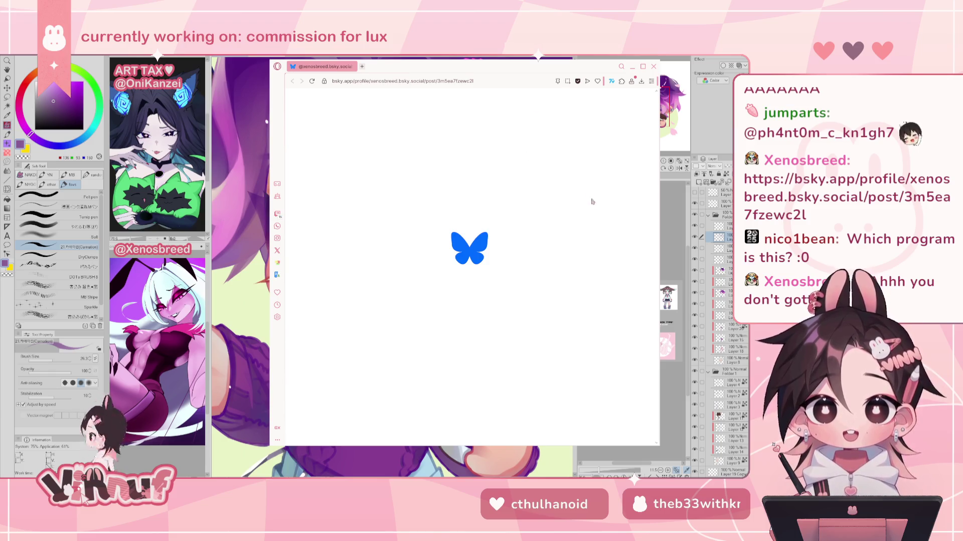
pyautogui.moveTo(364, 73); pyautogui.dragTo(365, 81)
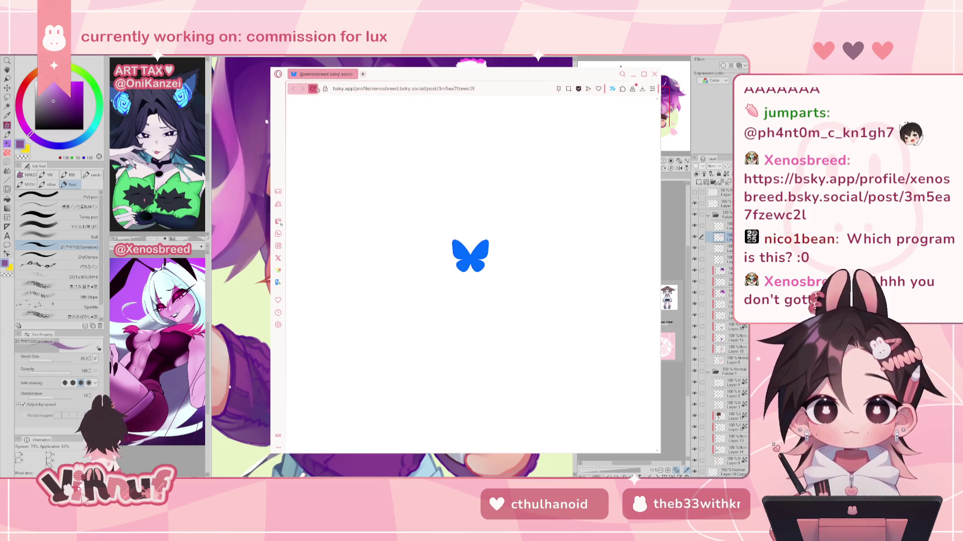
pyautogui.click(313, 89)
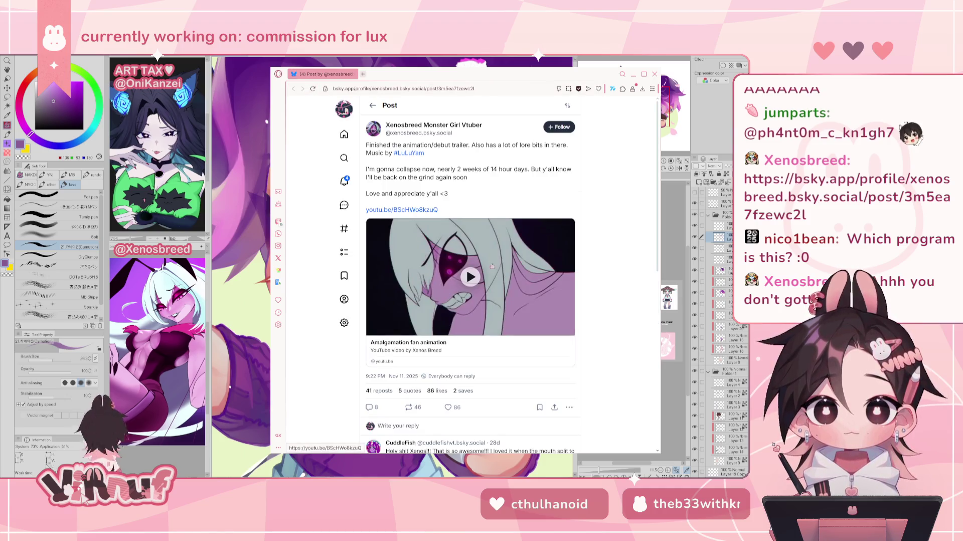
# Enable external media and play the embedded 'Amalgamation fan animation' video full screen.
pyautogui.click(490, 275)
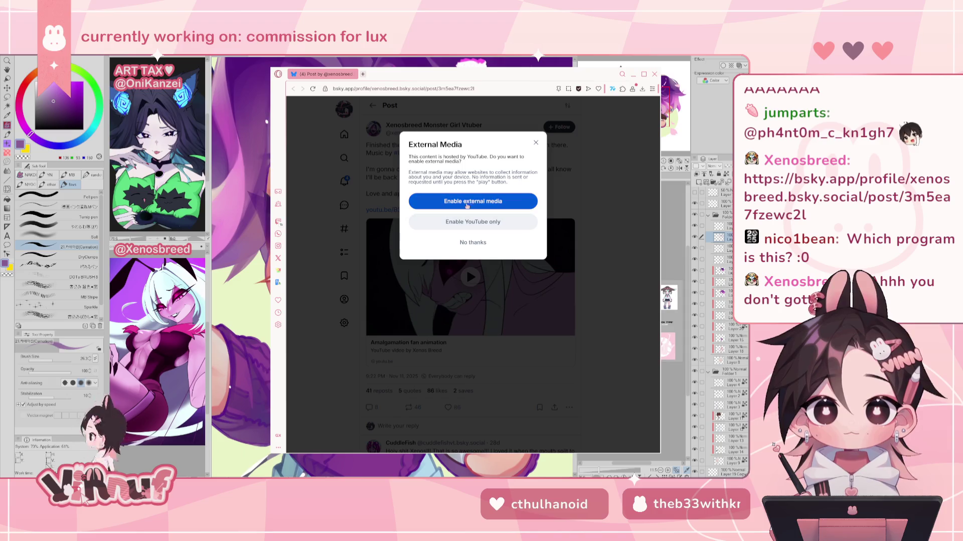
pyautogui.click(472, 222)
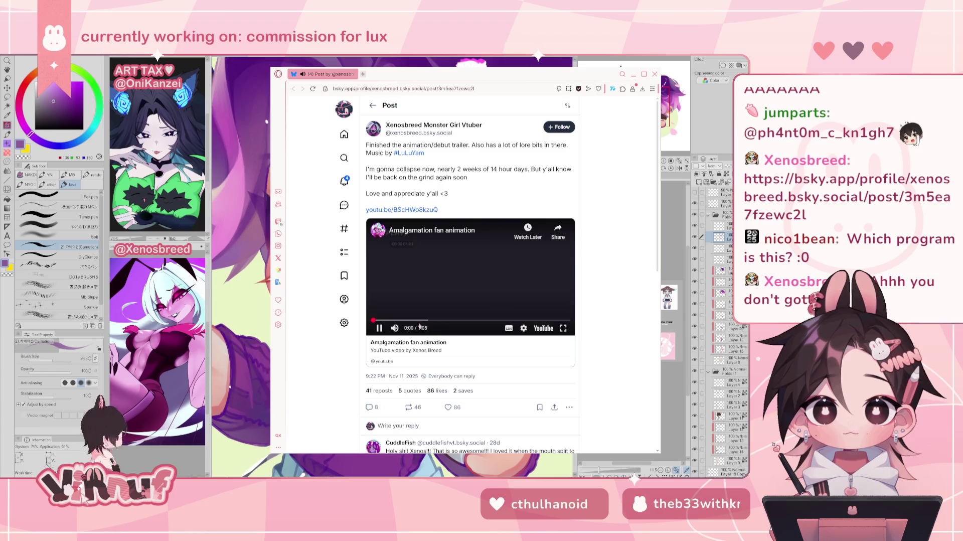
pyautogui.doubleClick(479, 315)
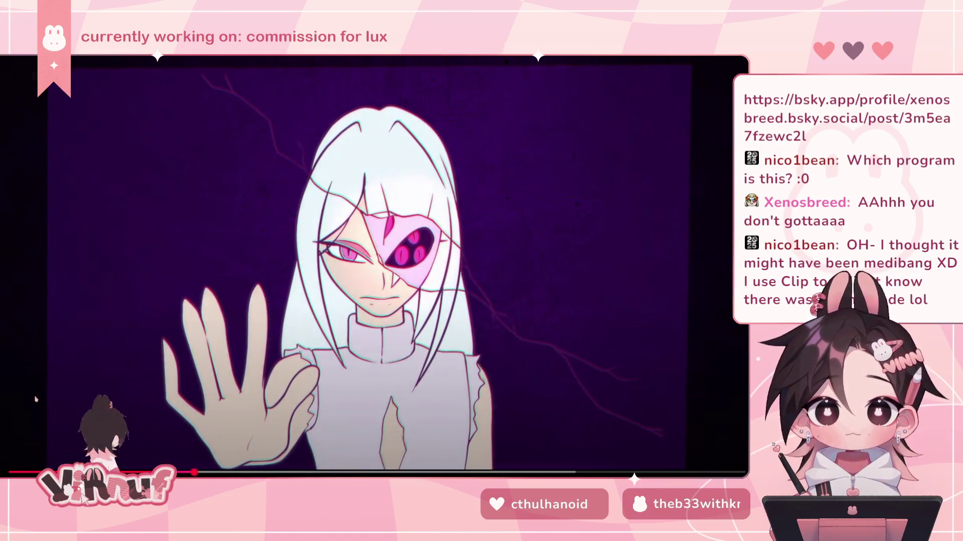
# Rewatch the Amalgamation video from 0:00, scrub ahead, pause it, and exit full screen.
pyautogui.moveTo(35, 471); pyautogui.dragTo(13, 472)
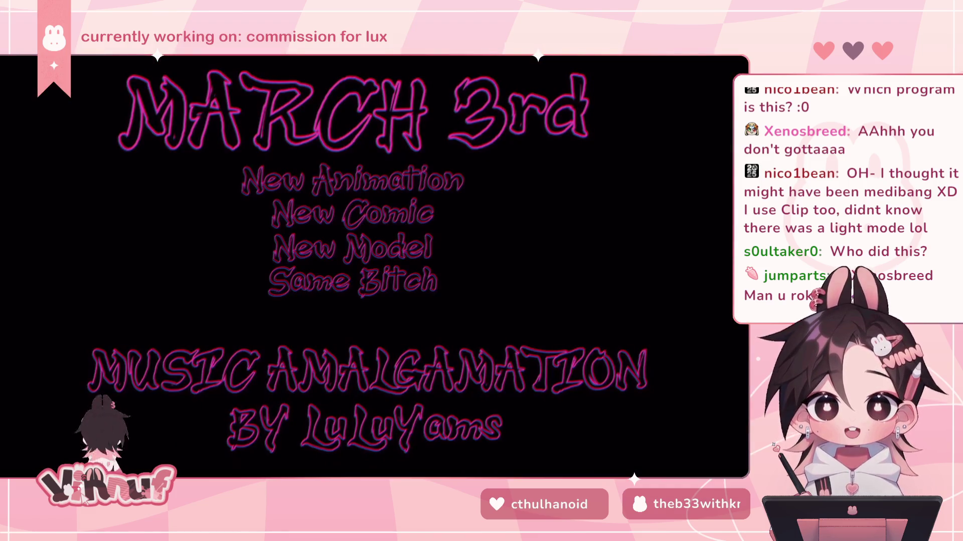
pyautogui.moveTo(571, 474); pyautogui.dragTo(503, 474)
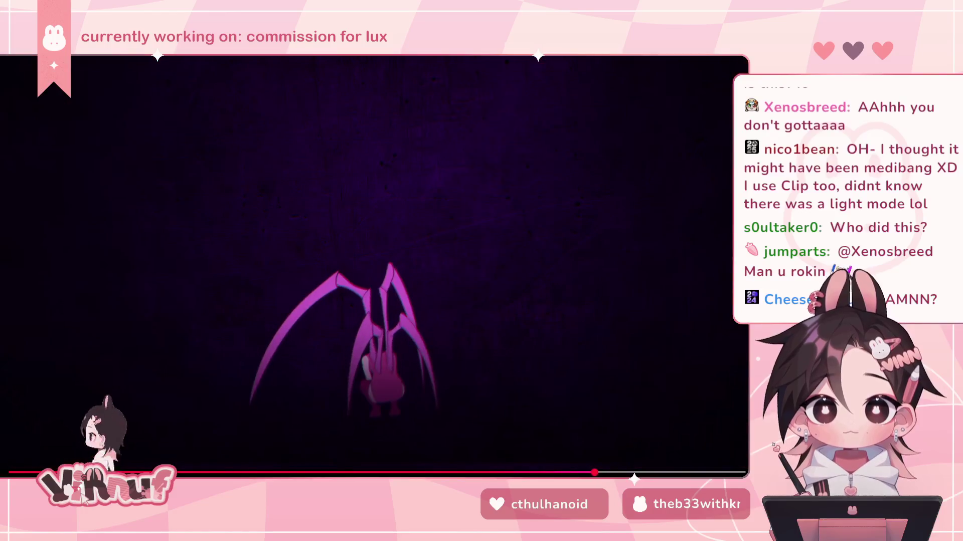
pyautogui.click(598, 185)
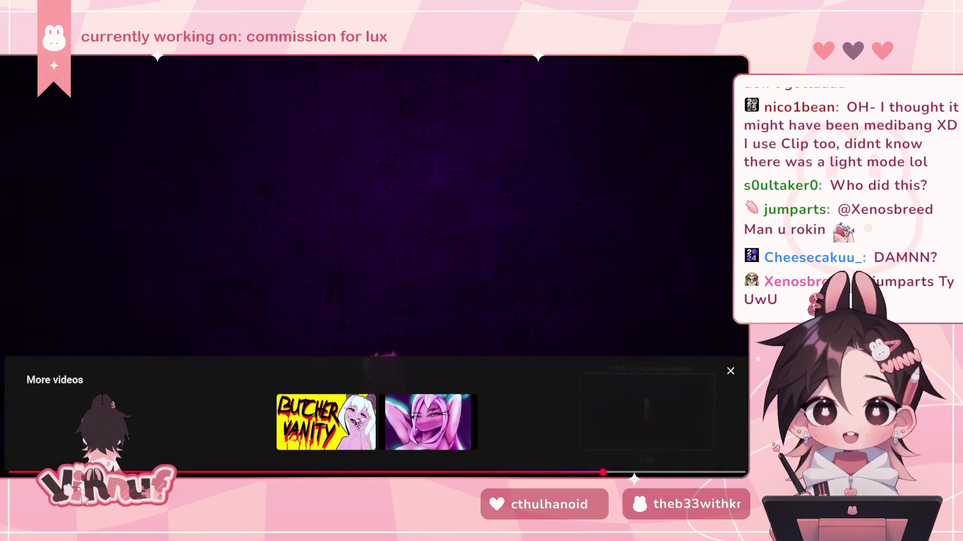
pyautogui.click(733, 476)
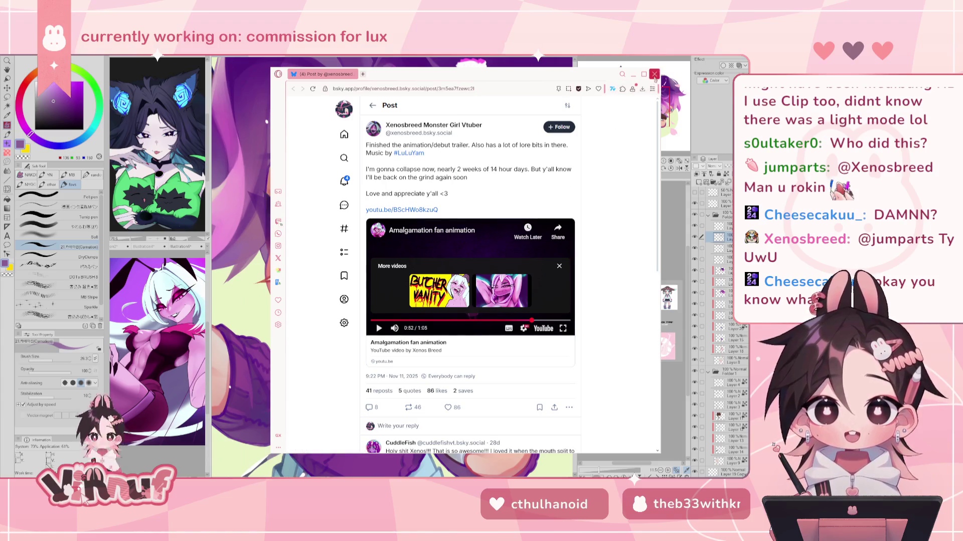
# Close the Bluesky browser window to return to the chibi commission canvas.
pyautogui.click(654, 75)
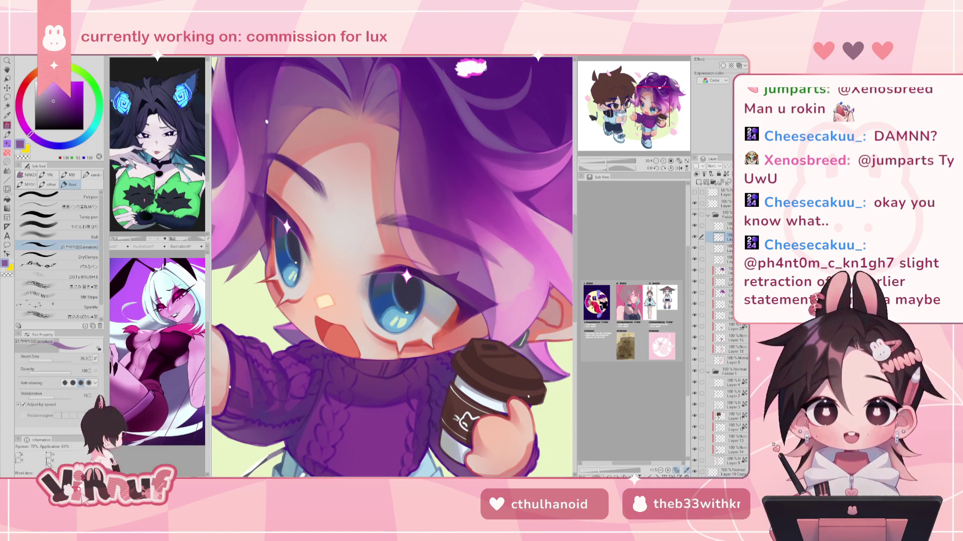
pyautogui.click(6, 58)
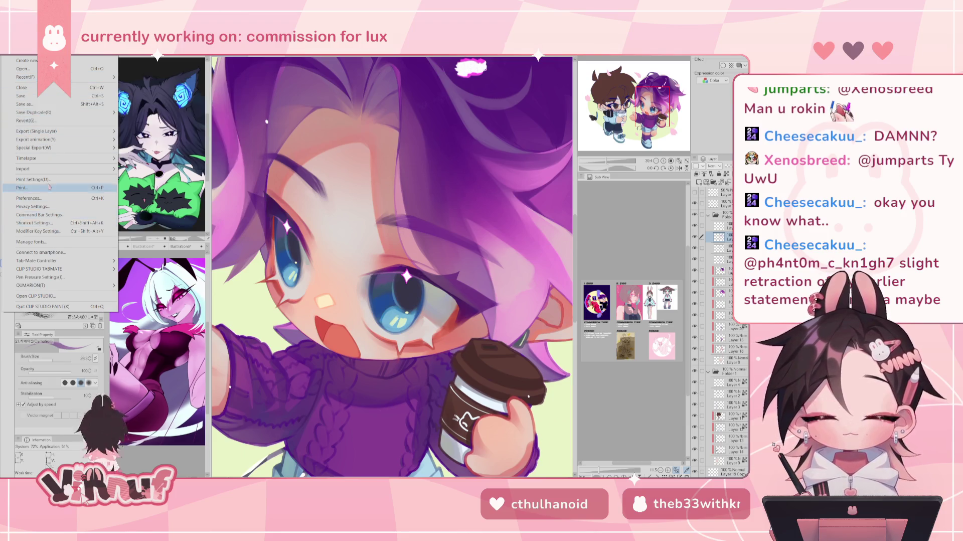
# Keep the Light interface color in Preferences and nudge the Adjust density slider slightly.
pyautogui.press('Escape')
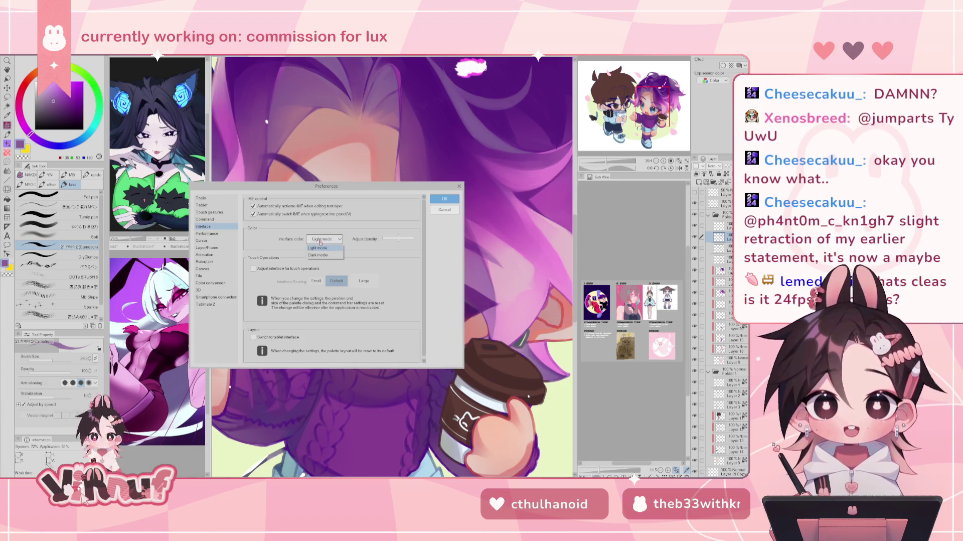
pyautogui.click(321, 255)
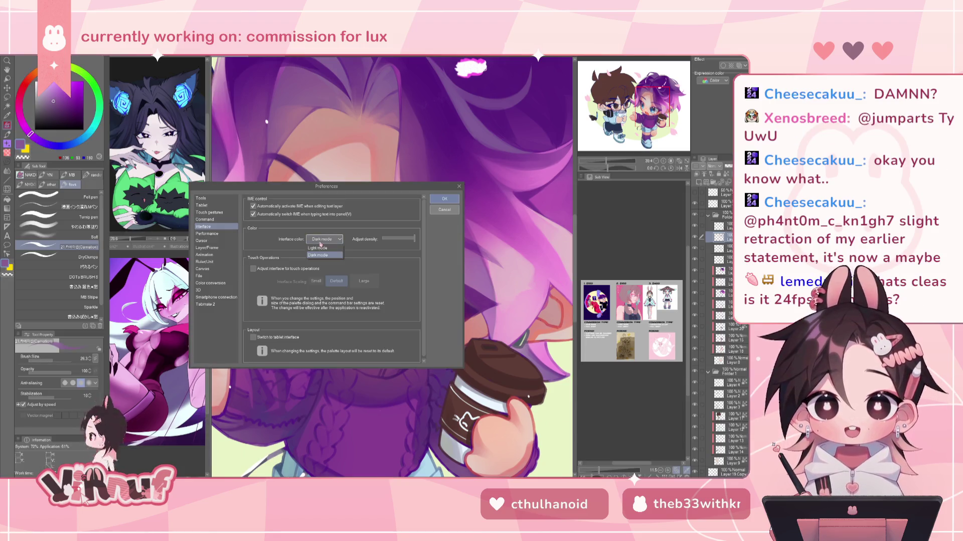
pyautogui.click(320, 249)
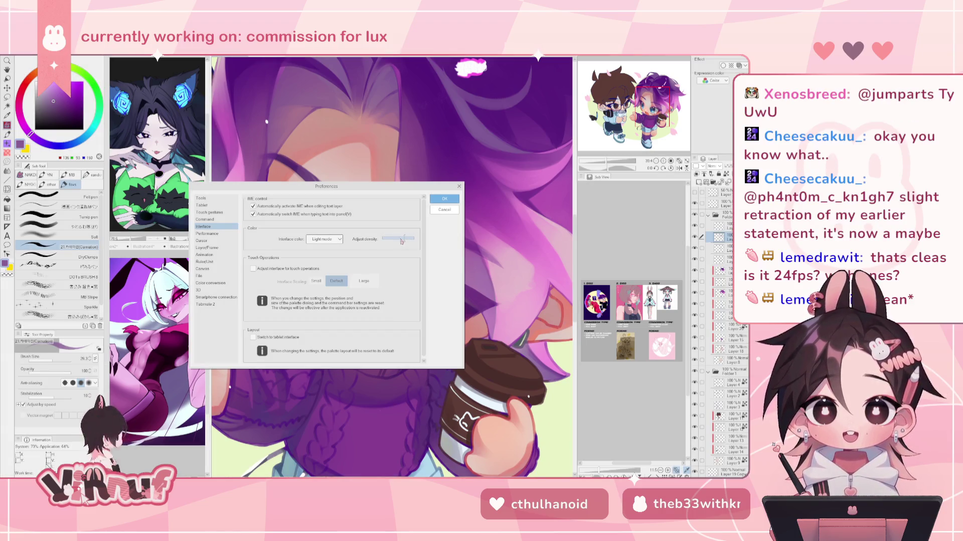
pyautogui.moveTo(382, 238); pyautogui.dragTo(395, 240)
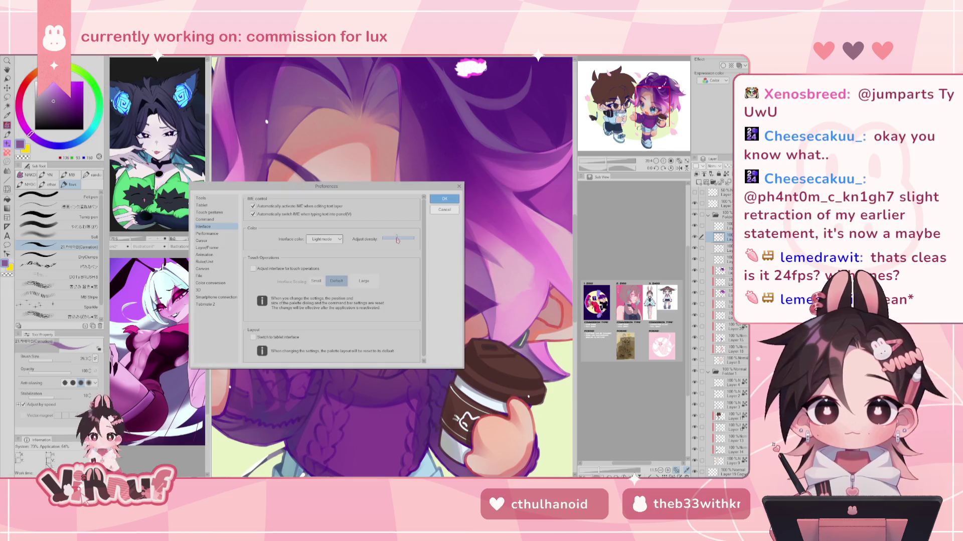
pyautogui.moveTo(397, 242); pyautogui.dragTo(399, 242)
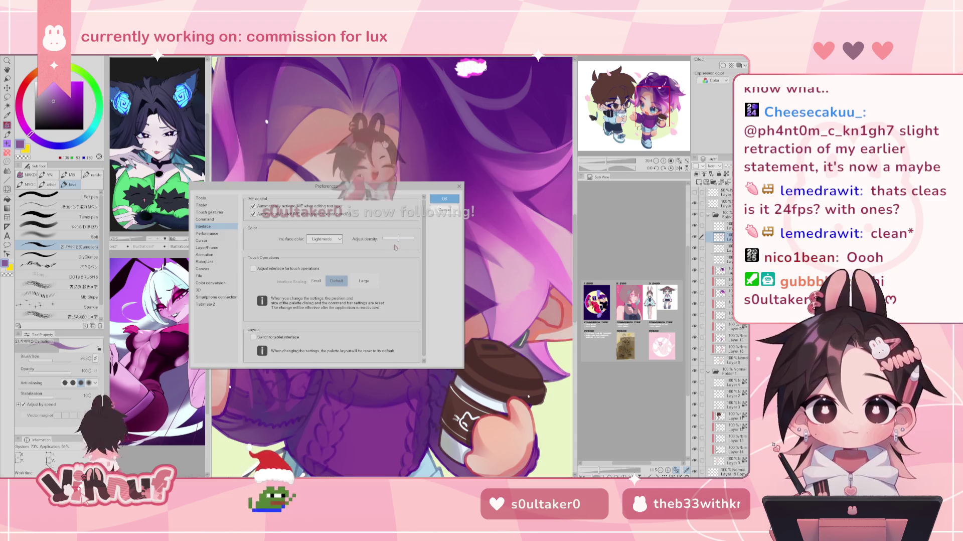
pyautogui.click(444, 199)
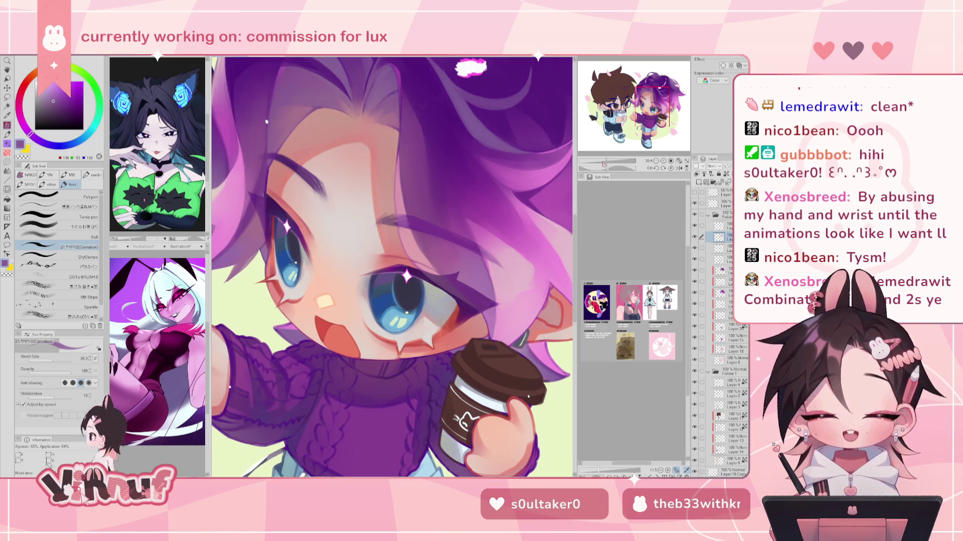
# Flip the canvas, eyedrop a red tone, and paint a short drip beneath the tear.
pyautogui.press('h')
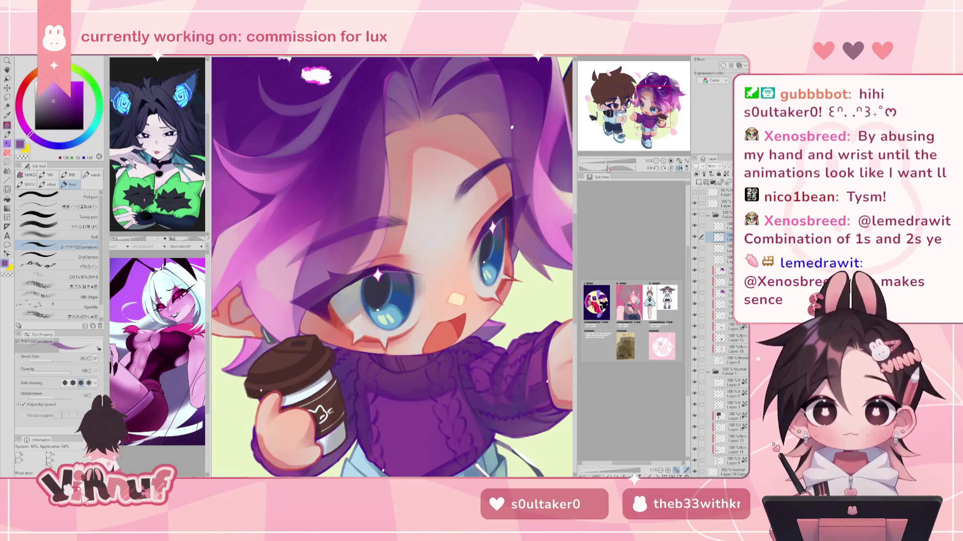
pyautogui.scroll(2, 391, 268)
pyautogui.keyDown('alt'); pyautogui.click(376, 369); pyautogui.keyUp('alt')
pyautogui.moveTo(380, 370); pyautogui.dragTo(382, 381)
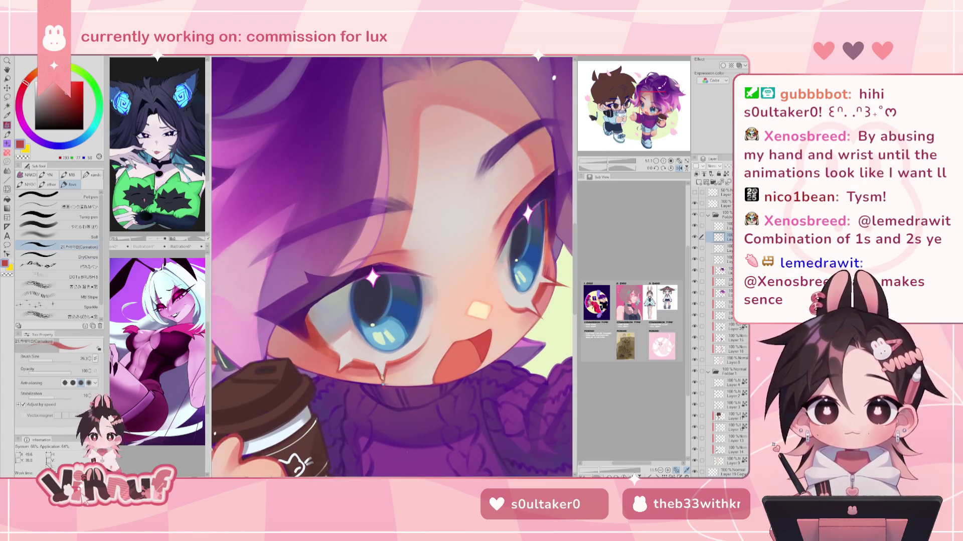
pyautogui.moveTo(380, 372); pyautogui.dragTo(383, 391)
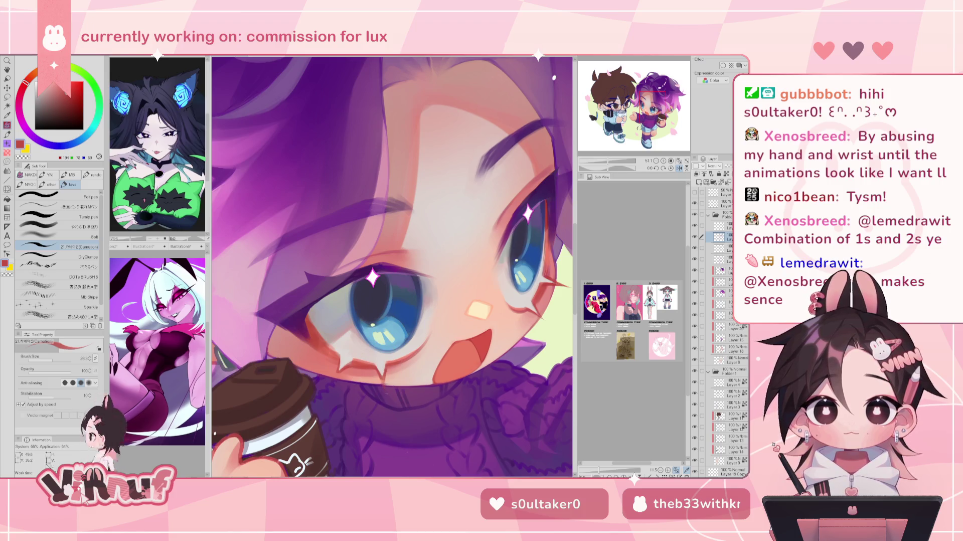
# Toggle the eye highlight layer's visibility several times to compare, leaving it shown.
pyautogui.click(694, 225)
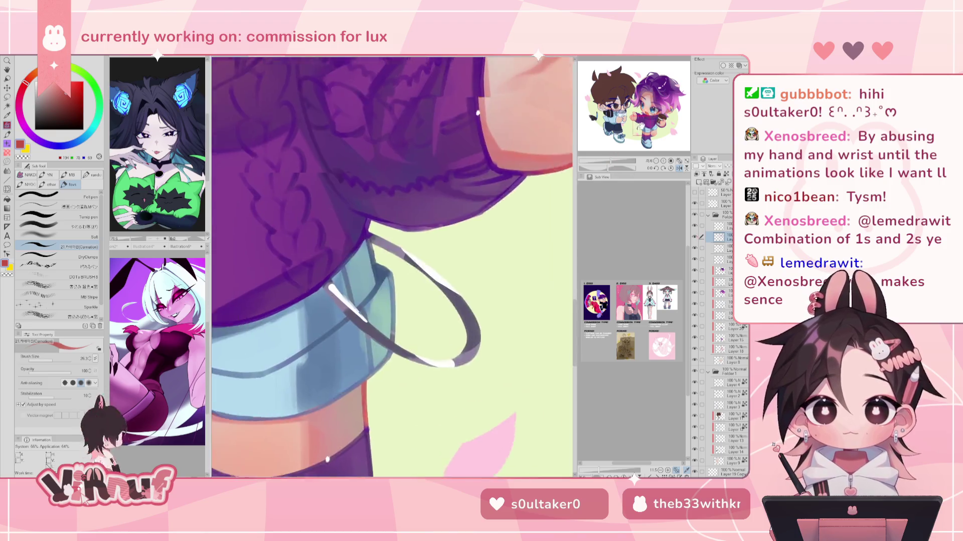
pyautogui.scroll(2, 391, 266)
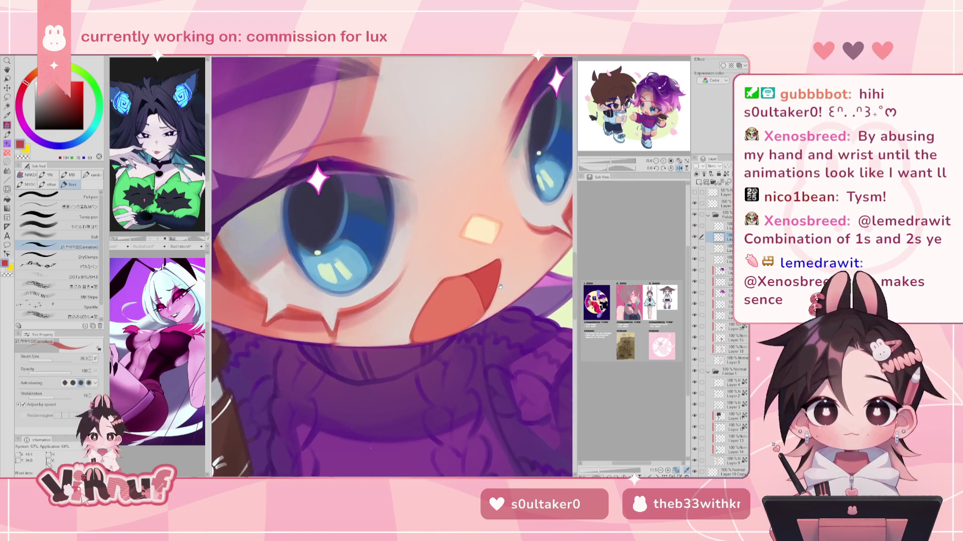
pyautogui.scroll(-3, 475, 250)
pyautogui.click(695, 226)
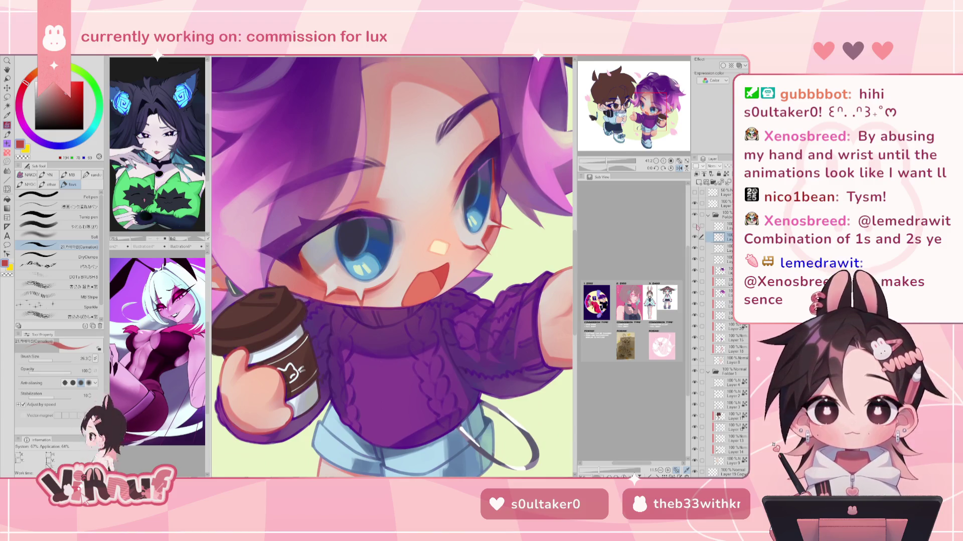
pyautogui.click(695, 226)
pyautogui.click(695, 226)
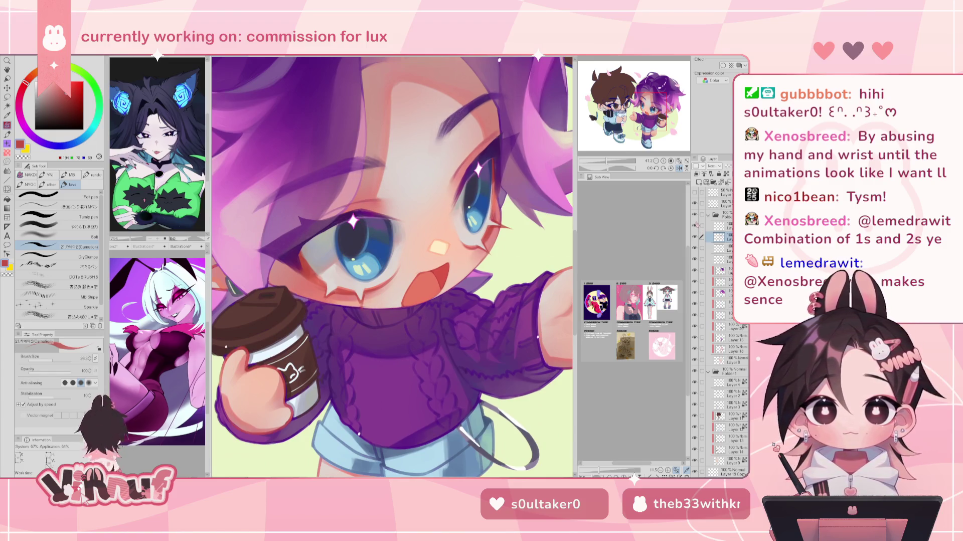
# Compare the white highlight layer, then lasso a region from the eye around to the cup.
pyautogui.press('m')
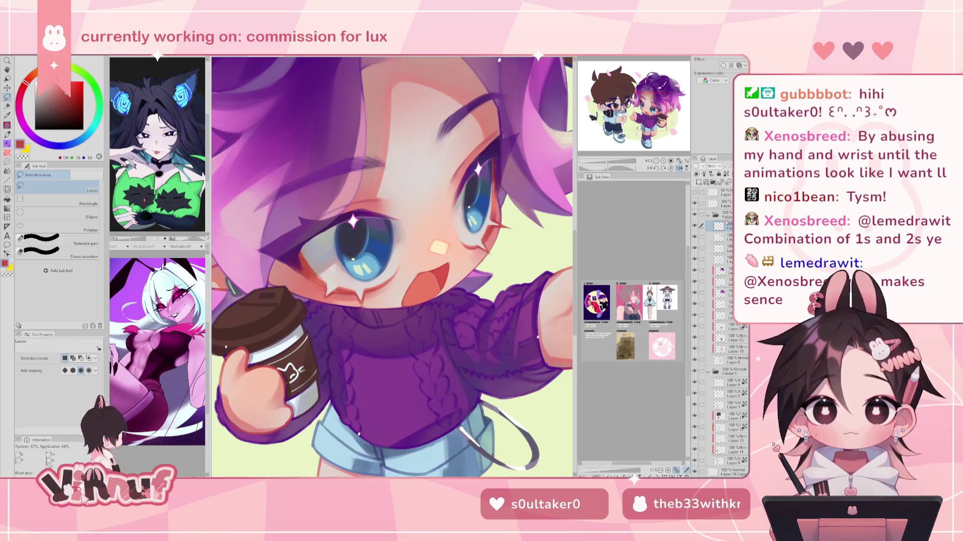
pyautogui.scroll(-3, 391, 265)
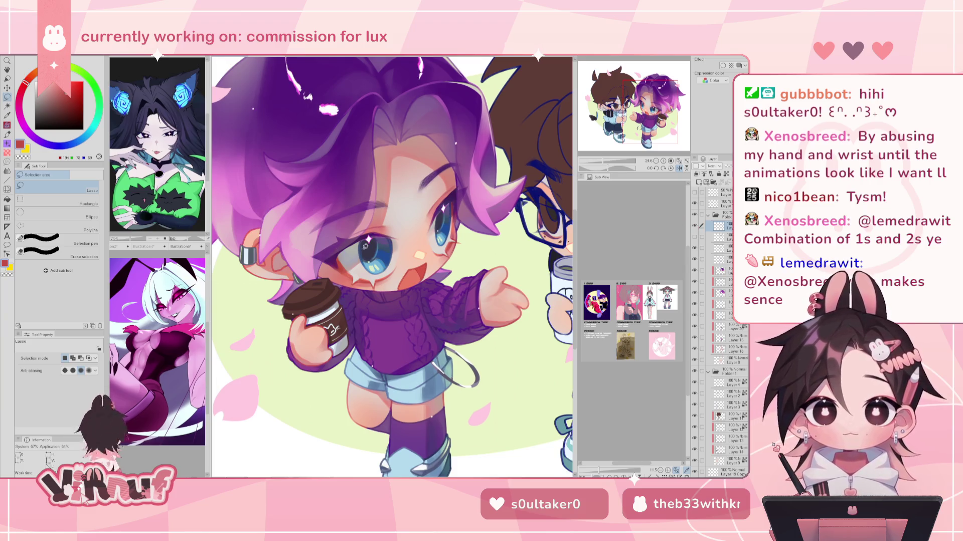
pyautogui.click(694, 225)
pyautogui.click(695, 225)
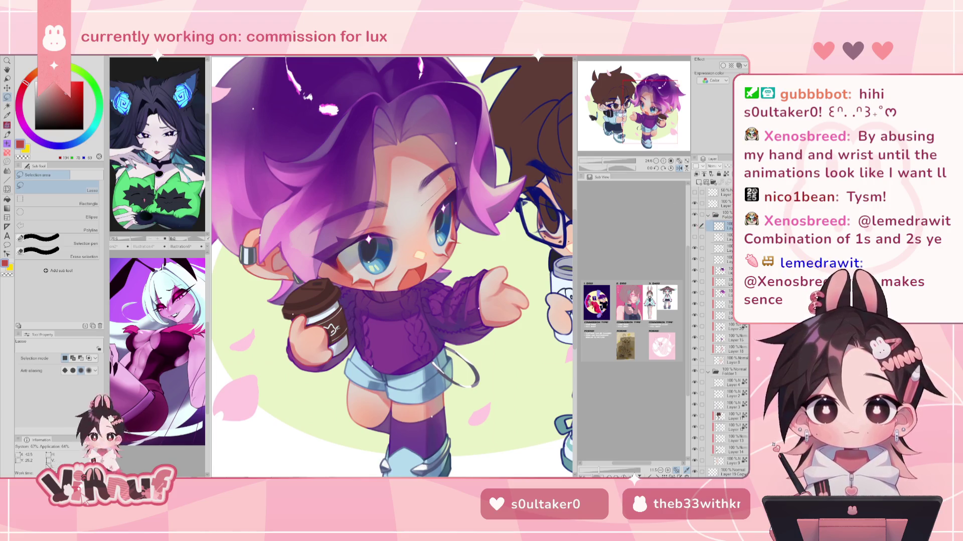
pyautogui.moveTo(426, 190)
pyautogui.mouseDown()
pyautogui.moveTo(430, 327)
pyautogui.moveTo(462, 287)
pyautogui.moveTo(473, 231)
pyautogui.moveTo(444, 228)
pyautogui.moveTo(389, 265)
pyautogui.moveTo(367, 230)
pyautogui.mouseUp()
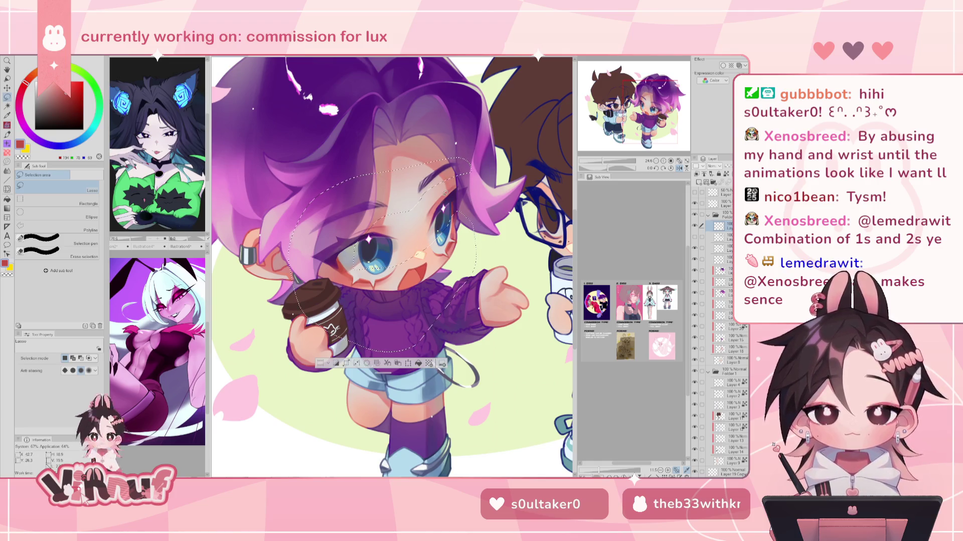
# Combine the selected eye-area layers, merge the result down, and deselect.
pyautogui.click(707, 236)
pyautogui.hotkey('ctrl', 'v')
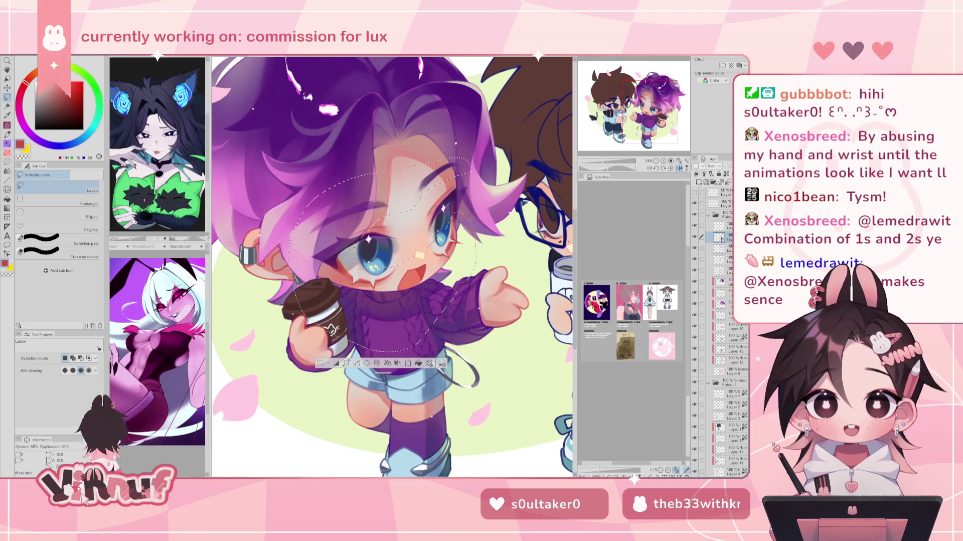
pyautogui.hotkey('ctrl', 'e')
pyautogui.hotkey('ctrl', 'd')
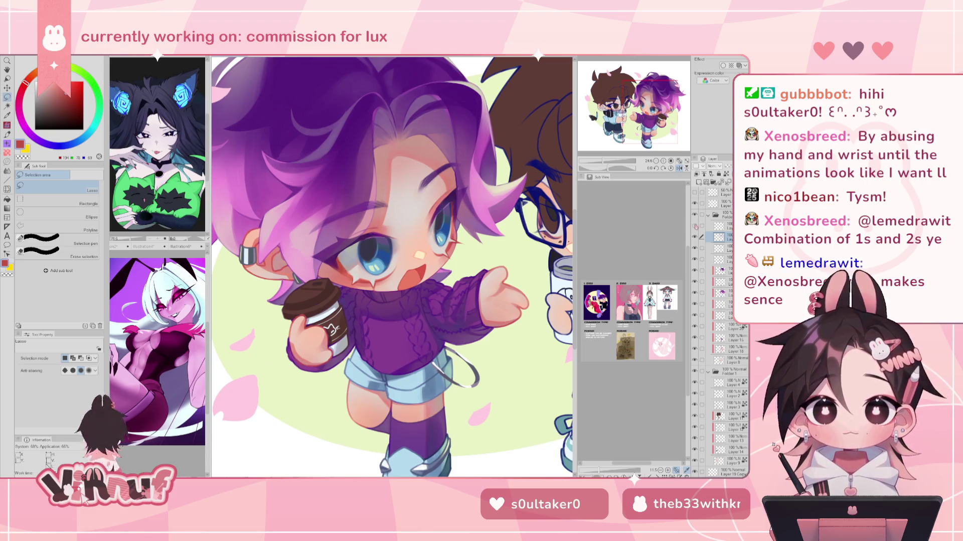
# Lasso the area just above the eye on the lower layer, then deselect.
pyautogui.hotkey('alt', ']')
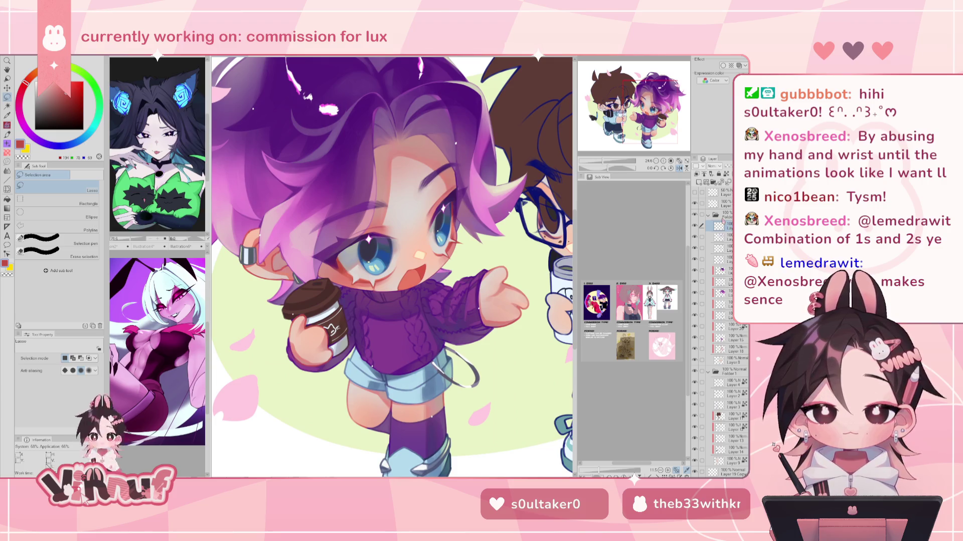
pyautogui.moveTo(370, 233)
pyautogui.mouseDown()
pyautogui.moveTo(438, 223)
pyautogui.moveTo(453, 202)
pyautogui.mouseUp()
pyautogui.click(722, 237)
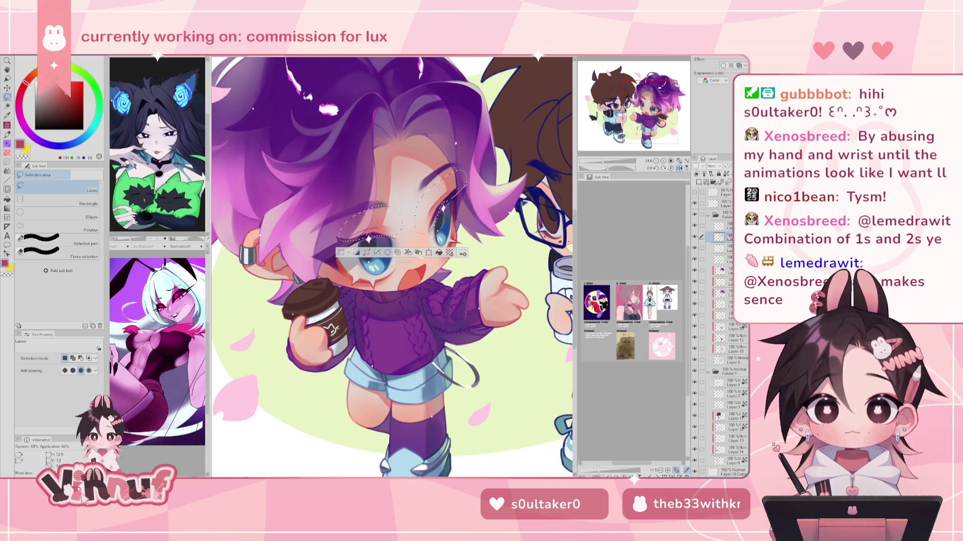
pyautogui.hotkey('ctrl', 'd')
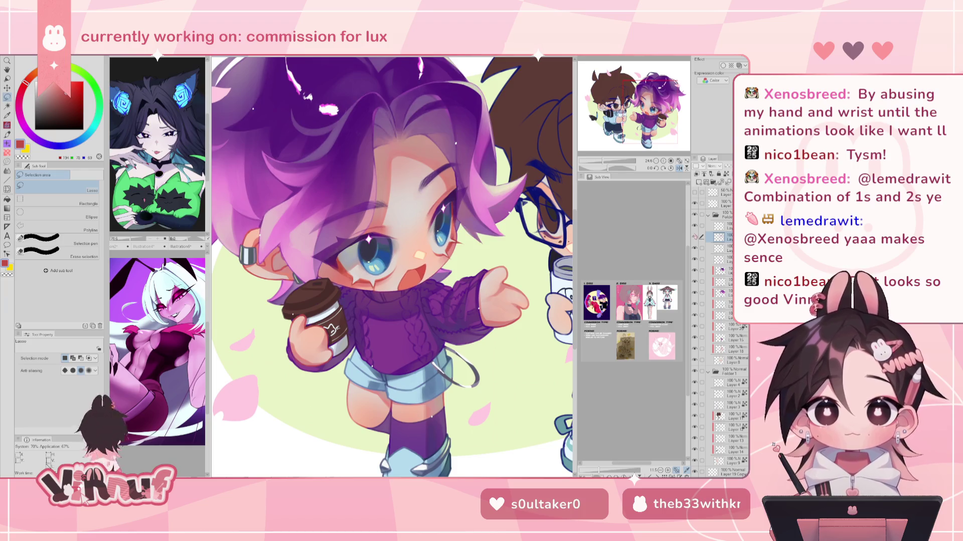
pyautogui.scroll(5, 392, 266)
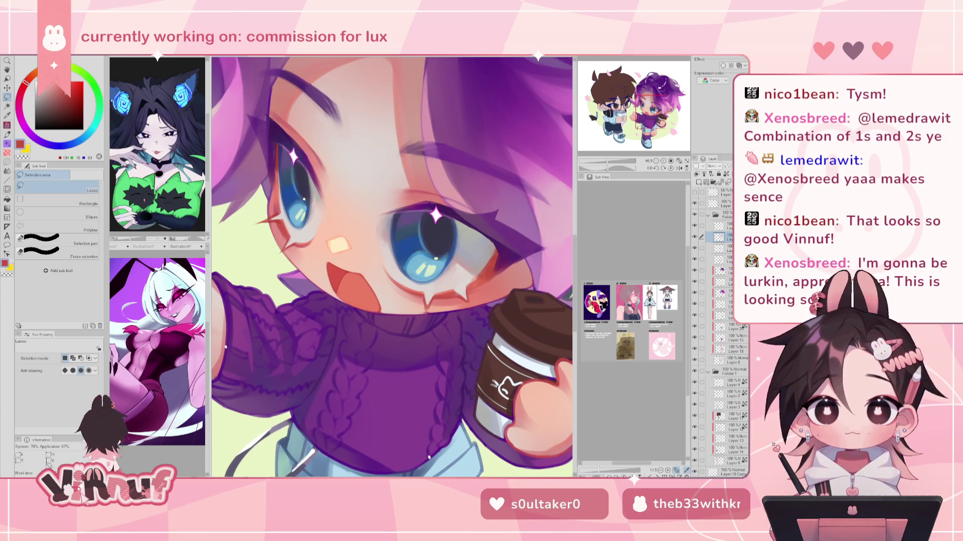
# Compare the eye layer on and off, frame the face and cup, and switch to a brush.
pyautogui.click(694, 237)
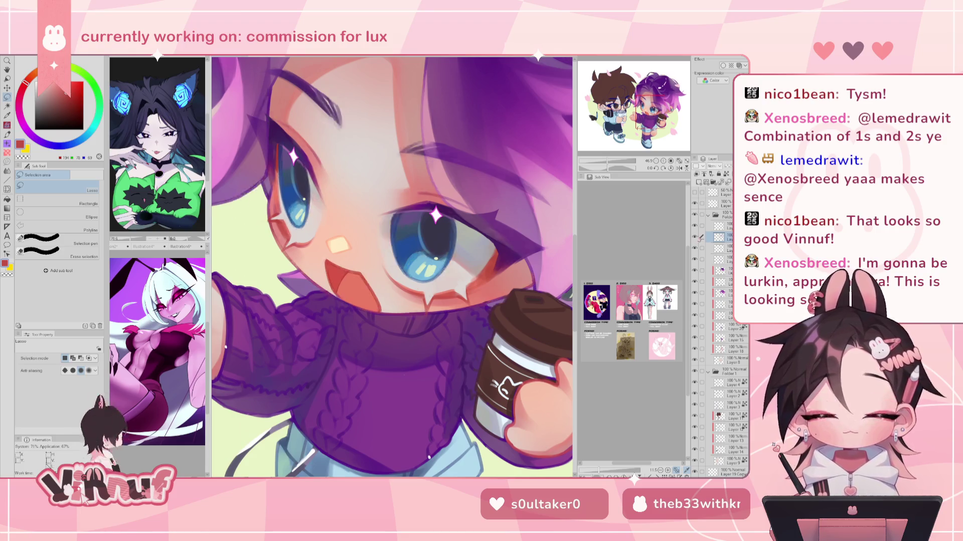
pyautogui.click(696, 238)
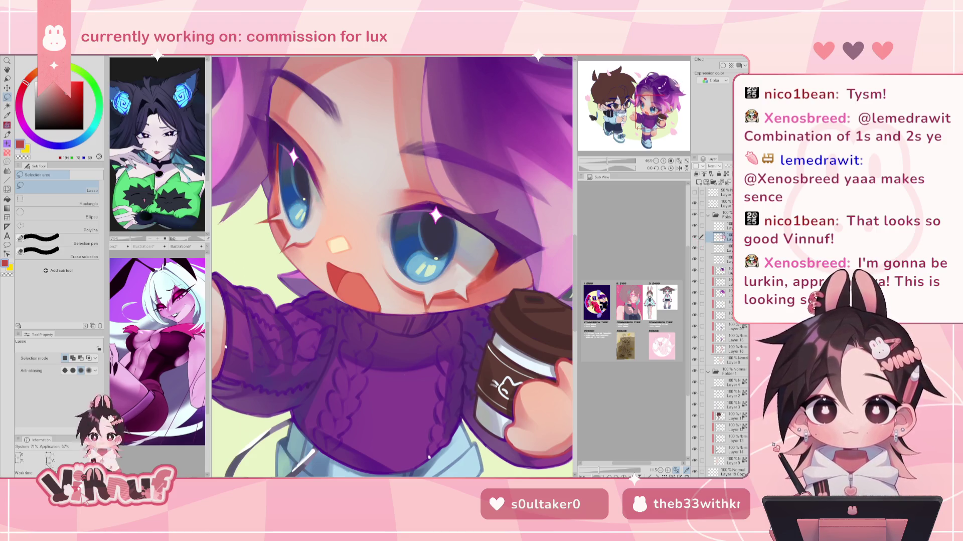
pyautogui.moveTo(392, 266); pyautogui.dragTo(323, 288)
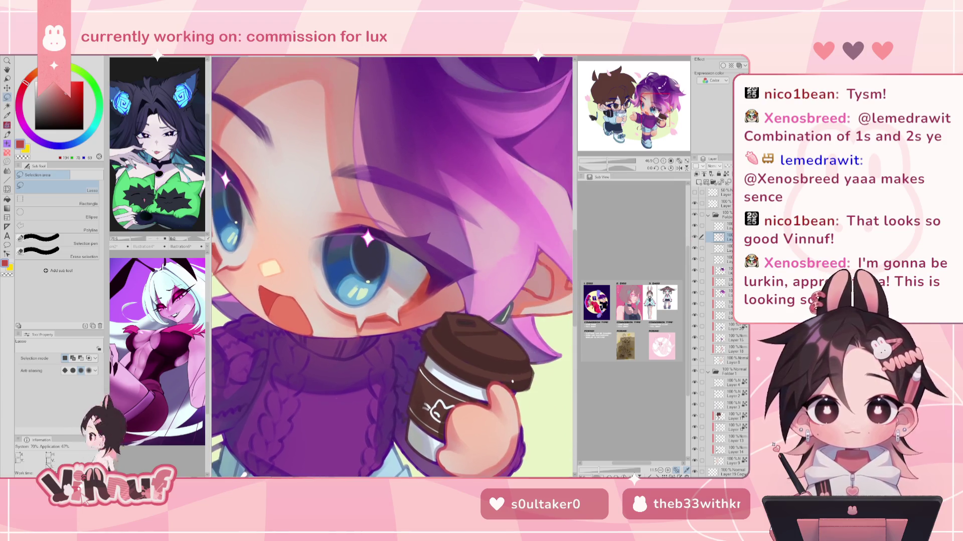
pyautogui.press('b')
pyautogui.scroll(-3, 391, 266)
pyautogui.scroll(-2, 391, 266)
pyautogui.scroll(3, 391, 265)
pyautogui.scroll(2, 391, 266)
pyautogui.scroll(-1, 391, 265)
pyautogui.scroll(1, 391, 266)
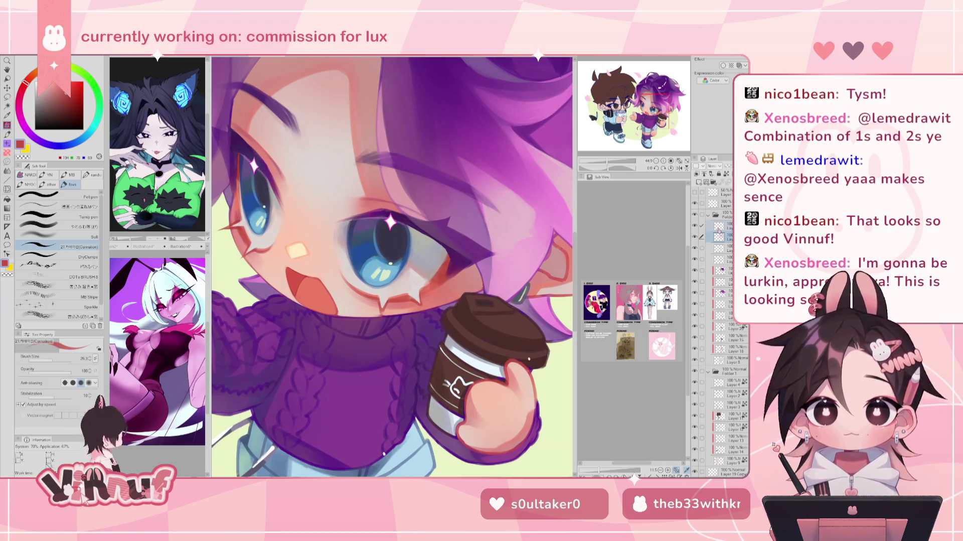
# Eyedrop colours around the eye, ending on the lower eyelid's red, then fit the figure in view.
pyautogui.keyDown('alt'); pyautogui.click(387, 299); pyautogui.keyUp('alt')
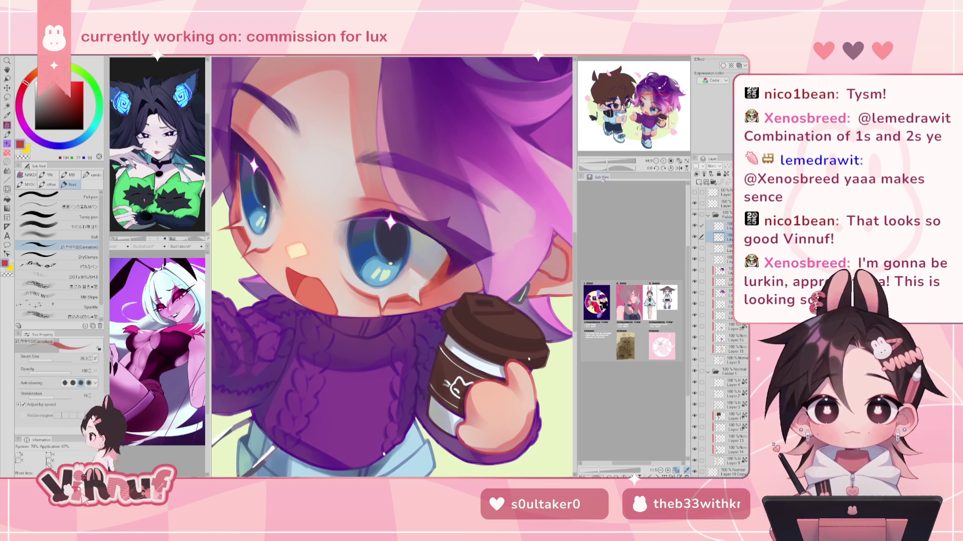
pyautogui.scroll(3, 390, 266)
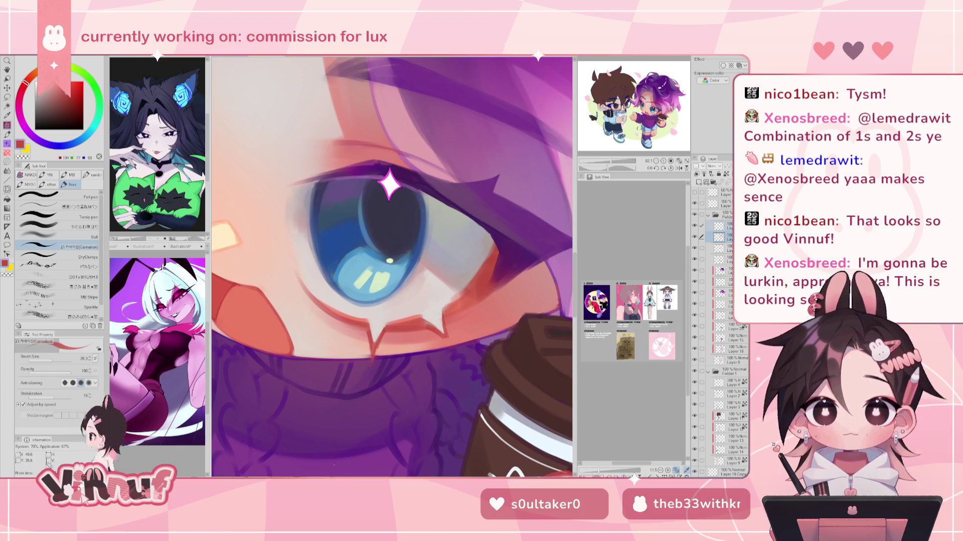
pyautogui.keyDown('alt'); pyautogui.click(371, 340); pyautogui.keyUp('alt')
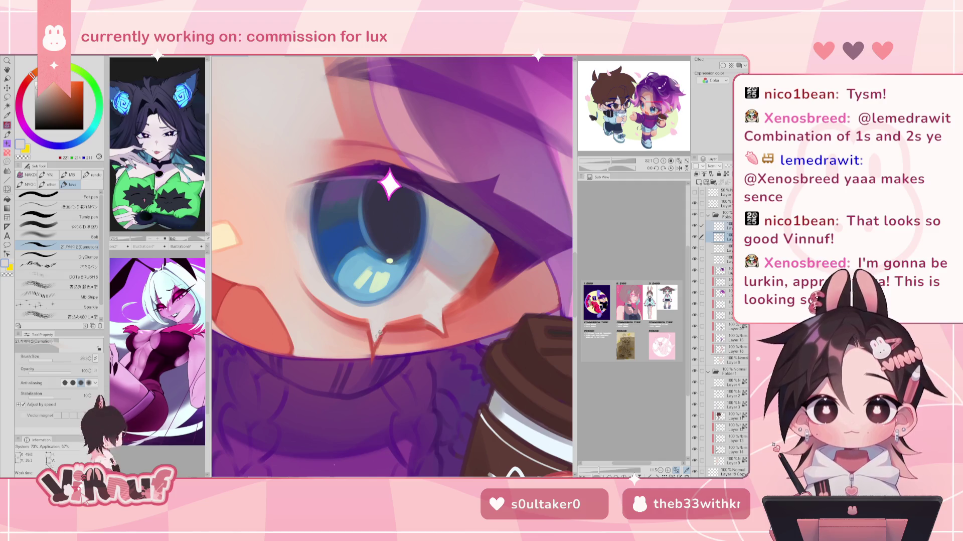
pyautogui.keyDown('alt'); pyautogui.click(438, 332); pyautogui.keyUp('alt')
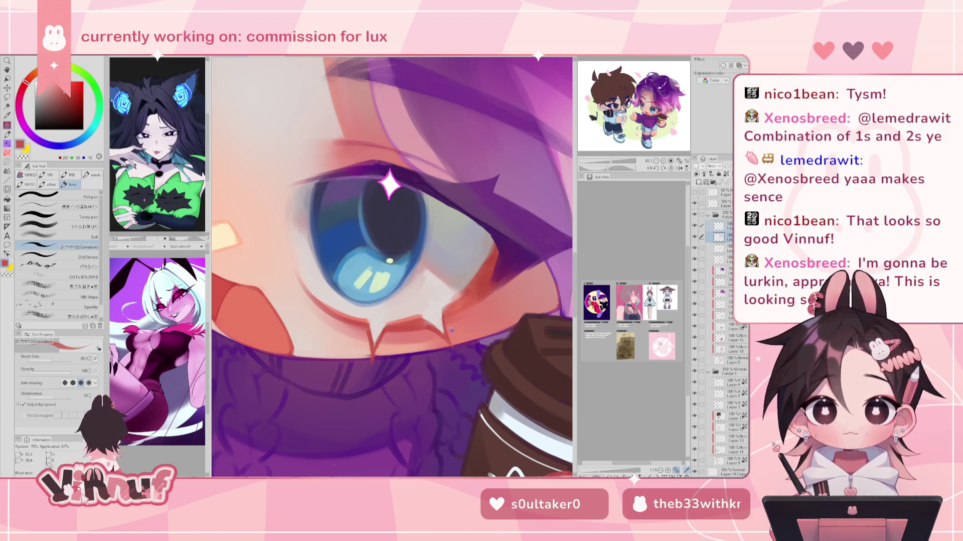
pyautogui.hotkey('ctrl', '-')
pyautogui.hotkey('ctrl', '-')
pyautogui.hotkey('ctrl', '-')
# Mirror the canvas to check it, then zoom in on the face and sweater sleeve.
pyautogui.press('h')
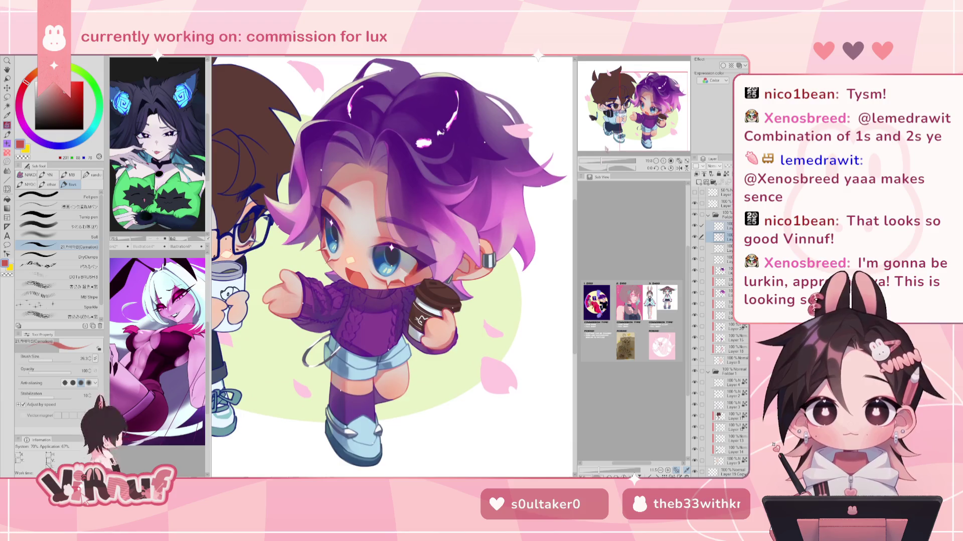
pyautogui.press('h')
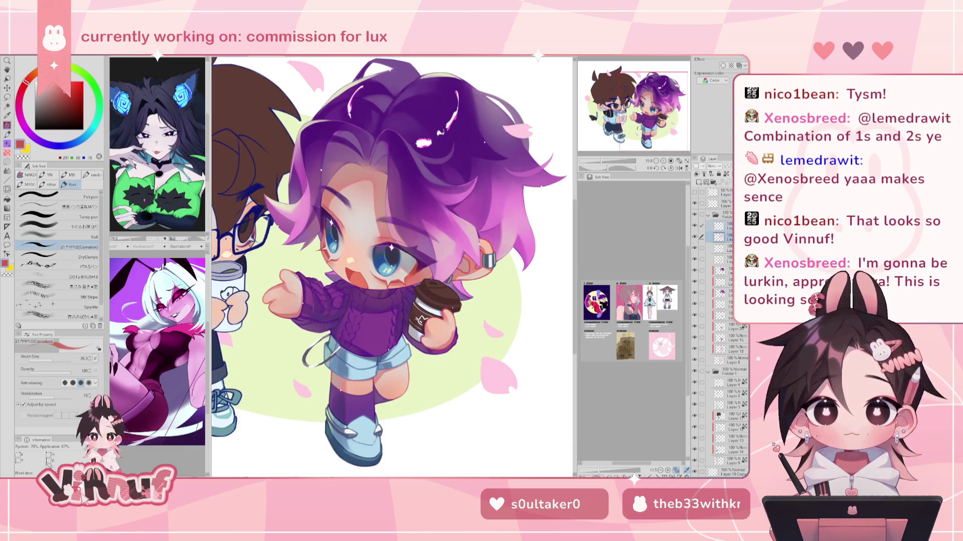
pyautogui.hotkey('ctrl', '+')
pyautogui.hotkey('ctrl', '-')
pyautogui.hotkey('ctrl', '+')
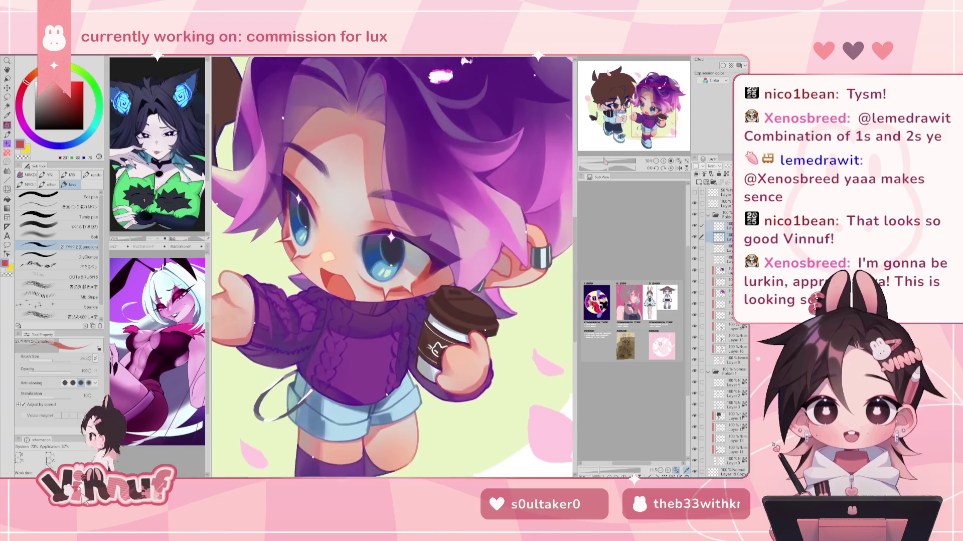
pyautogui.moveTo(301, 266); pyautogui.dragTo(501, 266)
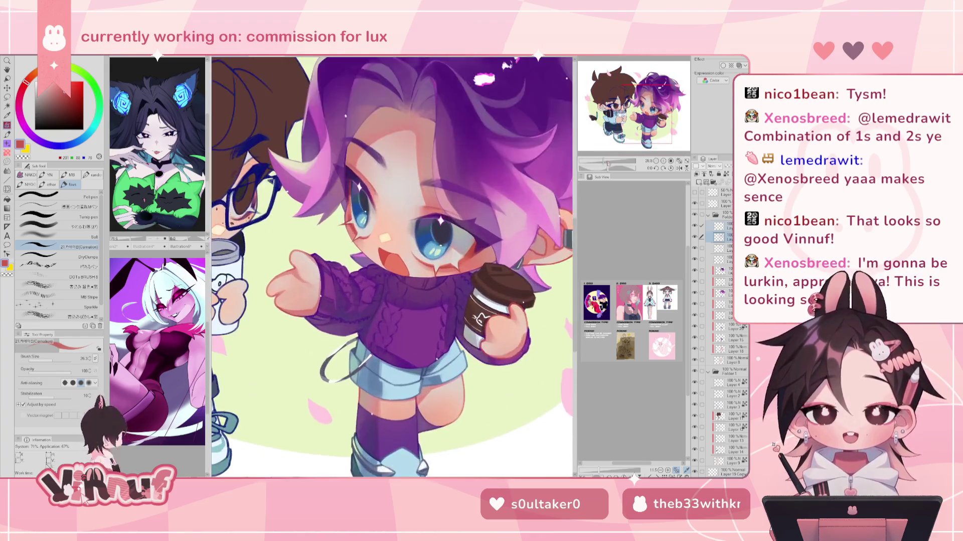
pyautogui.hotkey('ctrl', '+')
pyautogui.moveTo(326, 281); pyautogui.dragTo(488, 323)
# Eyedrop a series of lighter and darker purples from the knit sleeve, ending on a mid purple.
pyautogui.keyDown('alt'); pyautogui.click(371, 292); pyautogui.keyUp('alt')
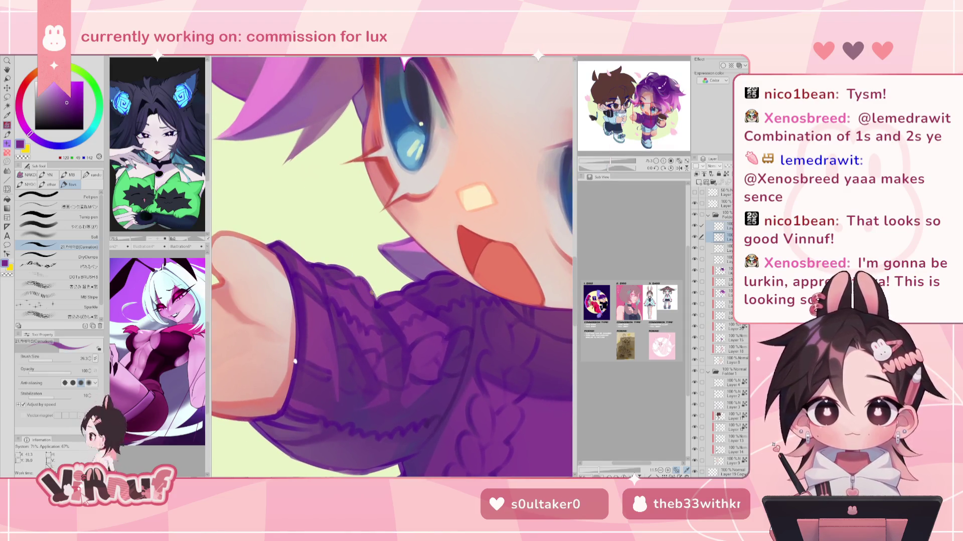
pyautogui.keyDown('alt'); pyautogui.click(356, 279); pyautogui.keyUp('alt')
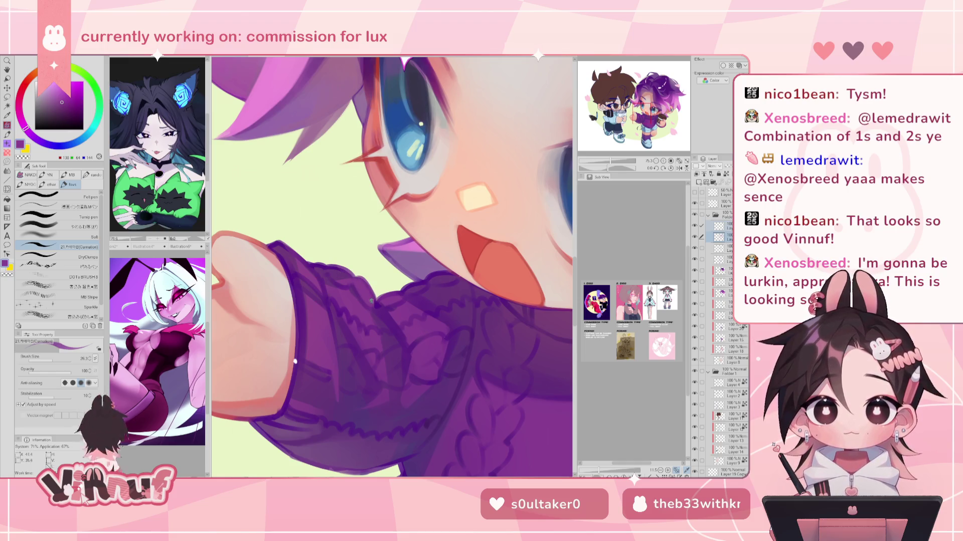
pyautogui.keyDown('alt'); pyautogui.click(382, 298); pyautogui.keyUp('alt')
pyautogui.keyDown('alt'); pyautogui.click(413, 289); pyautogui.keyUp('alt')
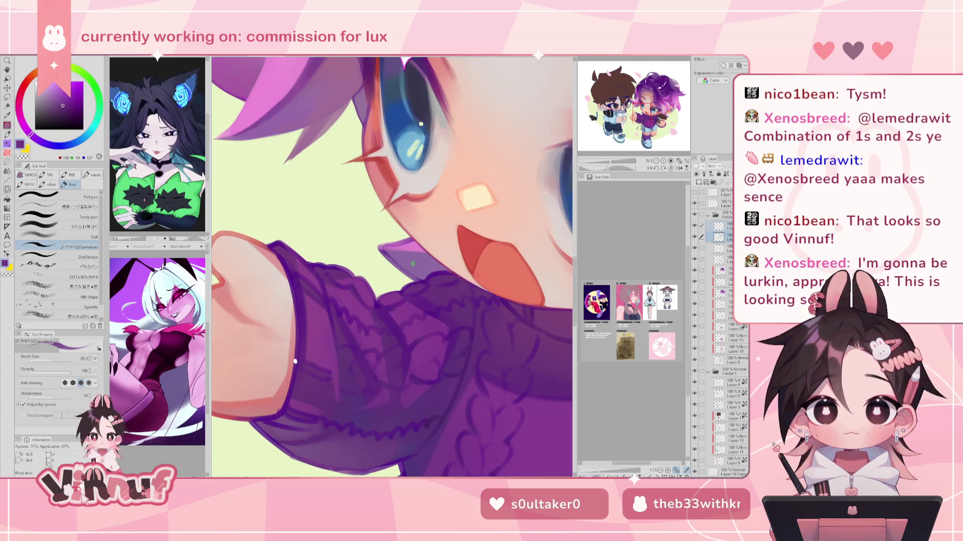
pyautogui.keyDown('alt'); pyautogui.click(310, 273); pyautogui.keyUp('alt')
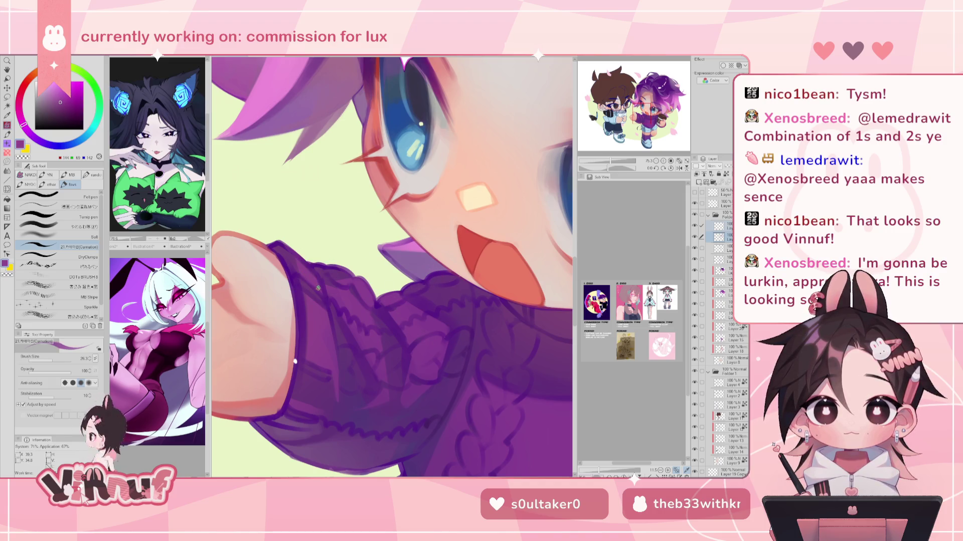
pyautogui.keyDown('alt'); pyautogui.click(318, 366); pyautogui.keyUp('alt')
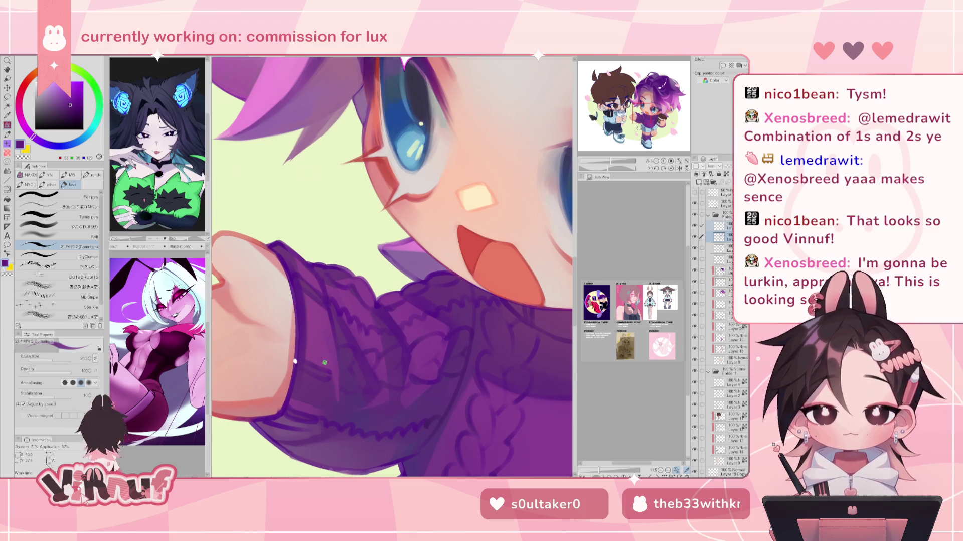
pyautogui.keyDown('alt'); pyautogui.click(312, 371); pyautogui.keyUp('alt')
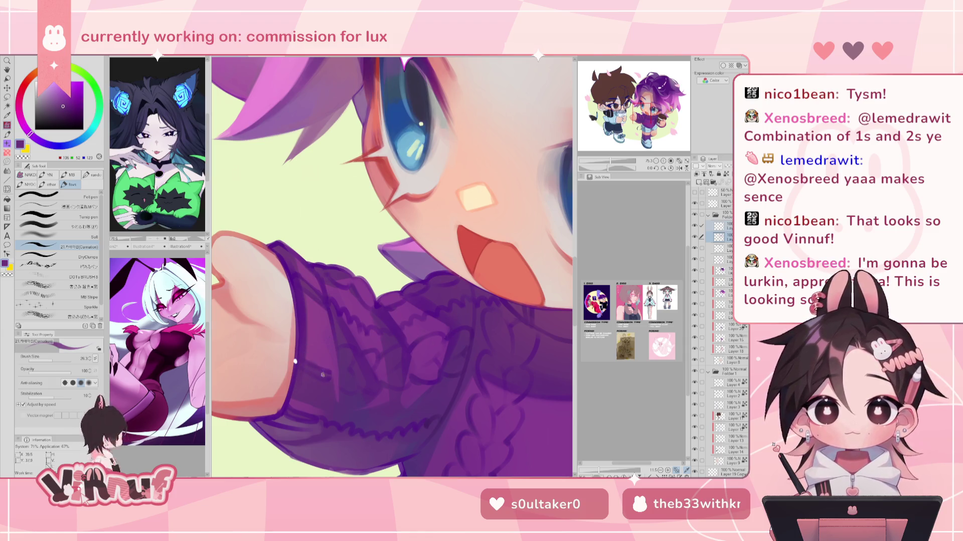
pyautogui.keyDown('alt'); pyautogui.click(306, 358); pyautogui.keyUp('alt')
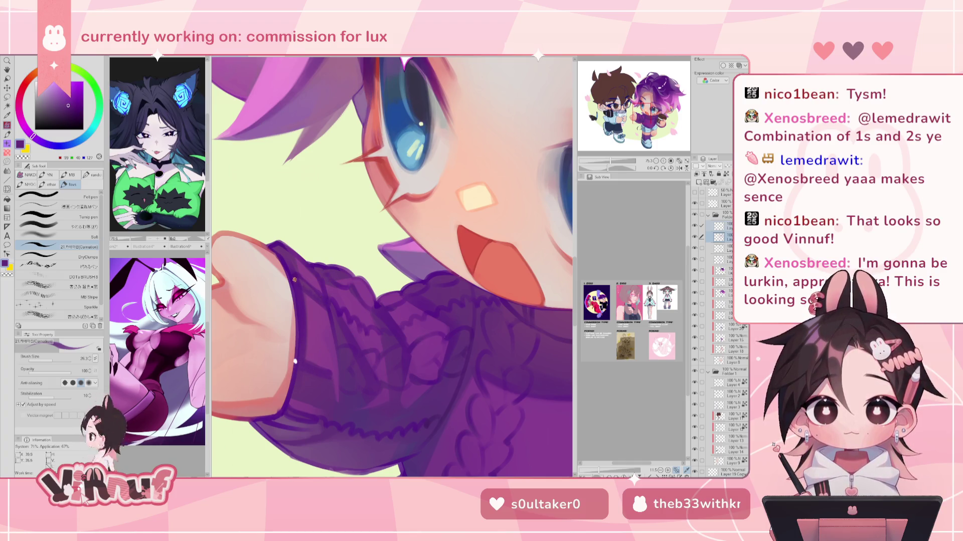
pyautogui.keyDown('alt'); pyautogui.click(313, 301); pyautogui.keyUp('alt')
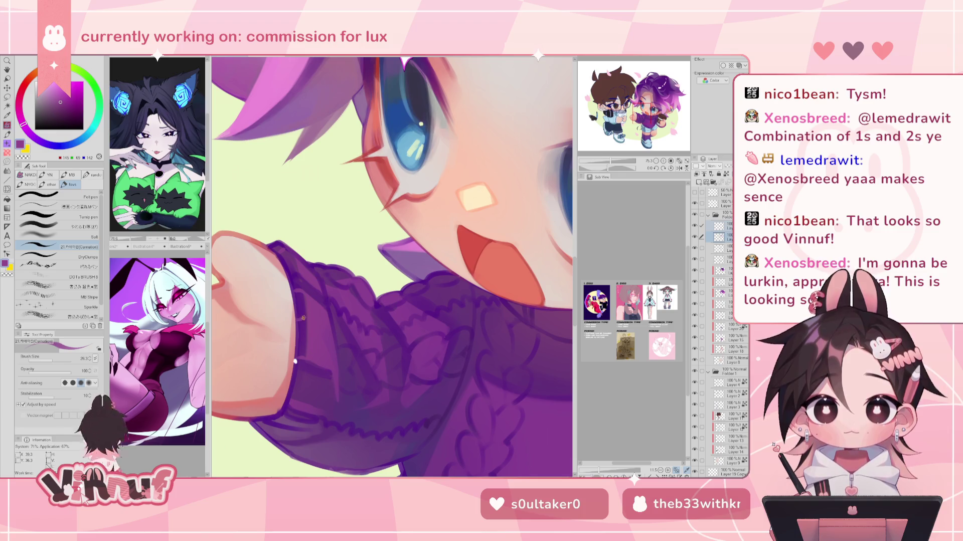
pyautogui.keyDown('alt'); pyautogui.click(307, 317); pyautogui.keyUp('alt')
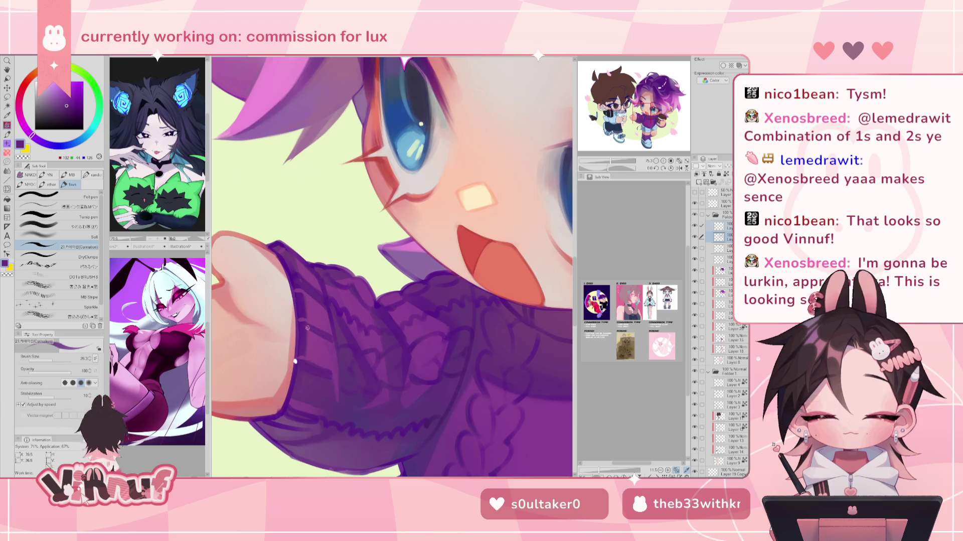
pyautogui.keyDown('alt'); pyautogui.click(324, 360); pyautogui.keyUp('alt')
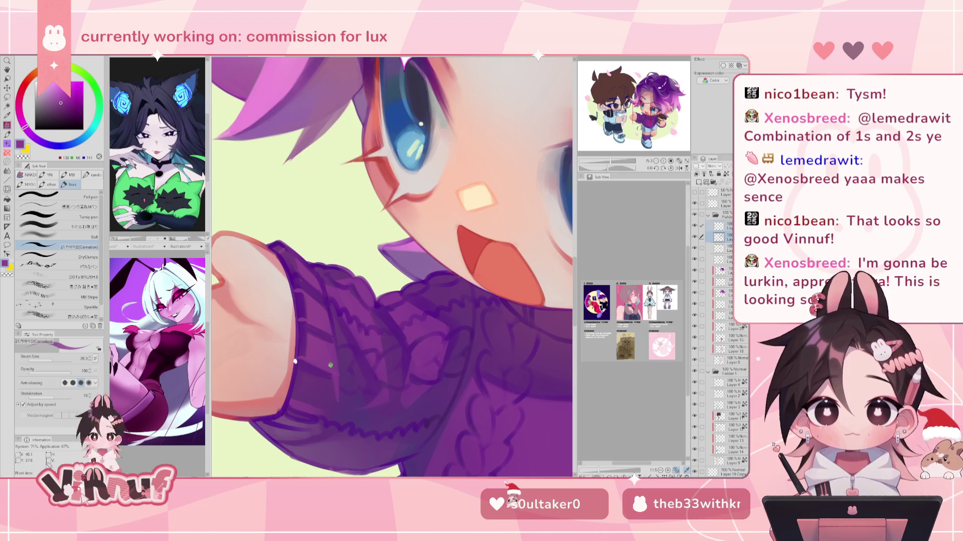
pyautogui.keyDown('alt'); pyautogui.click(339, 379); pyautogui.keyUp('alt')
pyautogui.keyDown('alt'); pyautogui.click(296, 389); pyautogui.keyUp('alt')
pyautogui.keyDown('alt'); pyautogui.click(300, 348); pyautogui.keyUp('alt')
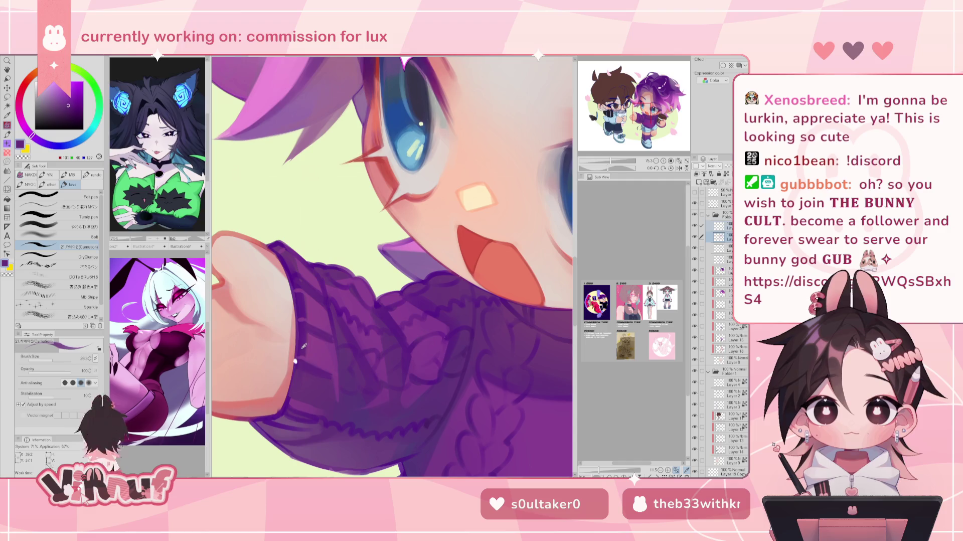
pyautogui.keyDown('alt'); pyautogui.click(300, 305); pyautogui.keyUp('alt')
pyautogui.keyDown('alt'); pyautogui.click(293, 287); pyautogui.keyUp('alt')
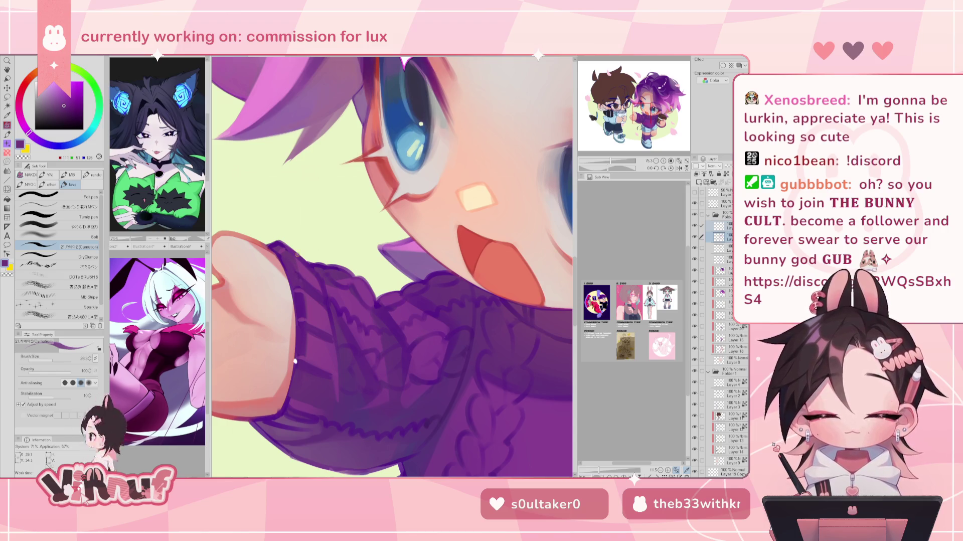
# Sample deeper, brighter and greyish purples from the outstretched sleeve, settling on the greyish purple.
pyautogui.scroll(-3, 296, 360)
pyautogui.scroll(2, 323, 333)
pyautogui.scroll(-3, 322, 333)
pyautogui.scroll(3, 326, 329)
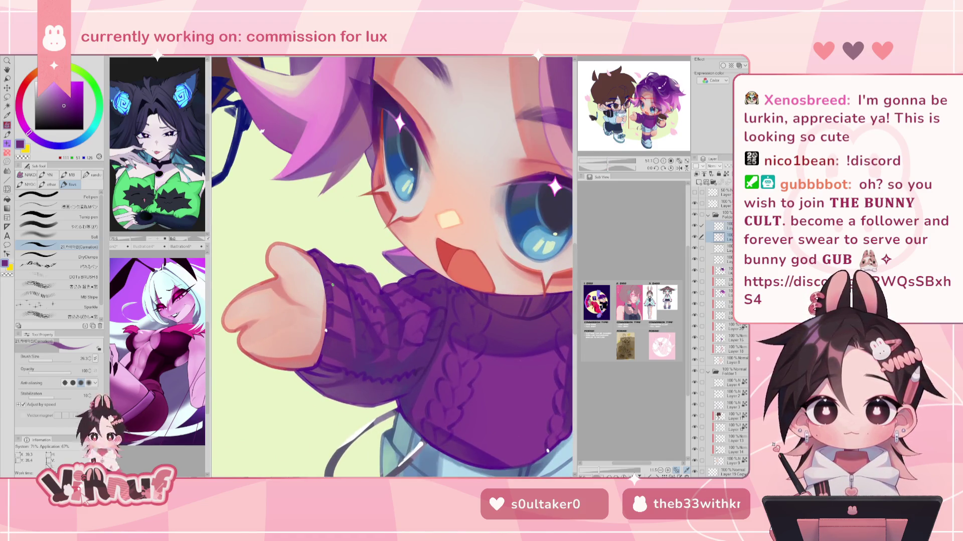
pyautogui.keyDown('alt'); pyautogui.click(327, 359); pyautogui.keyUp('alt')
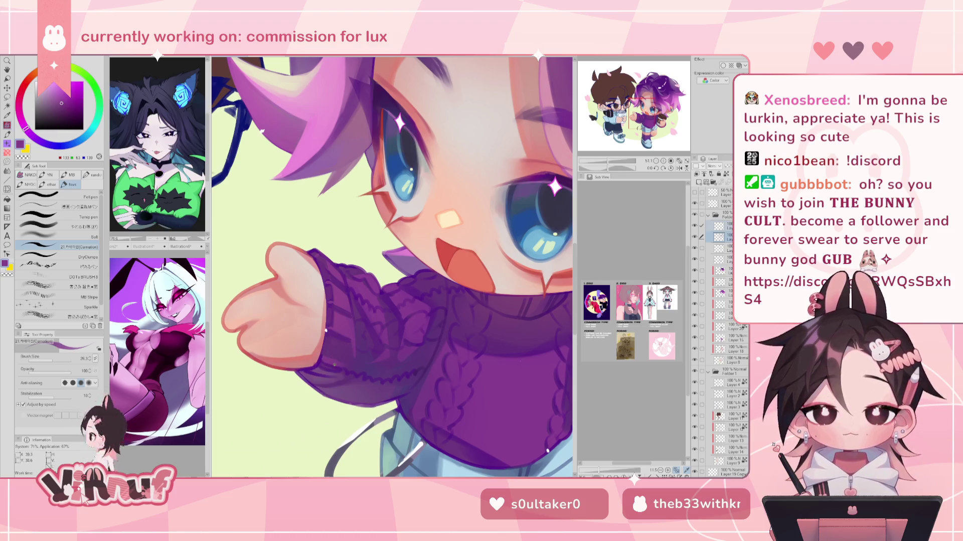
pyautogui.keyDown('alt'); pyautogui.click(323, 367); pyautogui.keyUp('alt')
pyautogui.keyDown('alt'); pyautogui.click(324, 369); pyautogui.keyUp('alt')
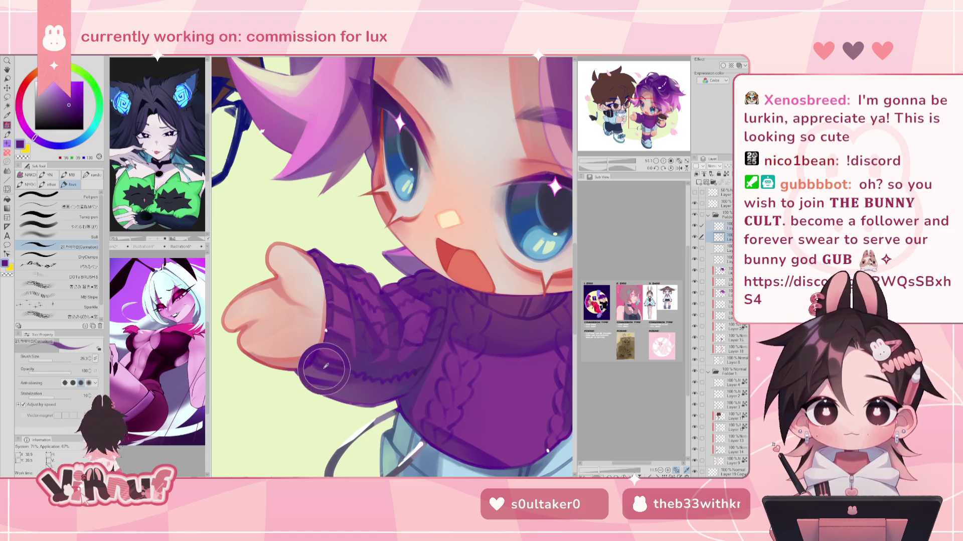
pyautogui.keyDown('alt'); pyautogui.click(326, 372); pyautogui.keyUp('alt')
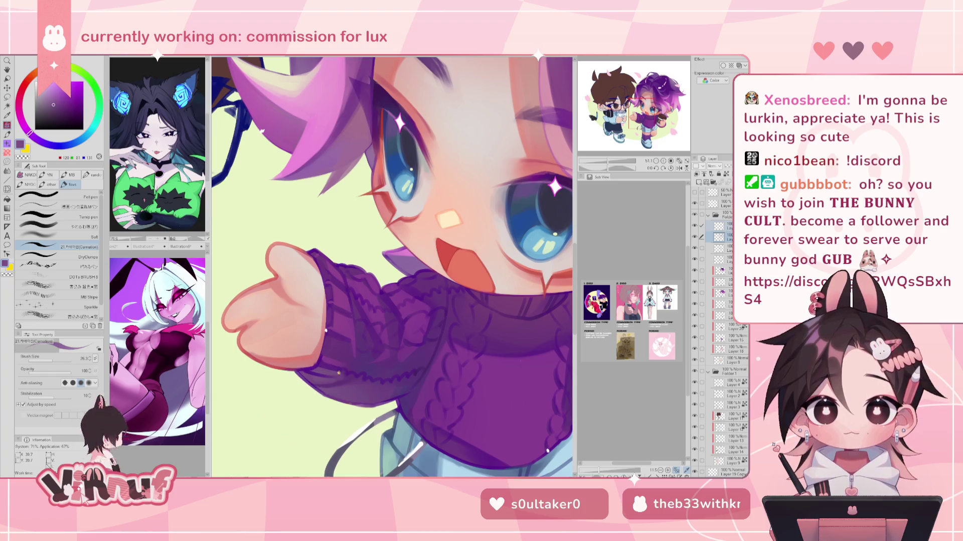
pyautogui.keyDown('alt'); pyautogui.click(326, 360); pyautogui.keyUp('alt')
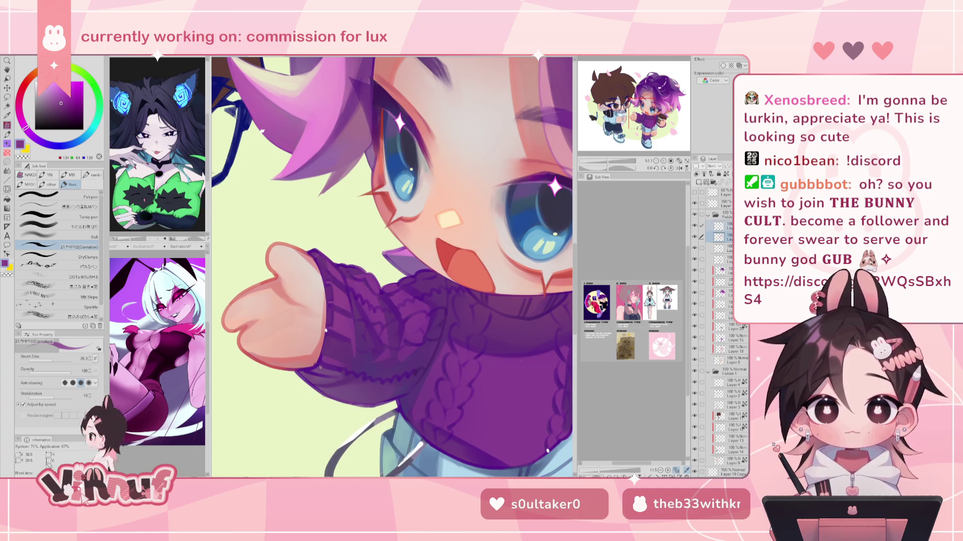
pyautogui.keyDown('alt'); pyautogui.click(320, 366); pyautogui.keyUp('alt')
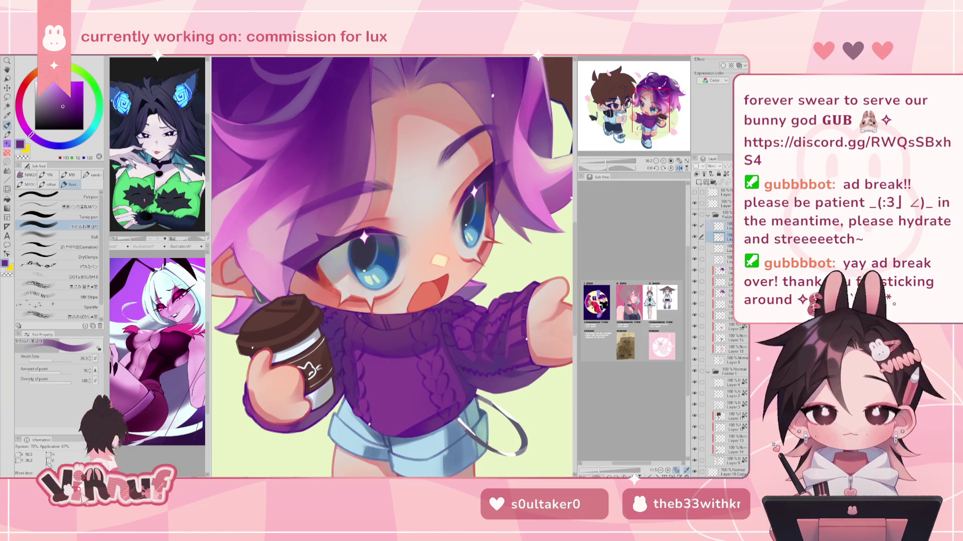
# Sample two sweater purples, mirror the canvas, then pick the peach skin tone from the face.
pyautogui.keyDown('alt'); pyautogui.click(364, 314); pyautogui.keyUp('alt')
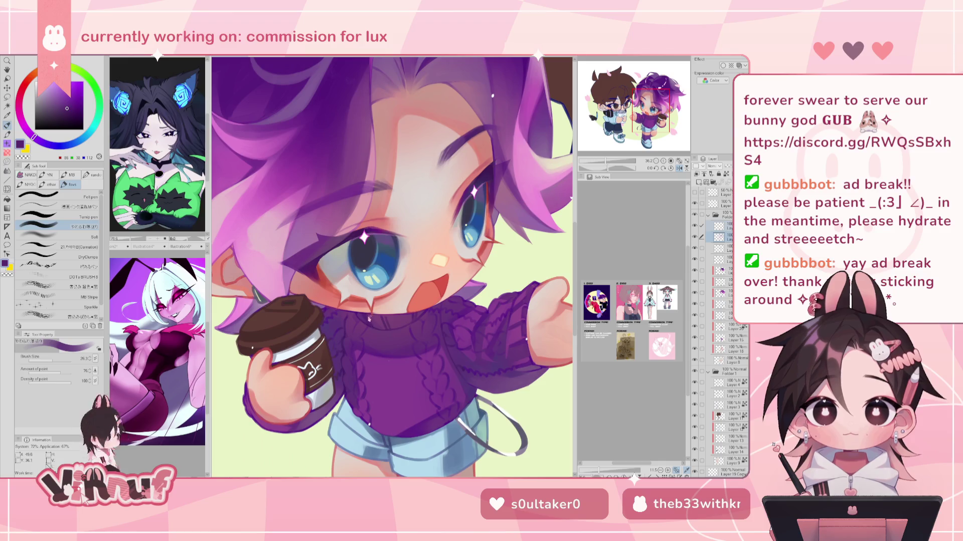
pyautogui.keyDown('alt'); pyautogui.click(383, 321); pyautogui.keyUp('alt')
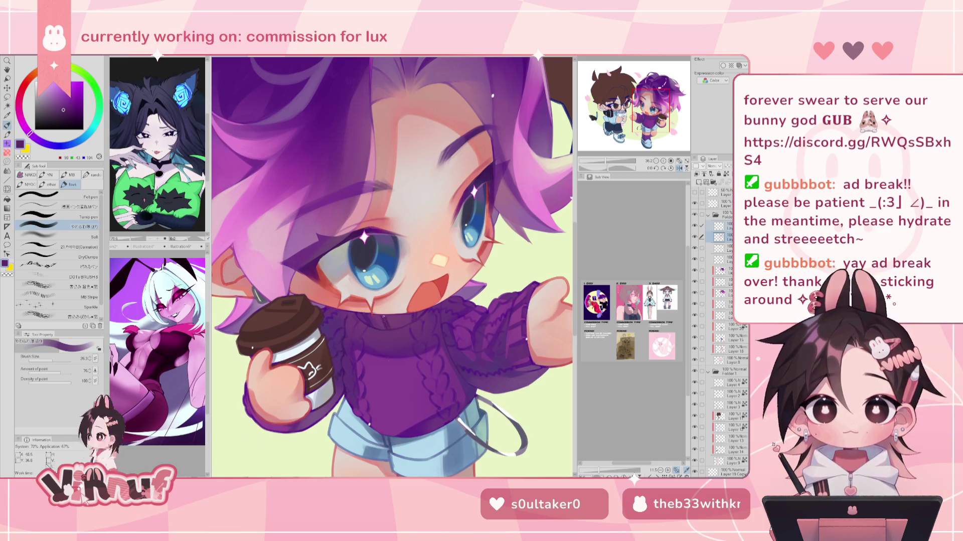
pyautogui.press('h')
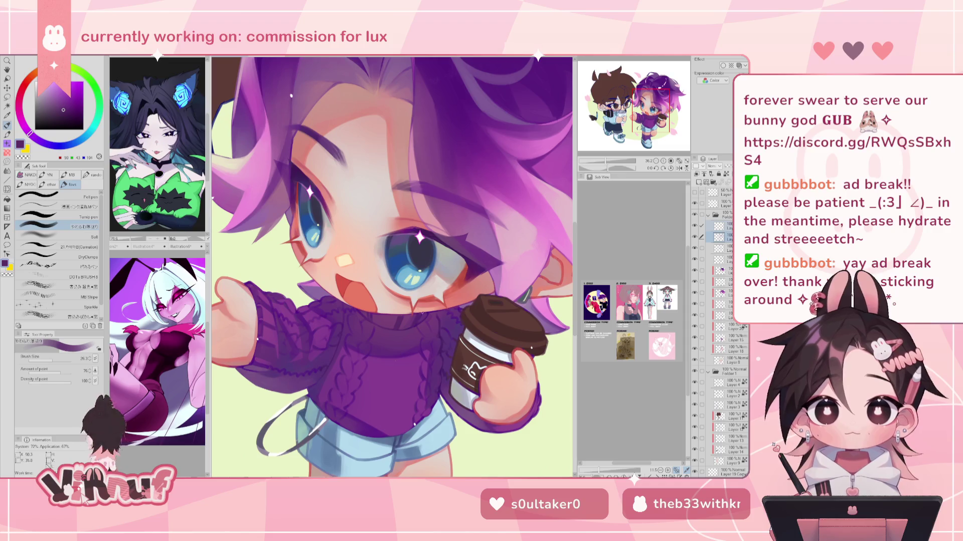
pyautogui.keyDown('alt'); pyautogui.click(418, 312); pyautogui.keyUp('alt')
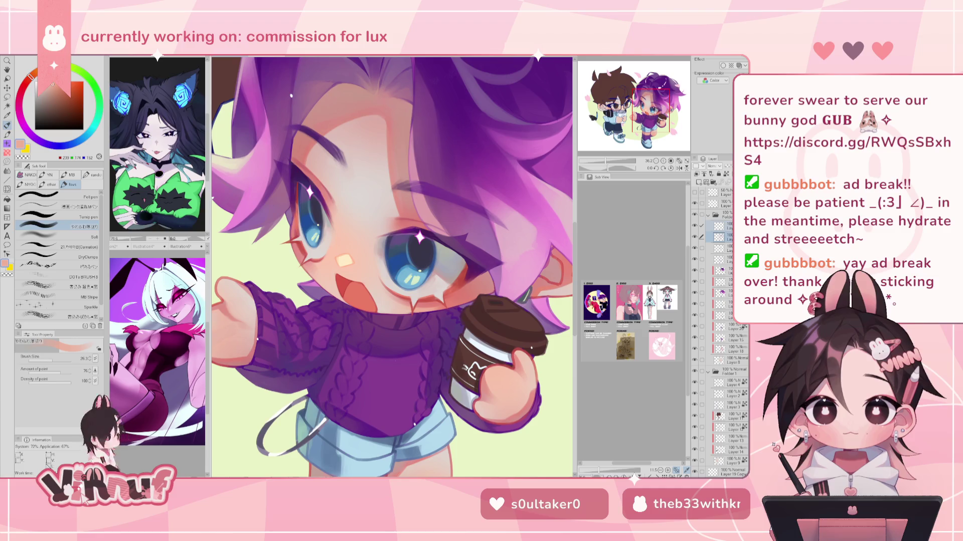
pyautogui.scroll(2, 374, 340)
pyautogui.scroll(1, 374, 341)
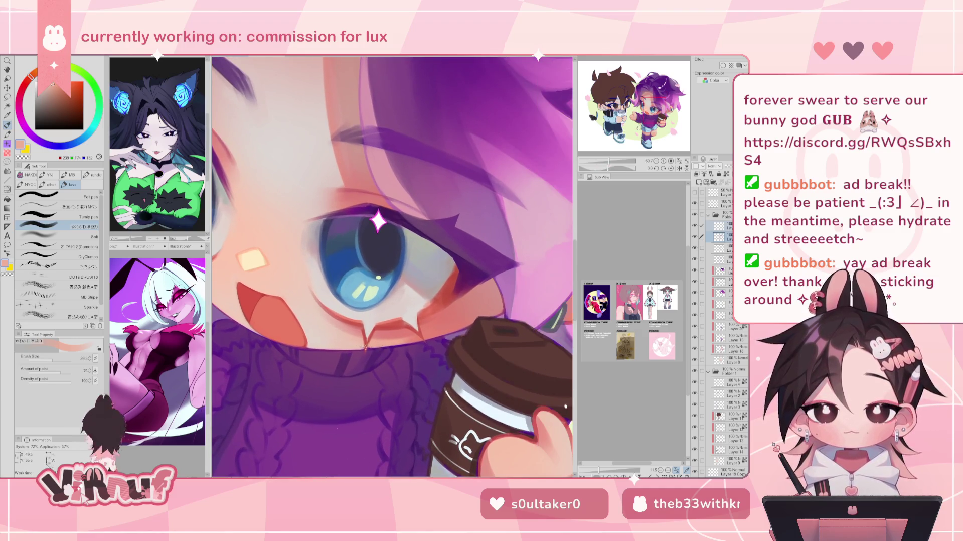
# Shade the collar's knit texture using dark, mid and magenta purples sampled from the sweater.
pyautogui.keyDown('alt'); pyautogui.click(374, 354); pyautogui.keyUp('alt')
pyautogui.keyDown('alt'); pyautogui.click(351, 358); pyautogui.keyUp('alt')
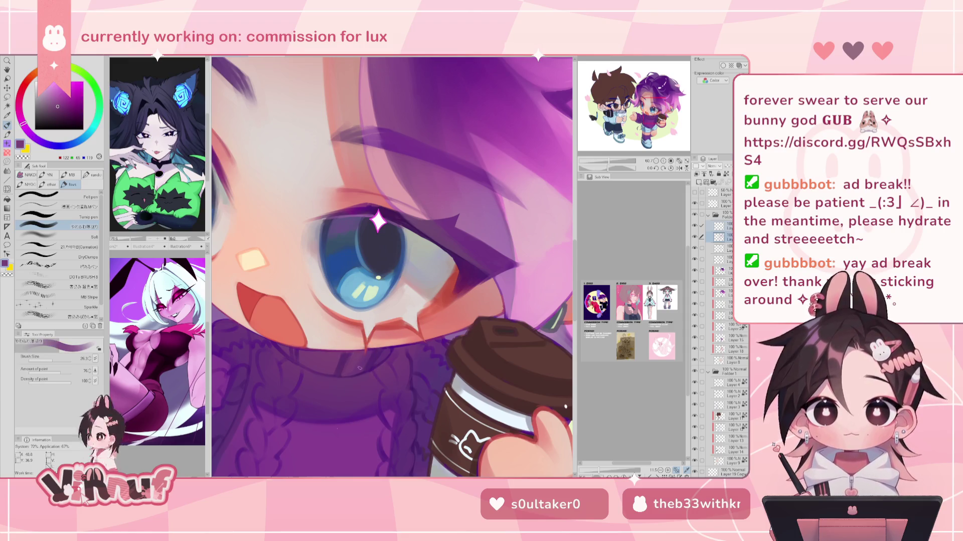
pyautogui.keyDown('alt'); pyautogui.click(356, 366); pyautogui.keyUp('alt')
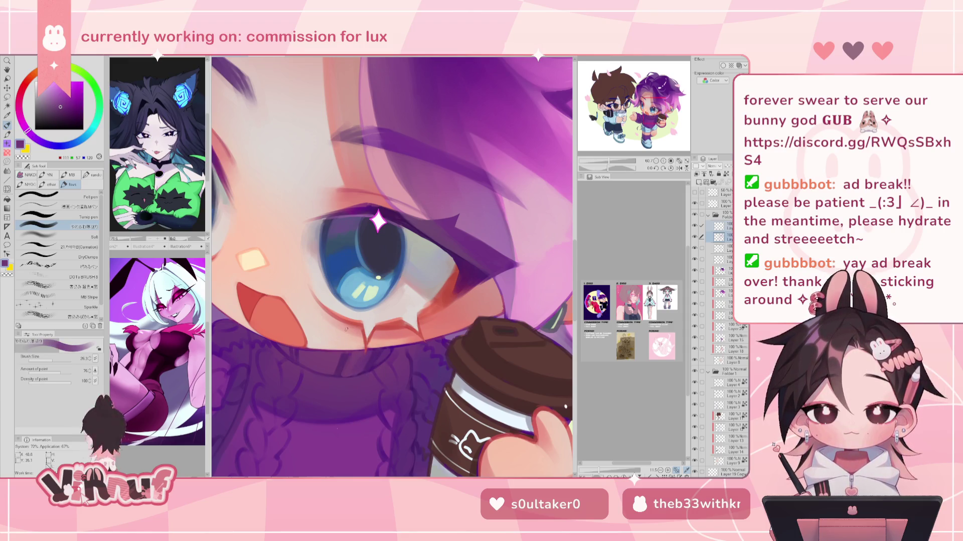
pyautogui.keyDown('alt'); pyautogui.click(295, 355); pyautogui.keyUp('alt')
pyautogui.keyDown('alt'); pyautogui.click(294, 355); pyautogui.keyUp('alt')
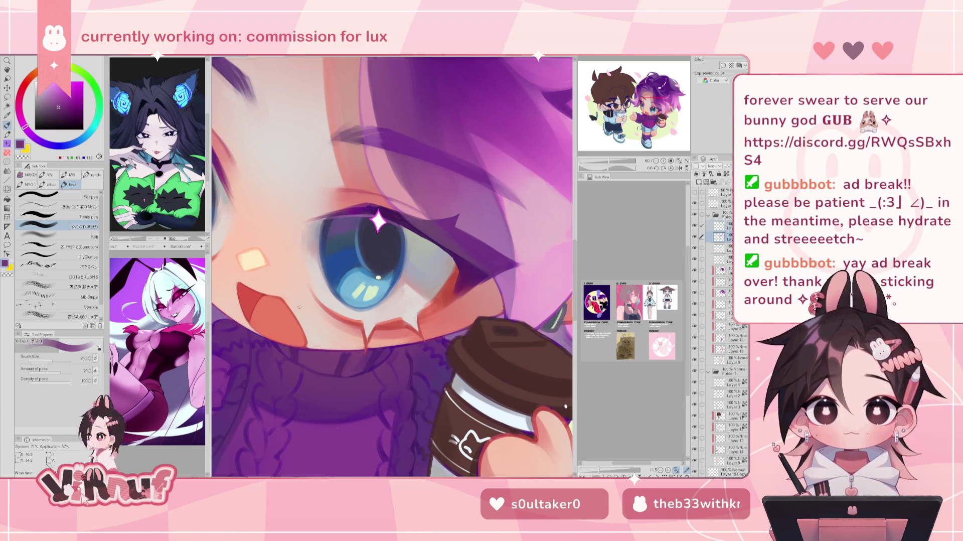
pyautogui.keyDown('alt'); pyautogui.click(315, 364); pyautogui.keyUp('alt')
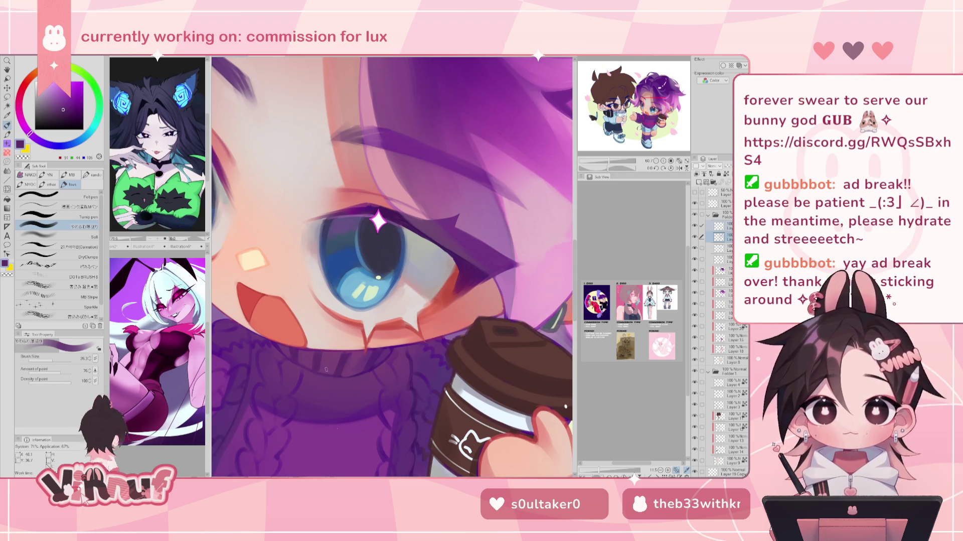
# Check the collar in a mirrored view, adding knit shading in muted and deep purples.
pyautogui.press('h')
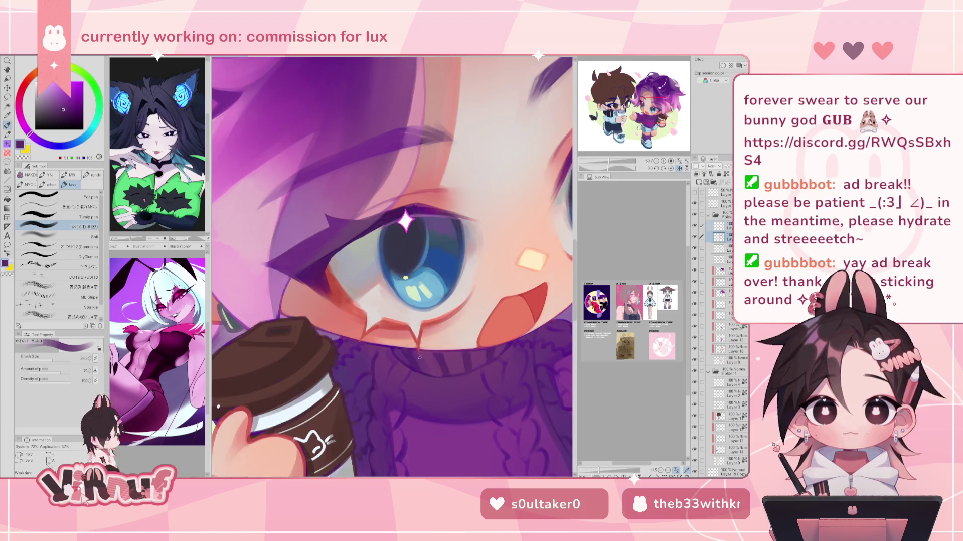
pyautogui.keyDown('alt'); pyautogui.click(421, 361); pyautogui.keyUp('alt')
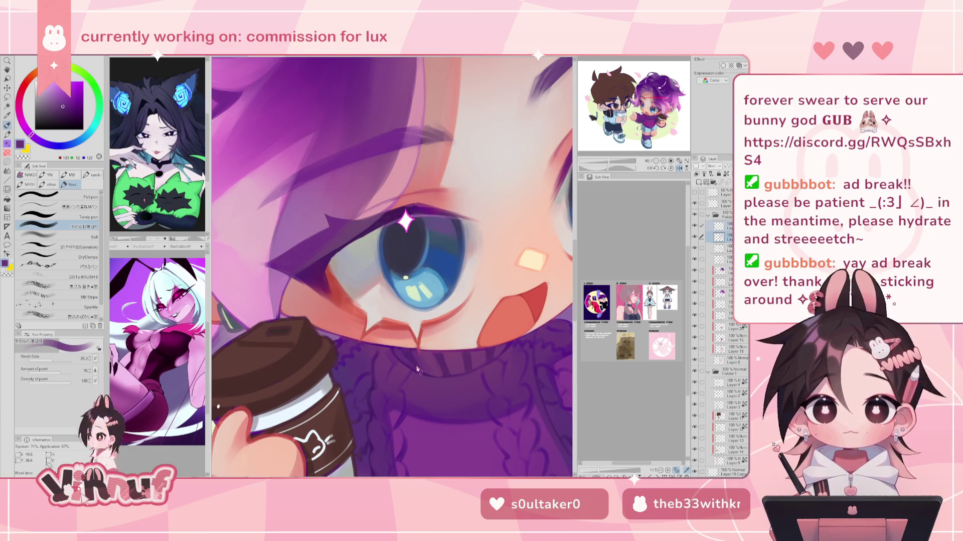
pyautogui.keyDown('alt'); pyautogui.click(421, 371); pyautogui.keyUp('alt')
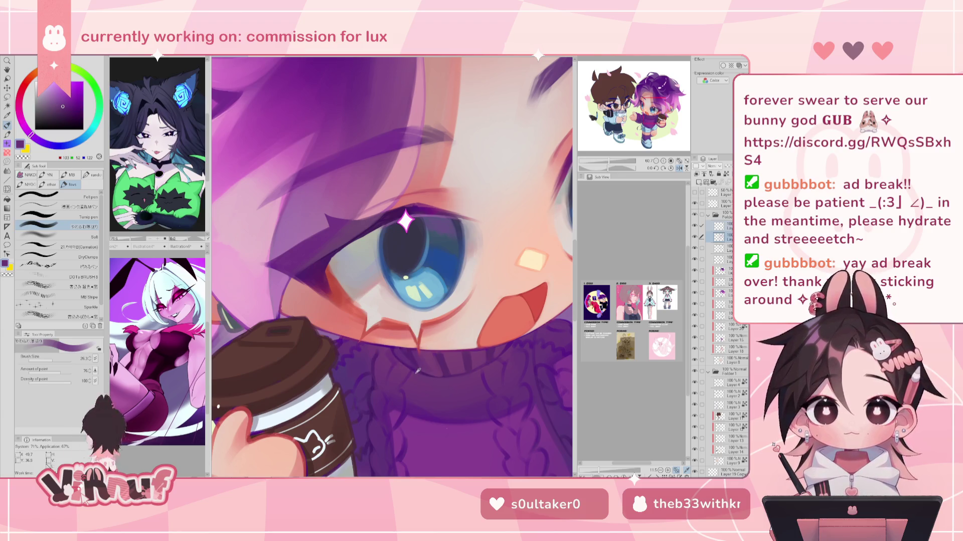
pyautogui.keyDown('alt'); pyautogui.click(411, 359); pyautogui.keyUp('alt')
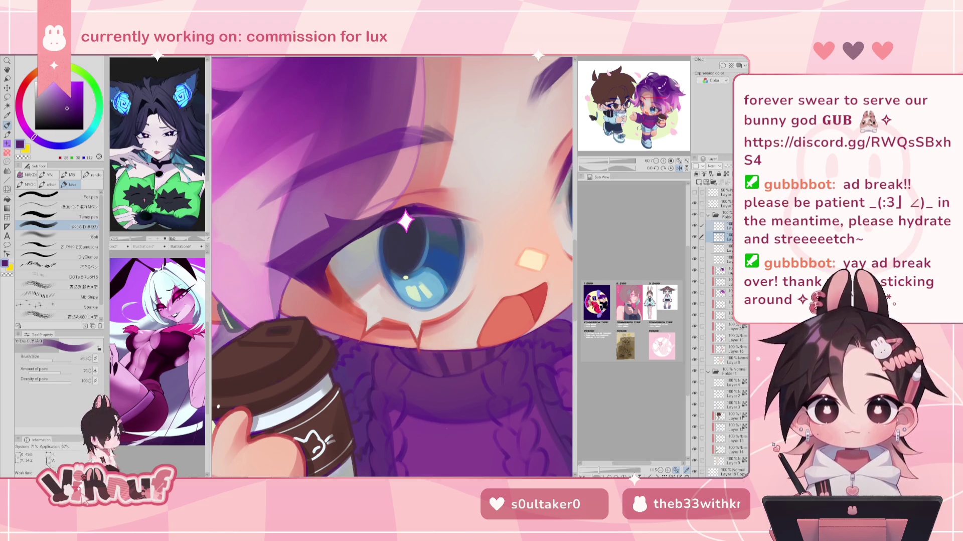
pyautogui.press('h')
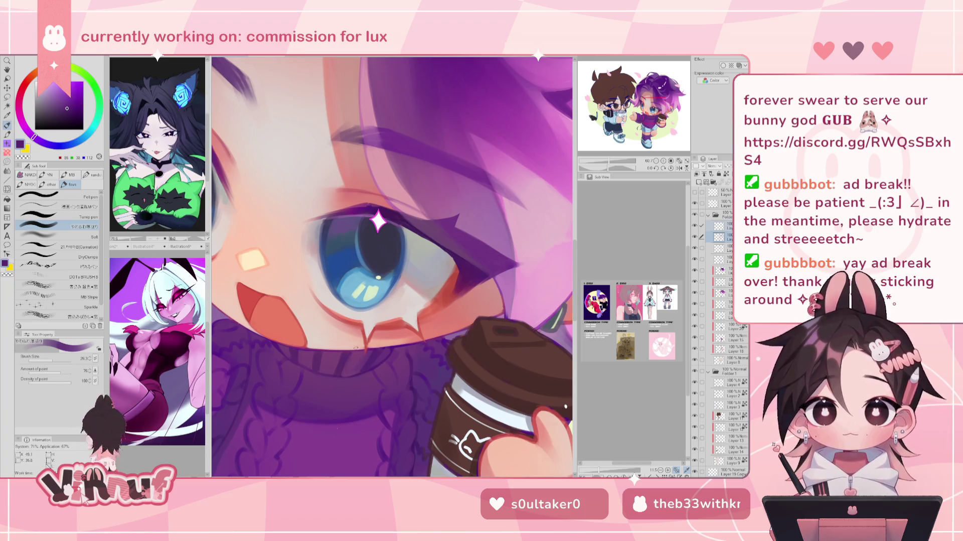
# Review the full illustration zoomed out and mirrored, with the brush enlarged to about 104.
pyautogui.moveTo(606, 161); pyautogui.dragTo(595, 163)
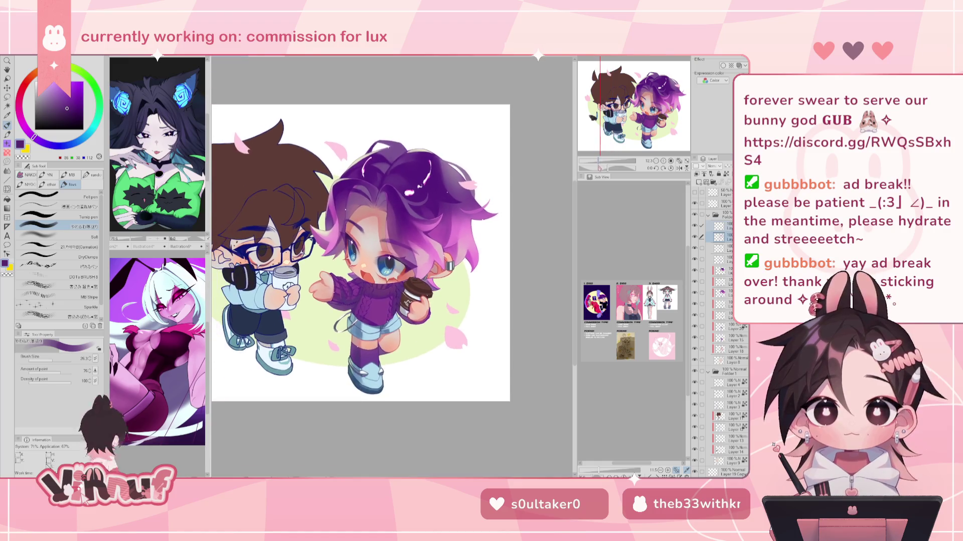
pyautogui.press('h')
pyautogui.press('h')
pyautogui.moveTo(596, 162); pyautogui.dragTo(608, 164)
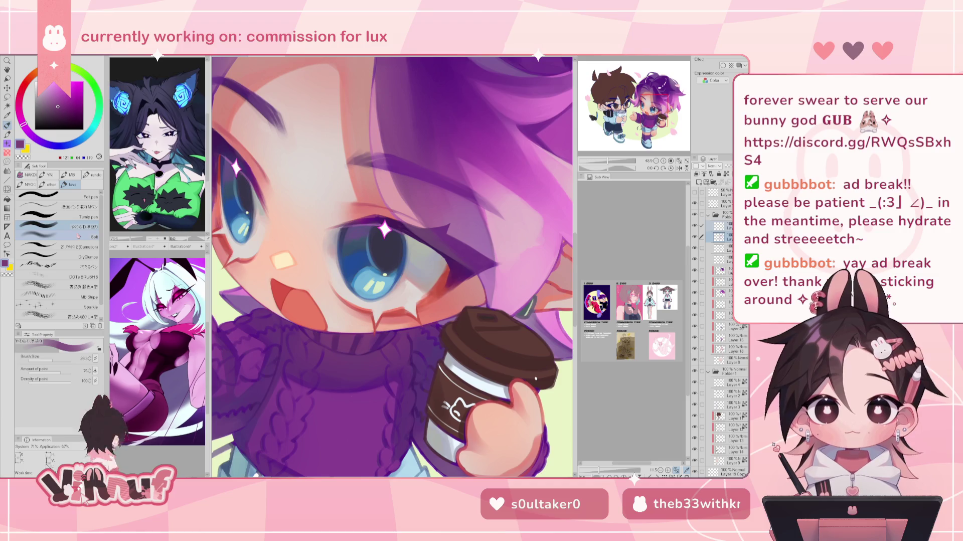
pyautogui.press(']')
pyautogui.press(']')
pyautogui.press(']')
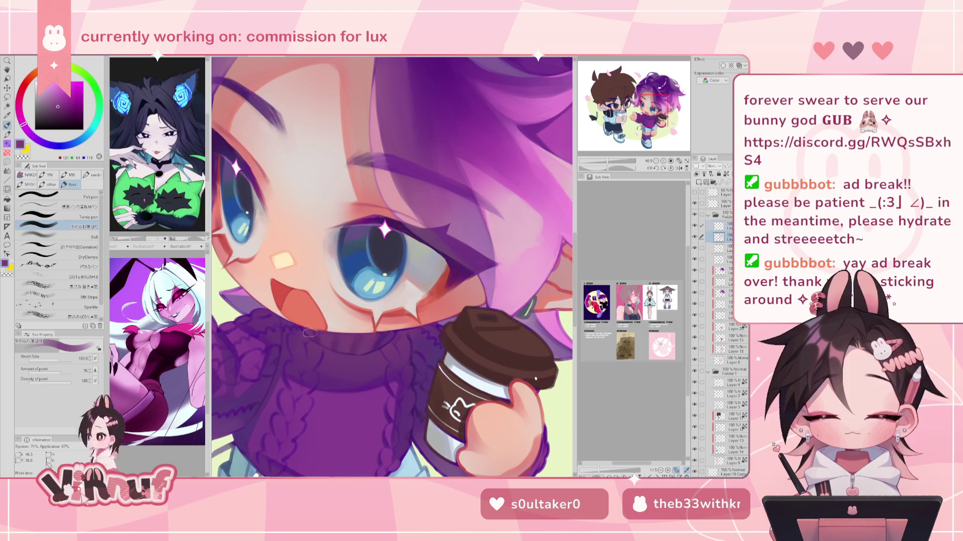
pyautogui.moveTo(609, 163)
pyautogui.mouseDown()
pyautogui.moveTo(601, 163)
pyautogui.moveTo(610, 165)
pyautogui.mouseUp()
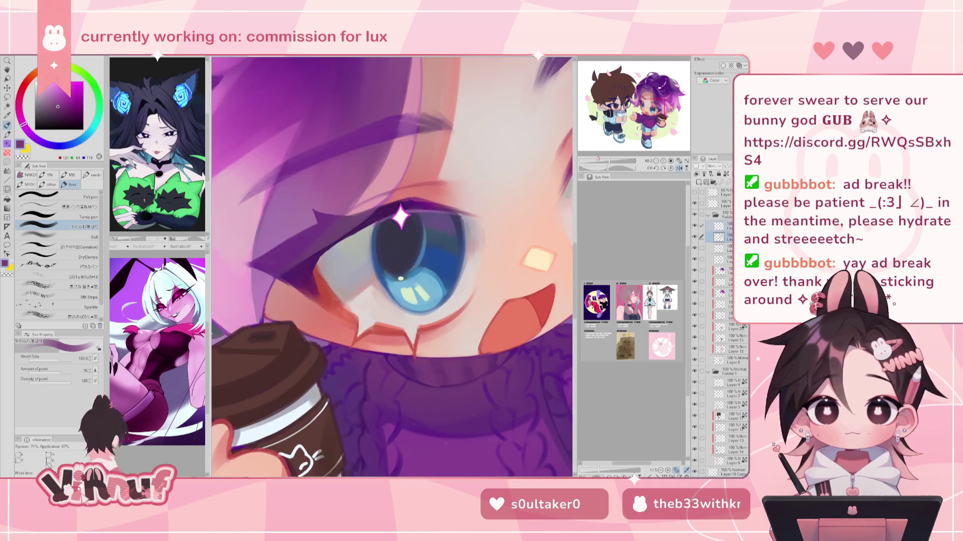
# Shrink the brush to about 28 and sample a sweater purple for the collar.
pyautogui.moveTo(351, 358); pyautogui.dragTo(363, 365)
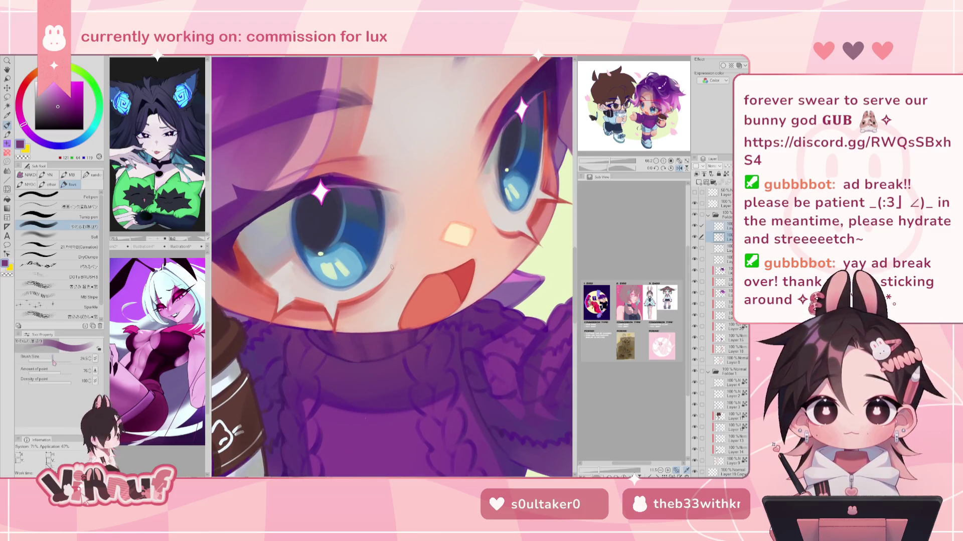
pyautogui.keyDown('alt'); pyautogui.click(363, 364); pyautogui.keyUp('alt')
pyautogui.keyDown('alt'); pyautogui.click(338, 354); pyautogui.keyUp('alt')
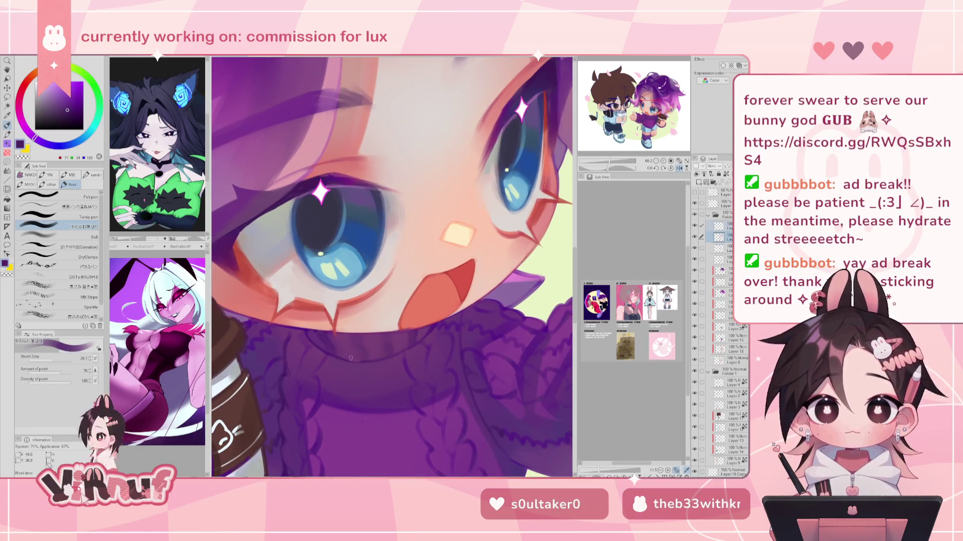